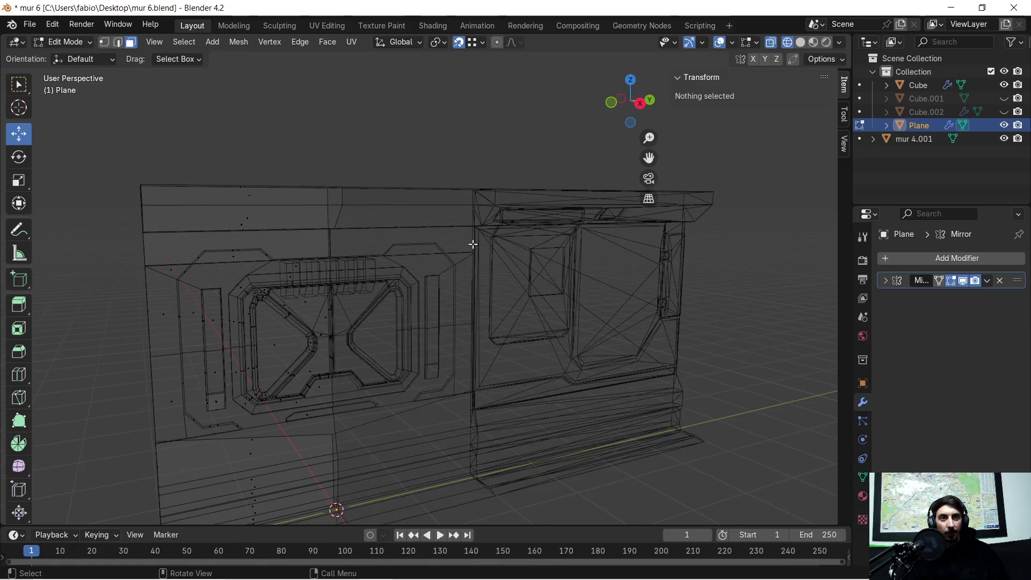
# Box-select the wall's unmirrored left half and switch the viewport to Solid shading.
pyautogui.moveTo(322, 230)
pyautogui.mouseDown(button='middle')
pyautogui.moveTo(516, 257)
pyautogui.moveTo(525, 248)
pyautogui.mouseUp(button='middle')
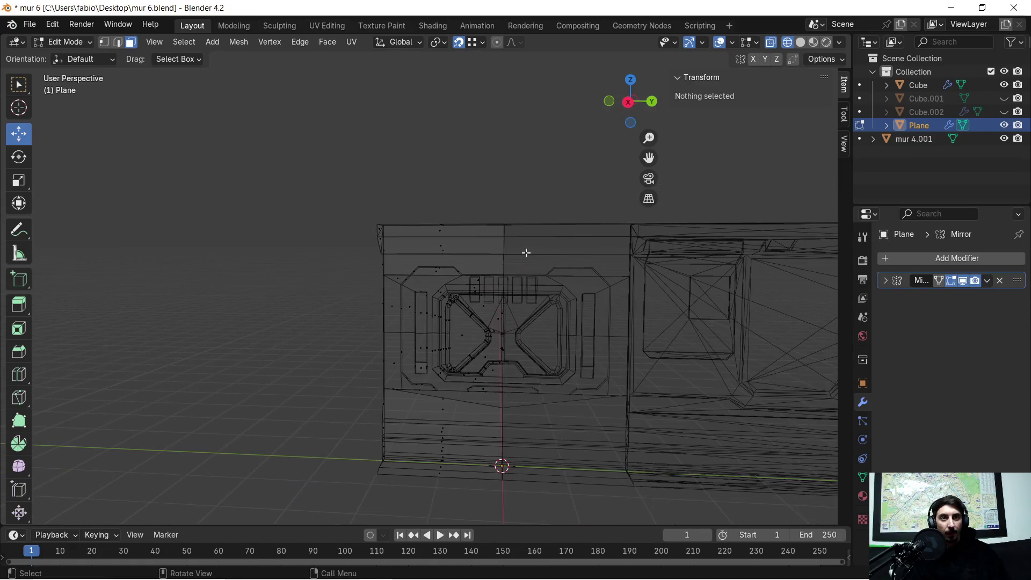
pyautogui.moveTo(327, 172); pyautogui.dragTo(551, 525)
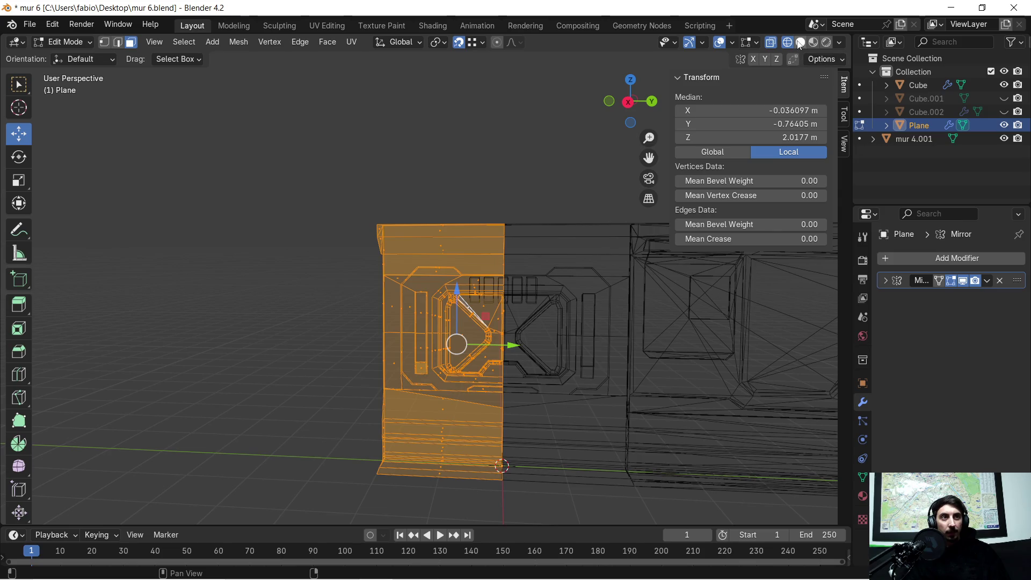
pyautogui.click(800, 42)
pyautogui.scroll(2, 516, 226)
# Triangulate the selected faces, inspect the wall's left edge and arch, and return to Object Mode.
pyautogui.rightClick(475, 271)
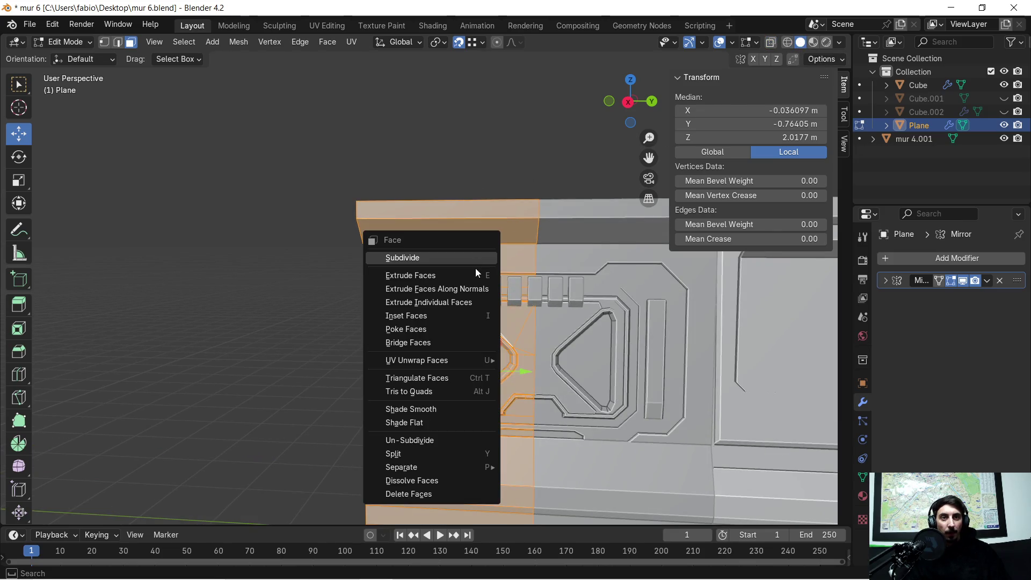
pyautogui.click(450, 378)
pyautogui.scroll(3, 484, 347)
pyautogui.moveTo(484, 347)
pyautogui.mouseDown(button='middle')
pyautogui.moveTo(486, 214)
pyautogui.moveTo(608, 310)
pyautogui.moveTo(449, 371)
pyautogui.moveTo(487, 379)
pyautogui.moveTo(472, 344)
pyautogui.mouseUp(button='middle')
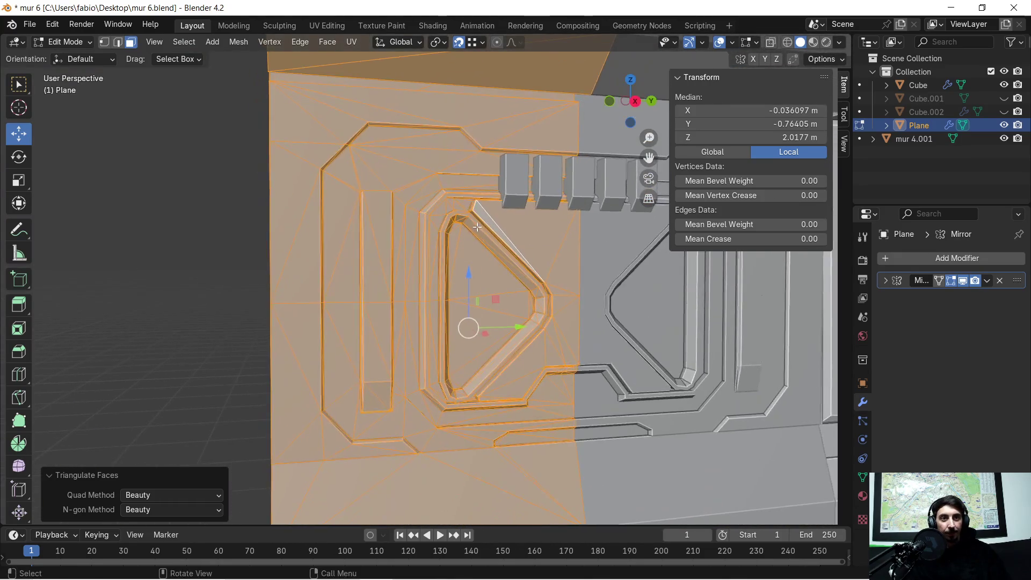
pyautogui.scroll(5, 449, 288)
pyautogui.moveTo(525, 289); pyautogui.dragTo(486, 265, button='middle')
pyautogui.scroll(-4, 486, 265)
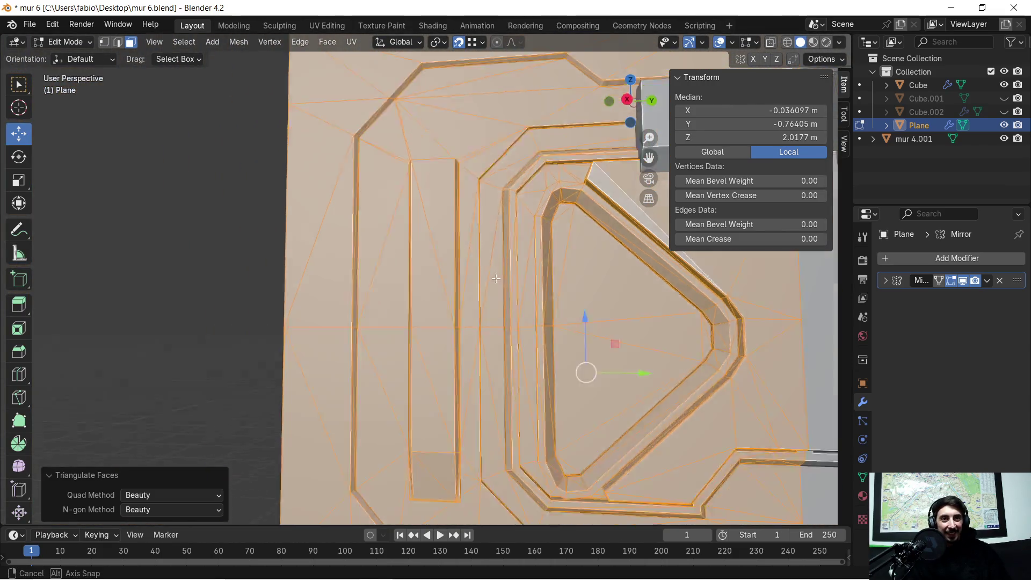
pyautogui.press('Tab')
pyautogui.scroll(2, 470, 231)
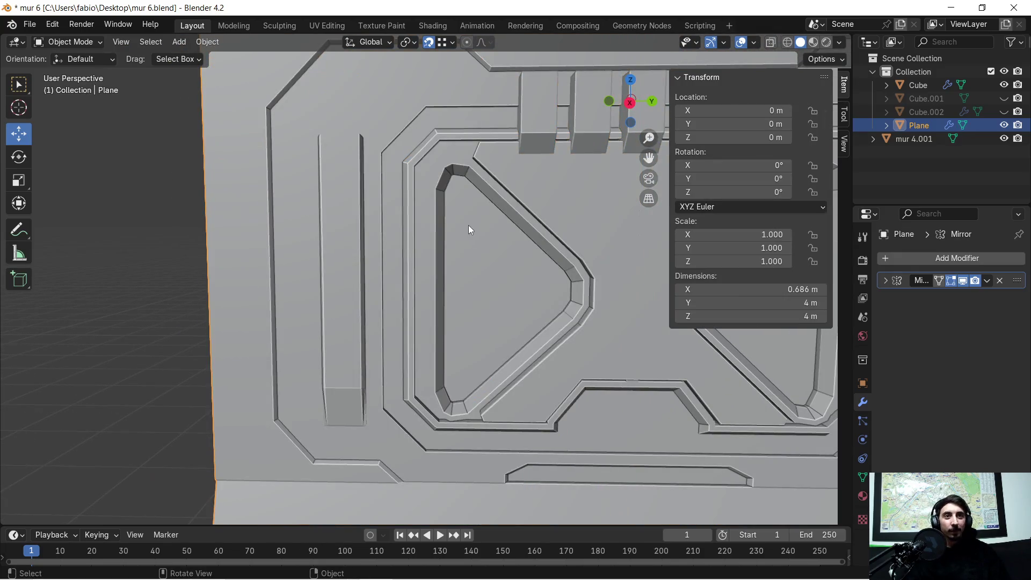
pyautogui.press('Tab')
pyautogui.moveTo(450, 230)
pyautogui.mouseDown(button='middle')
pyautogui.moveTo(499, 274)
pyautogui.moveTo(308, 267)
pyautogui.moveTo(526, 271)
pyautogui.moveTo(455, 291)
pyautogui.mouseUp(button='middle')
pyautogui.hotkey('alt', 'a')
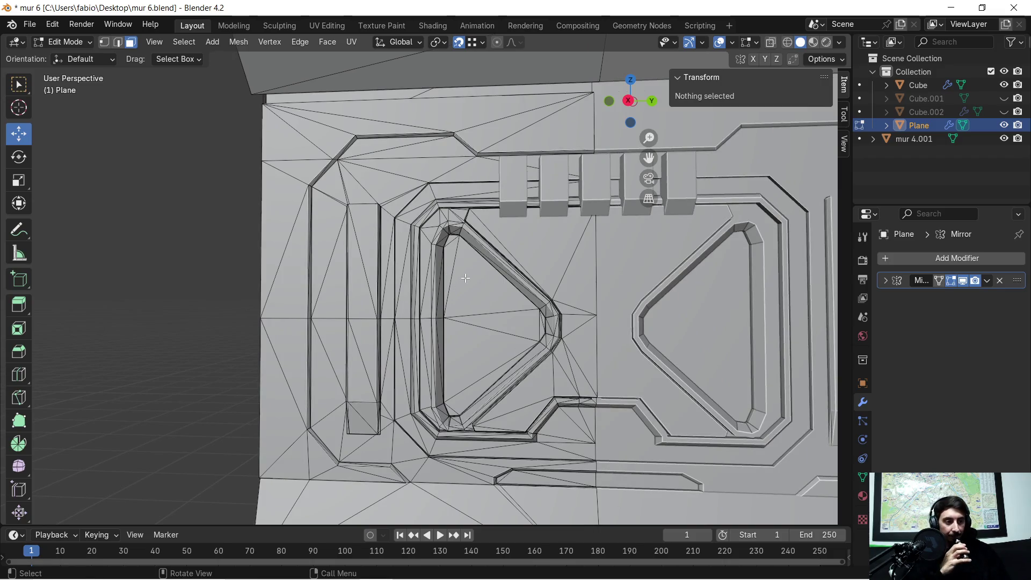
pyautogui.moveTo(462, 277); pyautogui.dragTo(422, 252, button='middle')
pyautogui.scroll(-2, 396, 245)
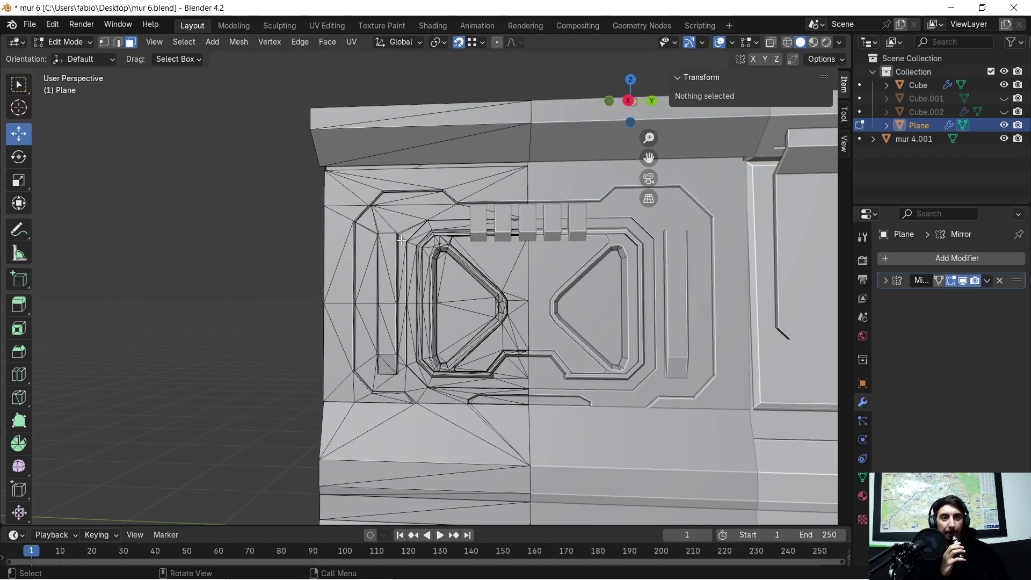
pyautogui.scroll(-1, 395, 243)
pyautogui.moveTo(387, 281)
pyautogui.mouseDown(button='middle')
pyautogui.moveTo(365, 277)
pyautogui.moveTo(388, 281)
pyautogui.mouseUp(button='middle')
pyautogui.press('a')
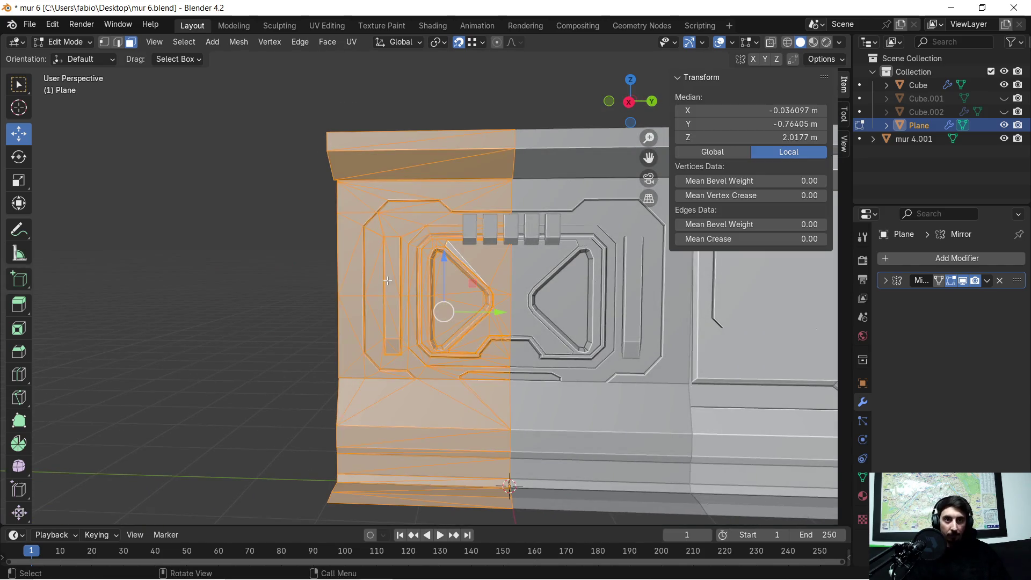
# Merge vertices by distance (0.001 m) across the wall mesh, then reselect the whole mesh.
pyautogui.press('m')
pyautogui.click(388, 280)
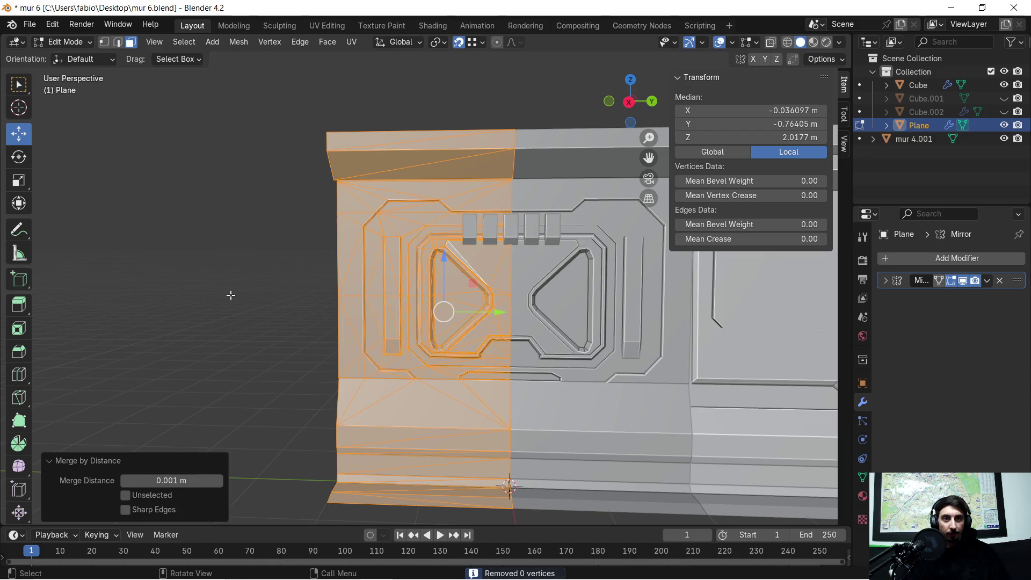
pyautogui.click(232, 295)
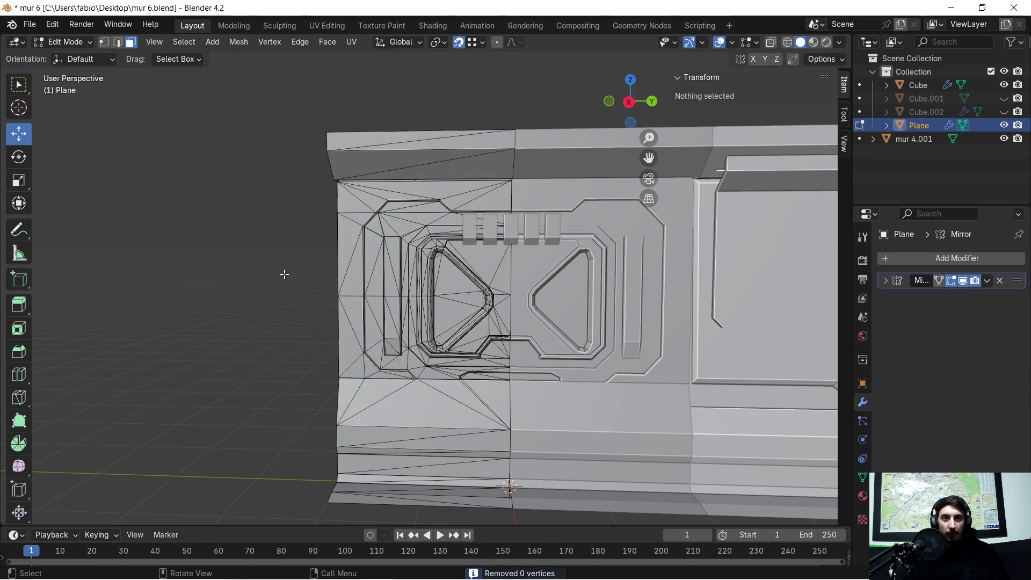
pyautogui.moveTo(283, 267); pyautogui.dragTo(291, 272, button='middle')
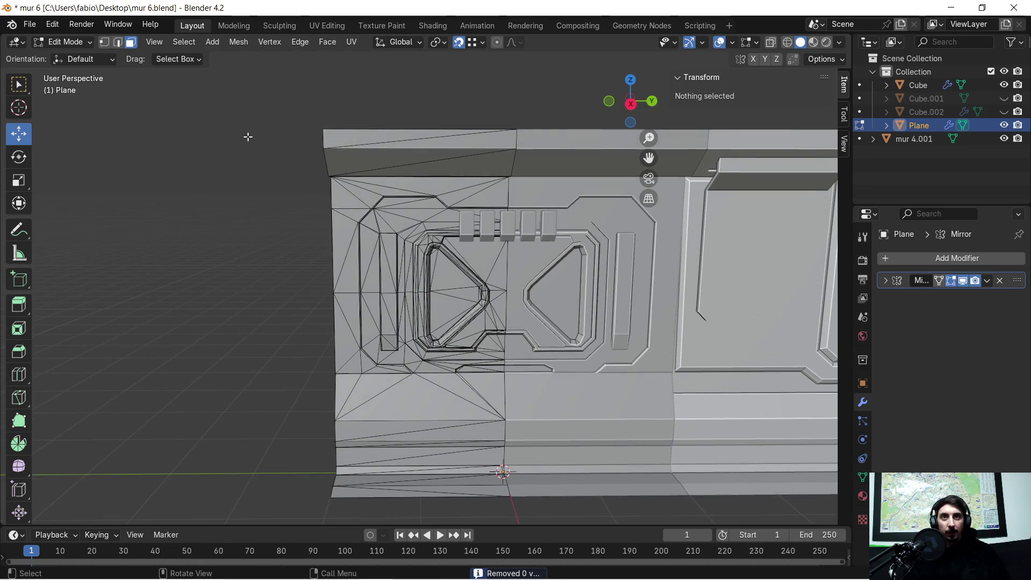
pyautogui.press('a')
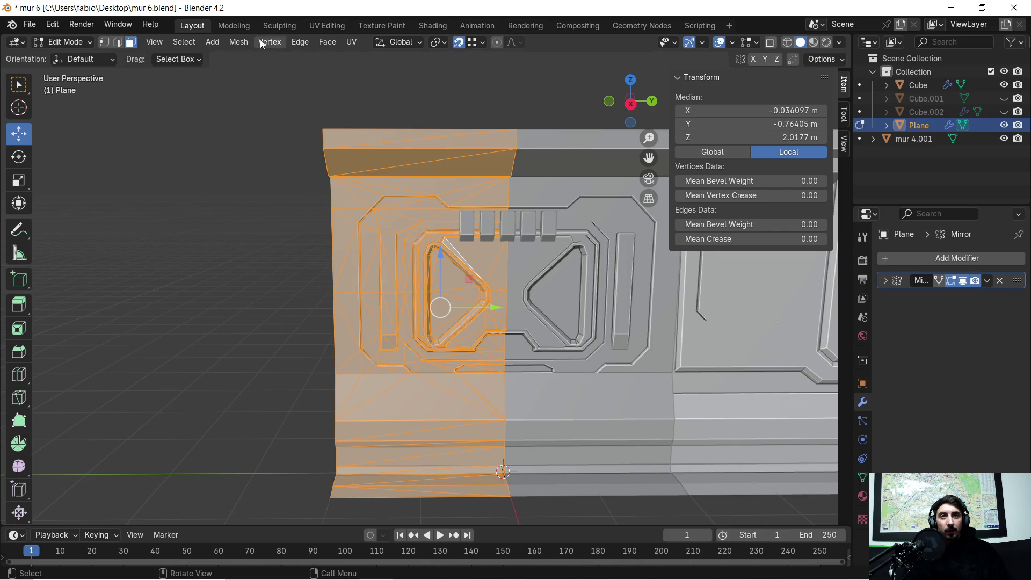
# Select the wall's faces with Select All by Trait > Faces by Sides, then clear the selection.
pyautogui.click(184, 41)
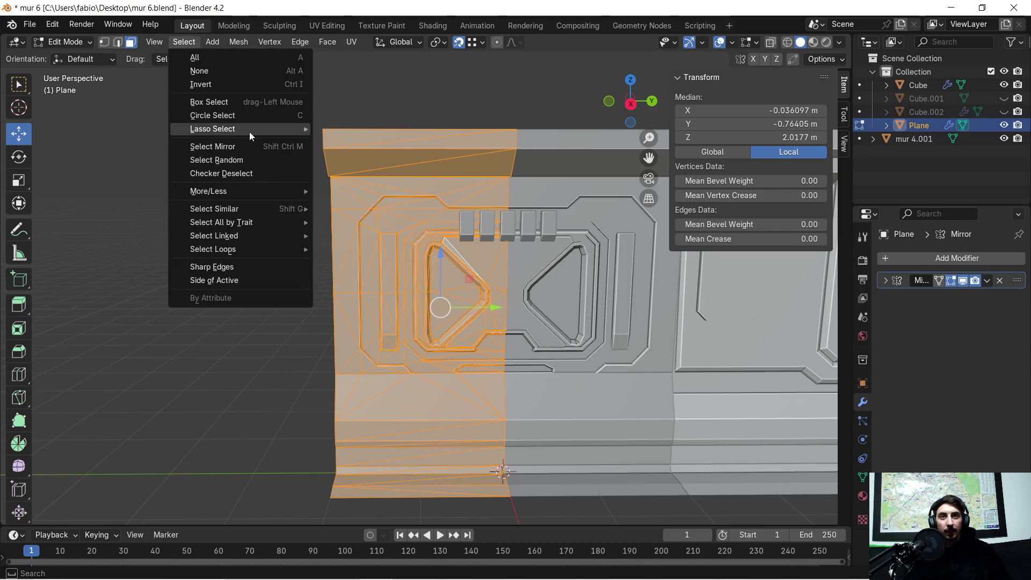
pyautogui.moveTo(267, 131)
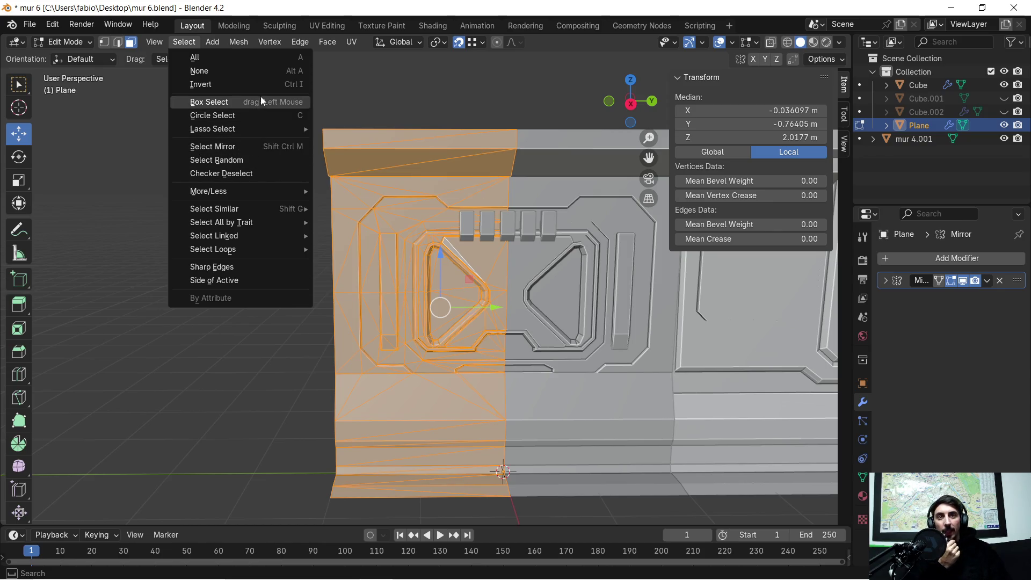
pyautogui.moveTo(255, 210)
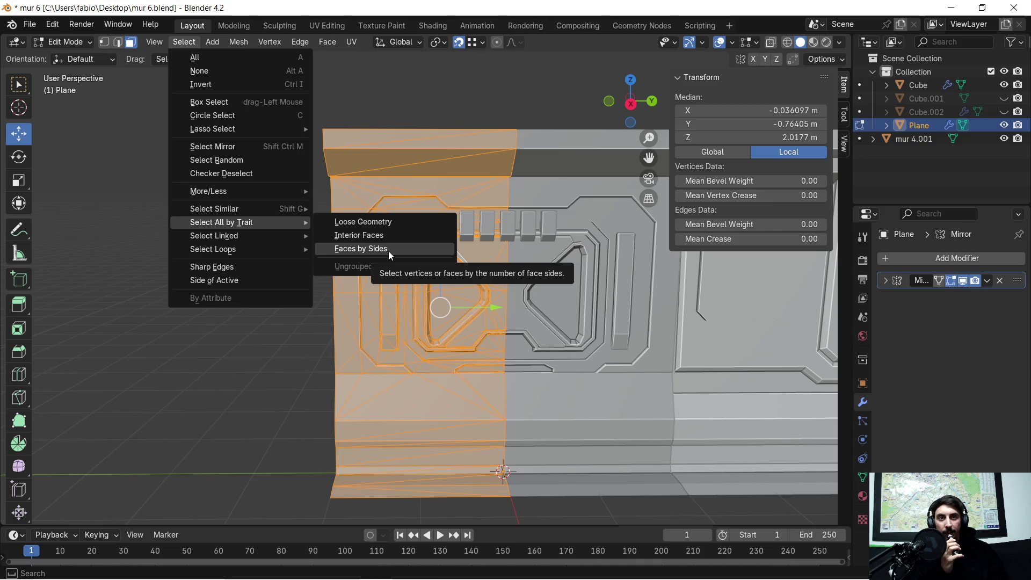
pyautogui.click(389, 250)
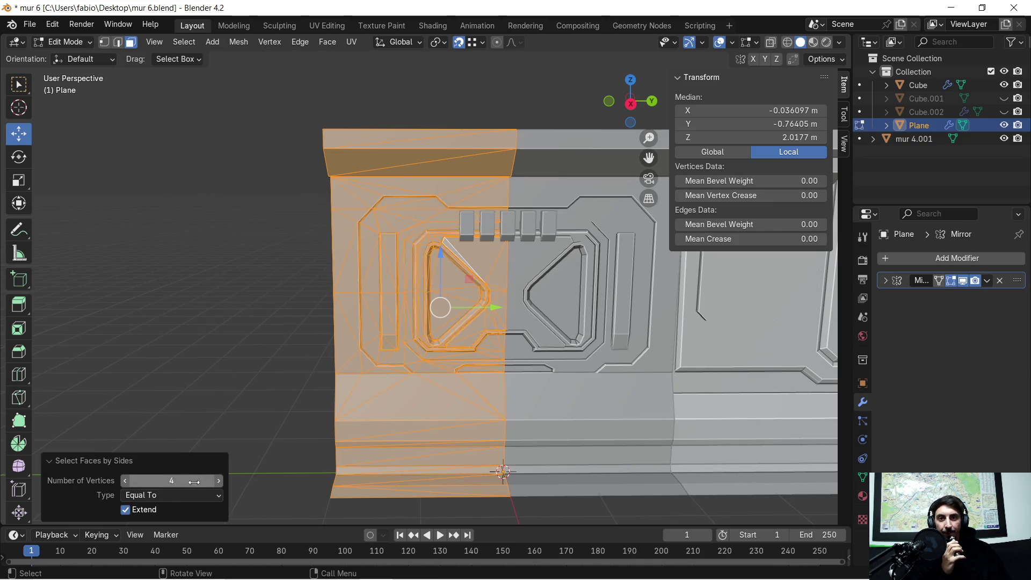
pyautogui.hotkey('alt', 'a')
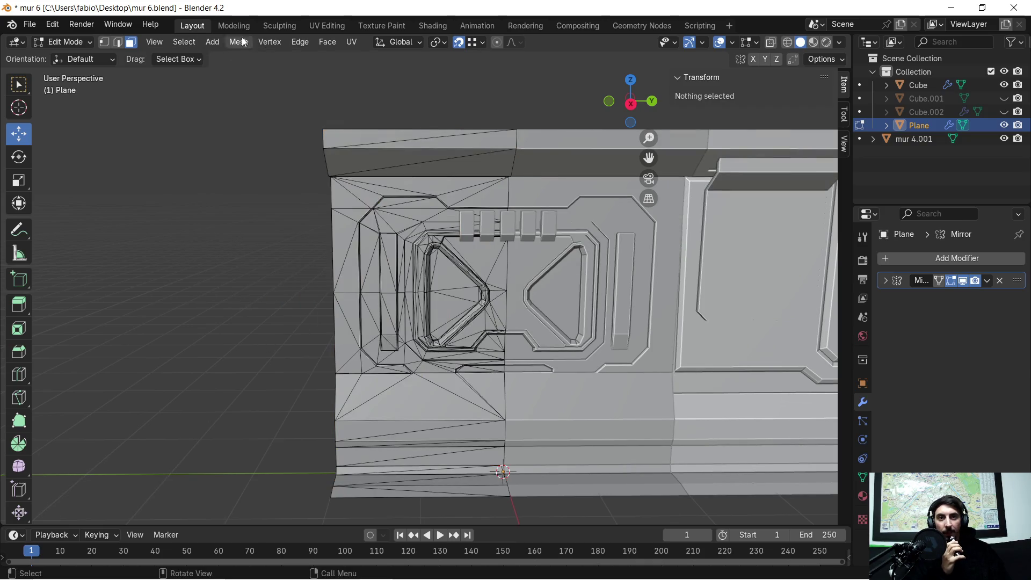
# Run Faces by Sides again, switching its Type to Greater Than and then back to Equal To.
pyautogui.click(181, 42)
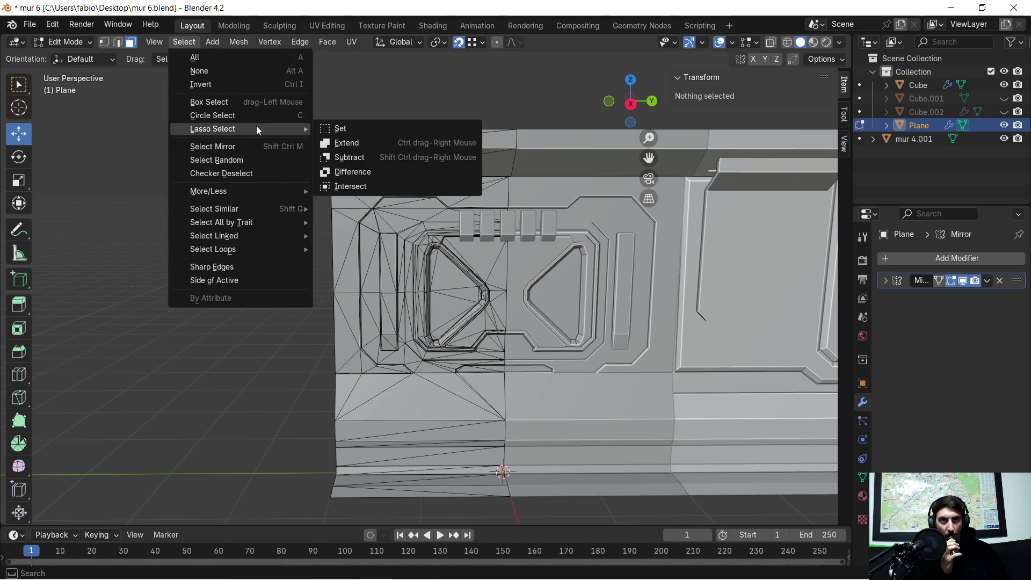
pyautogui.moveTo(269, 222)
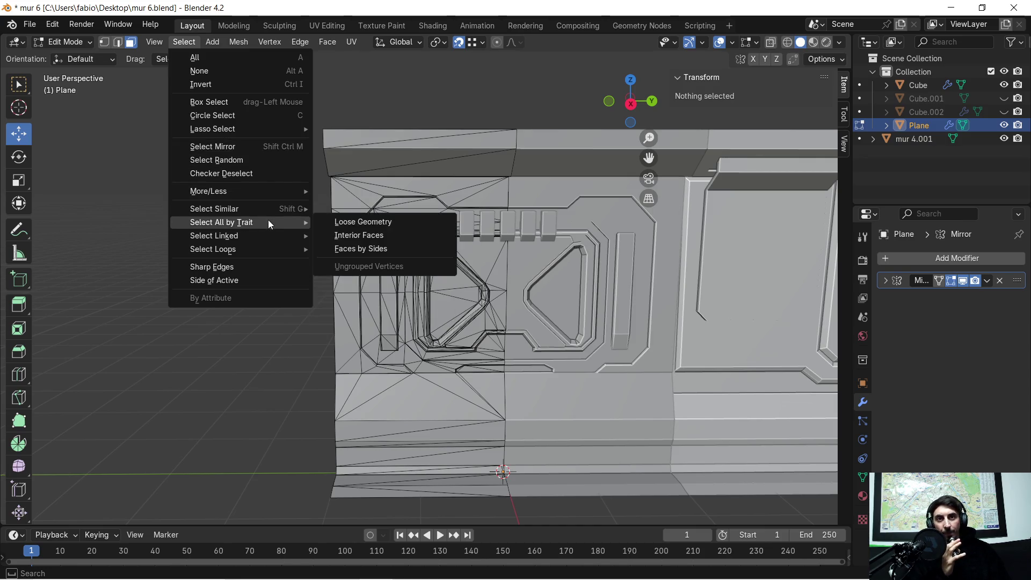
pyautogui.click(357, 249)
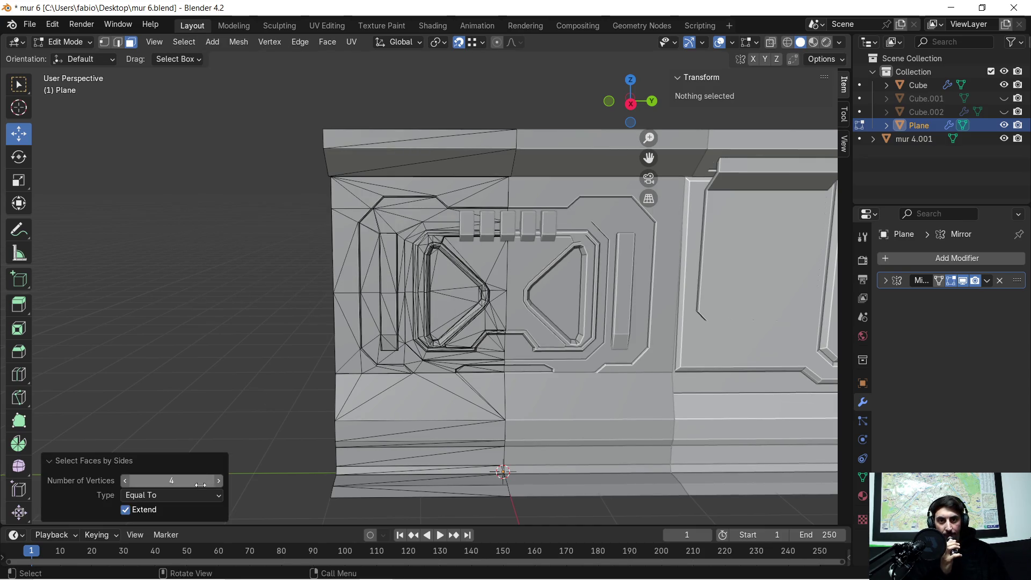
pyautogui.click(178, 494)
pyautogui.click(165, 540)
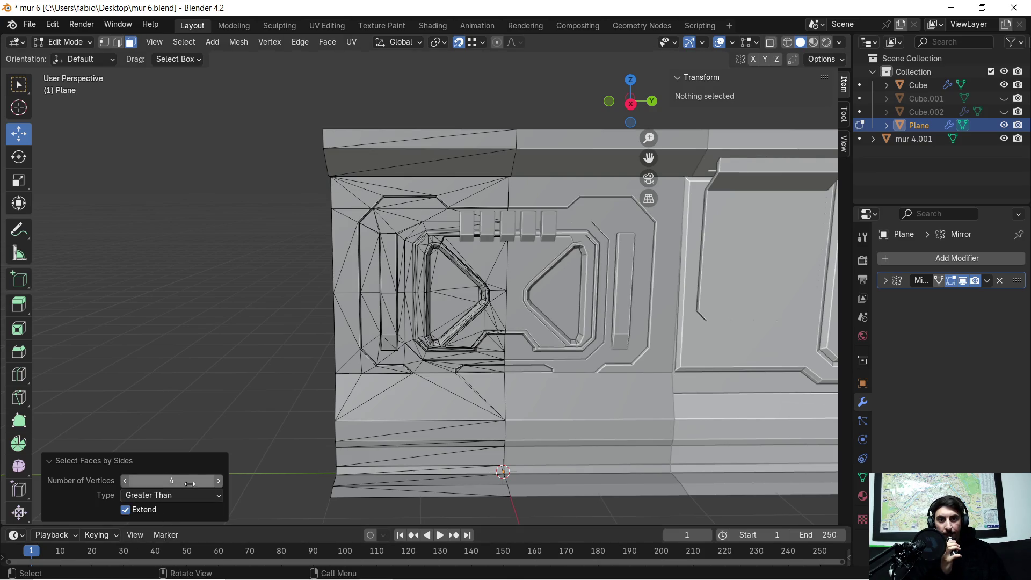
pyautogui.click(181, 496)
pyautogui.click(179, 522)
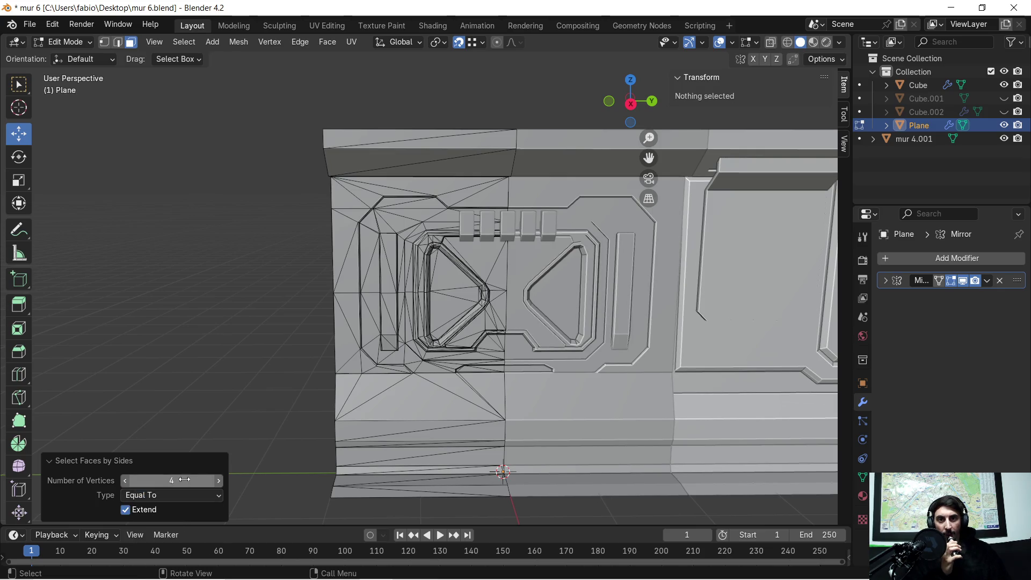
# Set Number of Vertices to 3 to select the triangle faces, then deselect them.
pyautogui.click(218, 482)
pyautogui.click(218, 482)
pyautogui.click(218, 483)
pyautogui.click(218, 482)
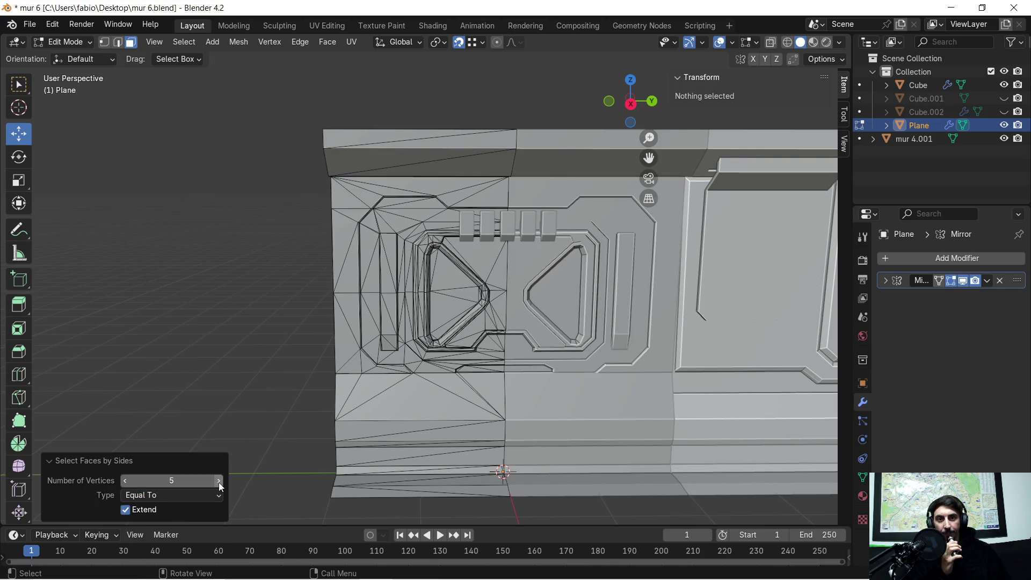
pyautogui.click(124, 482)
pyautogui.click(124, 481)
pyautogui.click(124, 482)
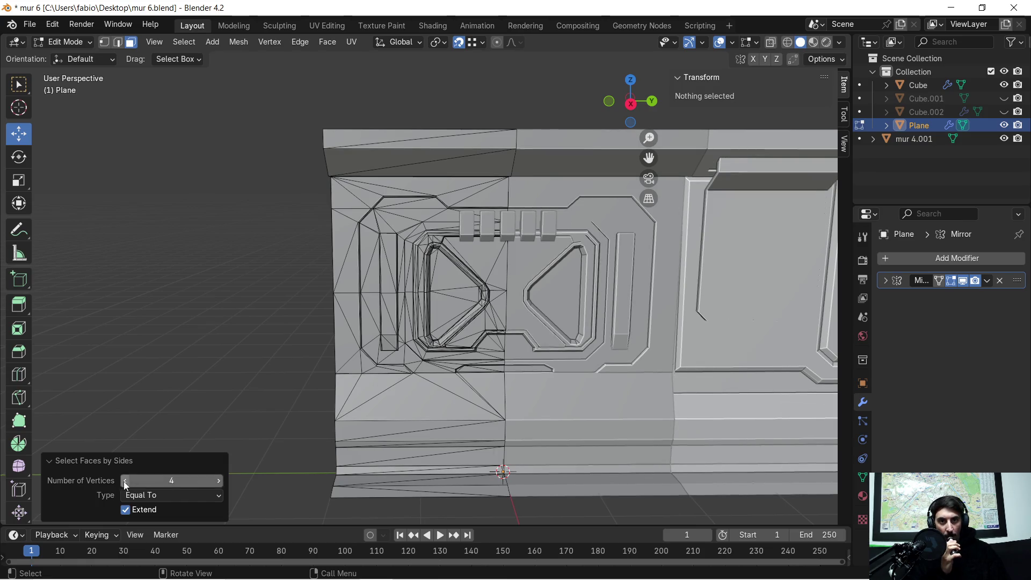
pyautogui.click(123, 482)
pyautogui.click(124, 481)
pyautogui.click(246, 277)
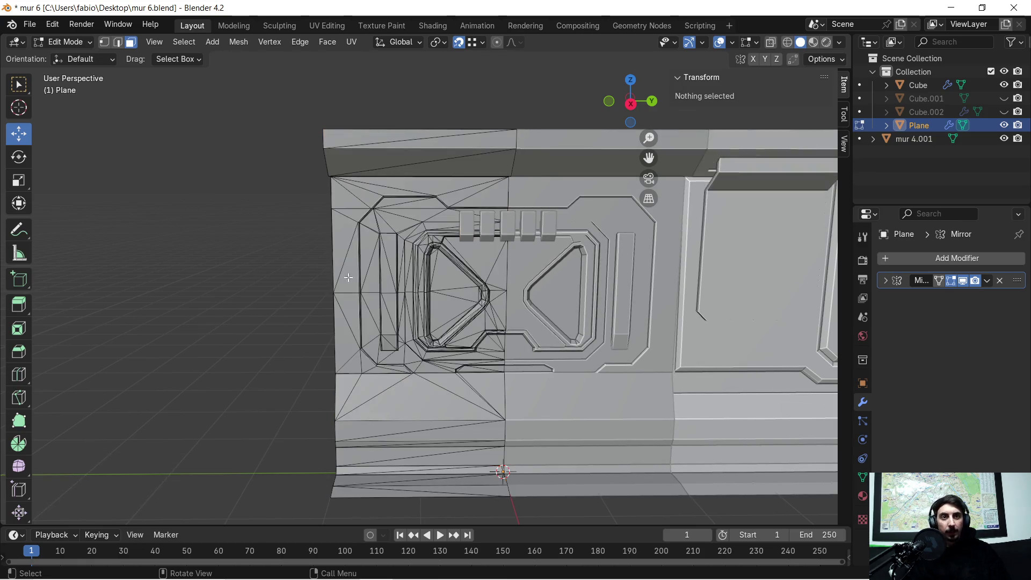
pyautogui.scroll(5, 377, 345)
pyautogui.scroll(-3, 377, 345)
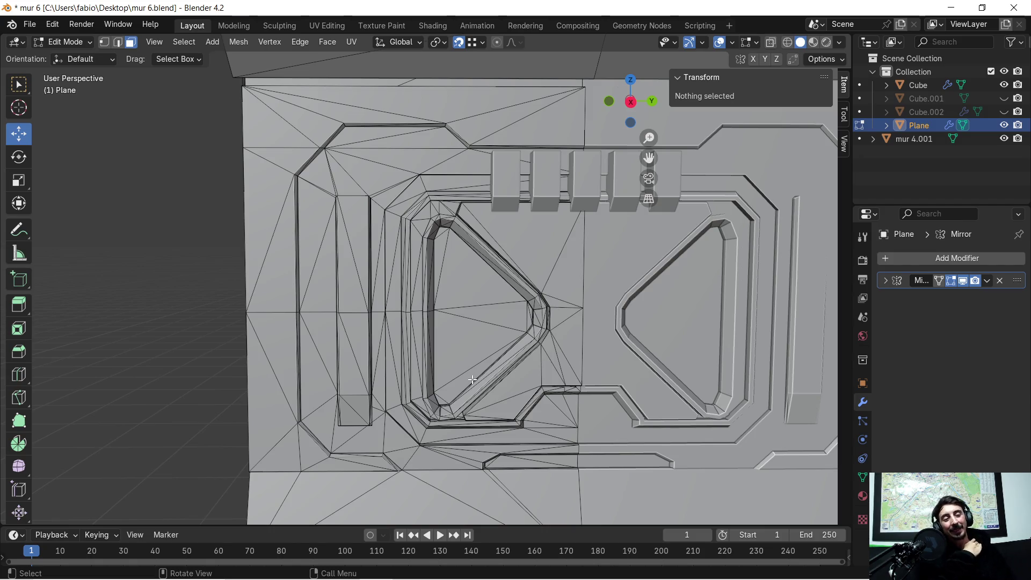
pyautogui.scroll(-2, 438, 290)
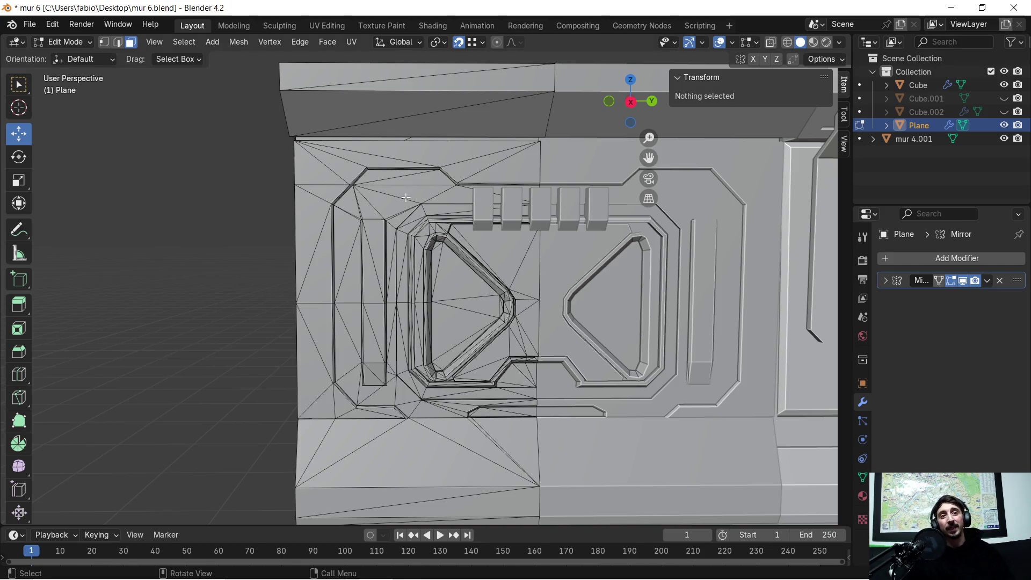
pyautogui.scroll(-1, 430, 192)
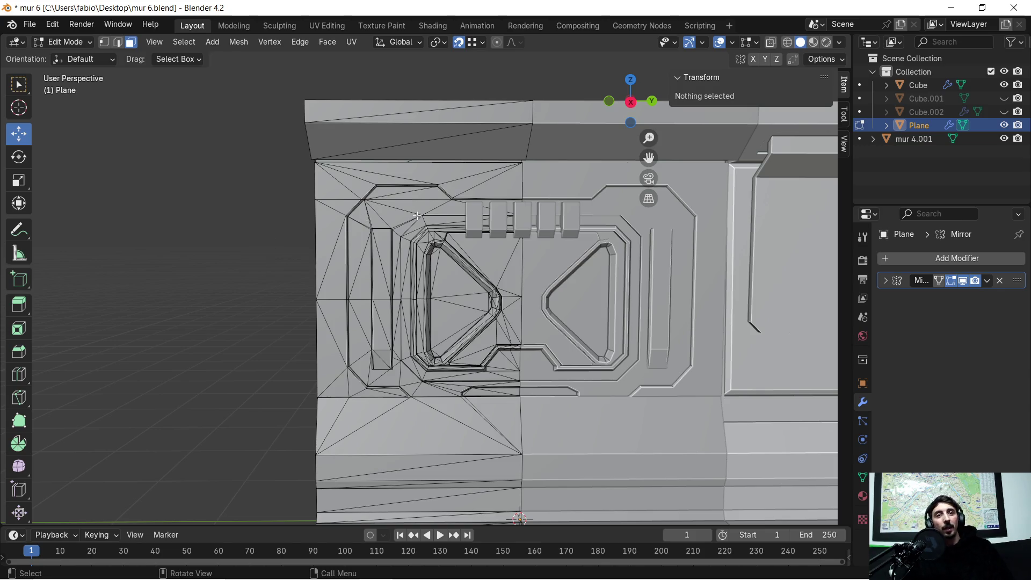
pyautogui.scroll(1, 481, 221)
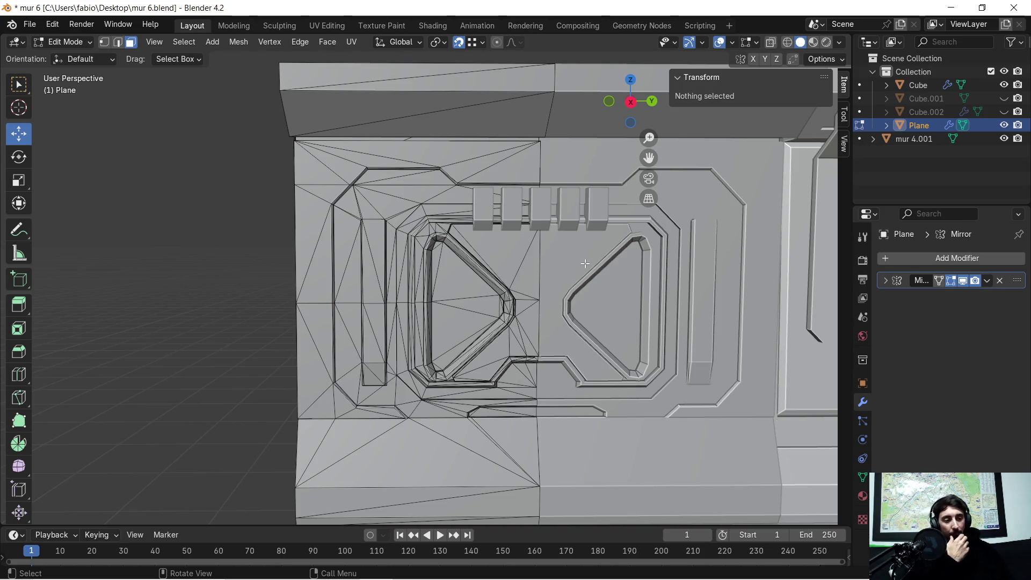
pyautogui.scroll(-1, 607, 237)
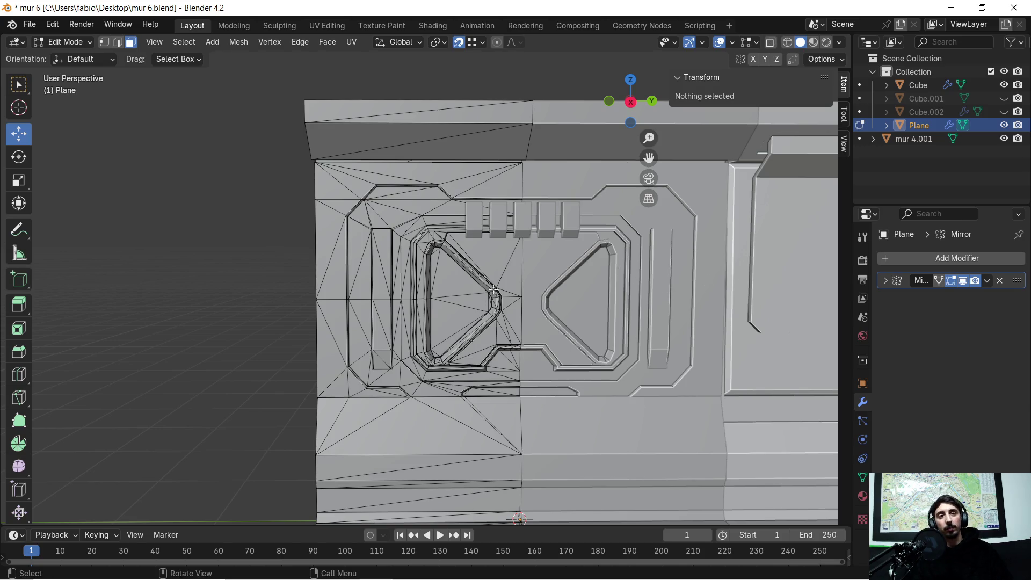
pyautogui.keyDown('shift'); pyautogui.moveTo(503, 286); pyautogui.dragTo(409, 281, button='middle'); pyautogui.keyUp('shift')
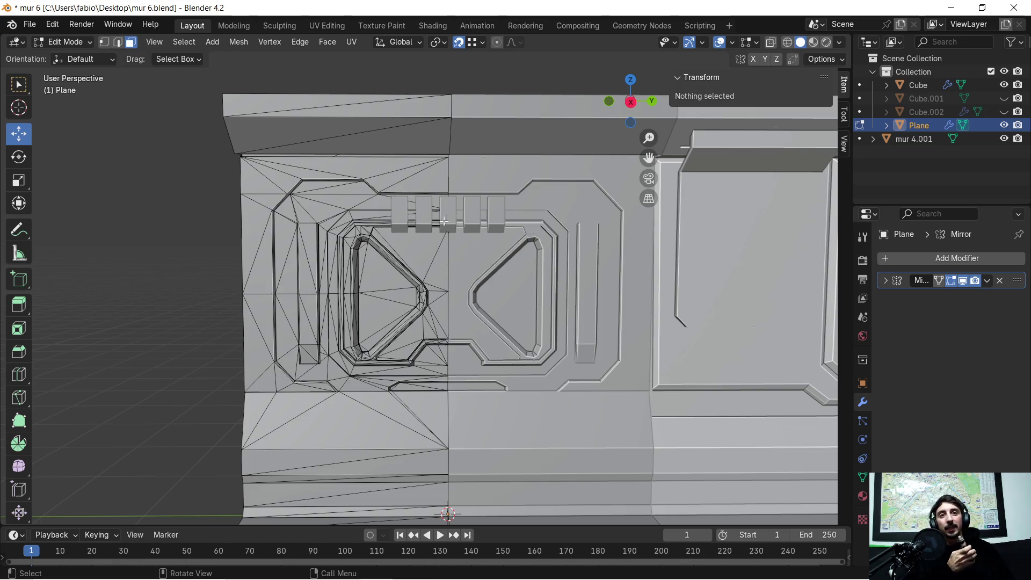
pyautogui.scroll(2, 388, 271)
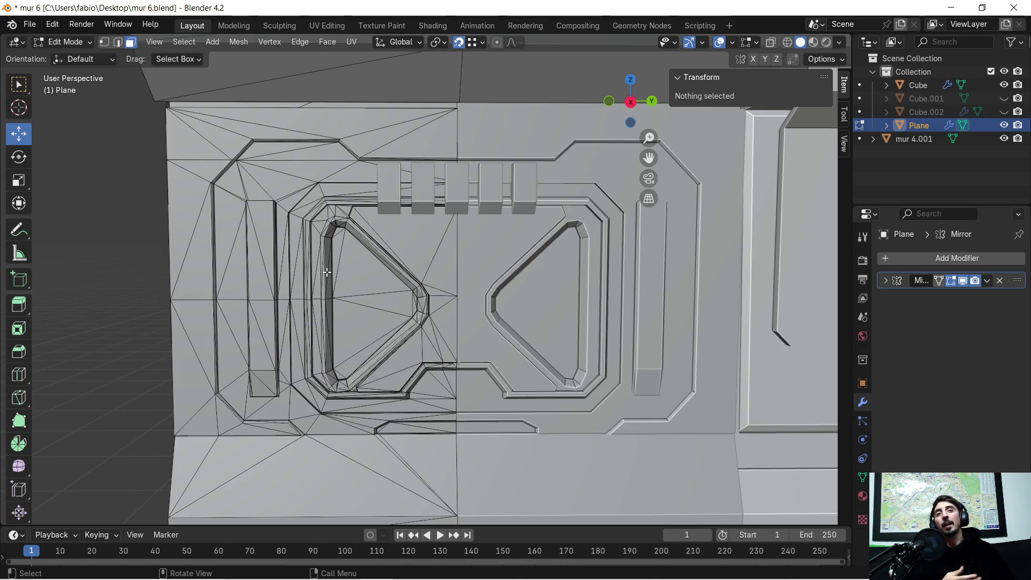
pyautogui.moveTo(226, 308)
pyautogui.mouseDown(button='middle')
pyautogui.moveTo(523, 301)
pyautogui.moveTo(513, 306)
pyautogui.mouseUp(button='middle')
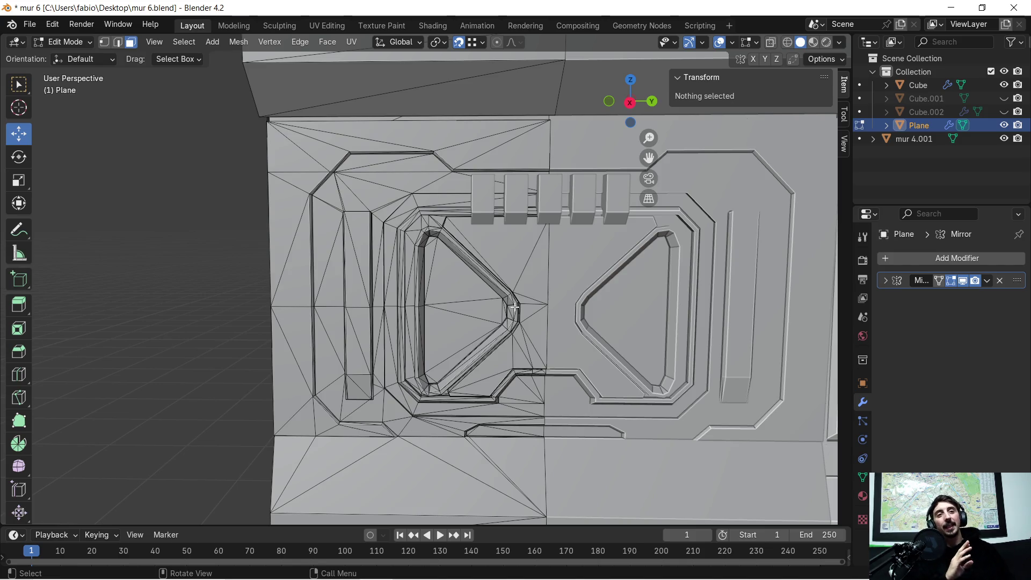
pyautogui.moveTo(514, 213)
pyautogui.mouseDown(button='middle')
pyautogui.moveTo(535, 277)
pyautogui.moveTo(518, 254)
pyautogui.mouseUp(button='middle')
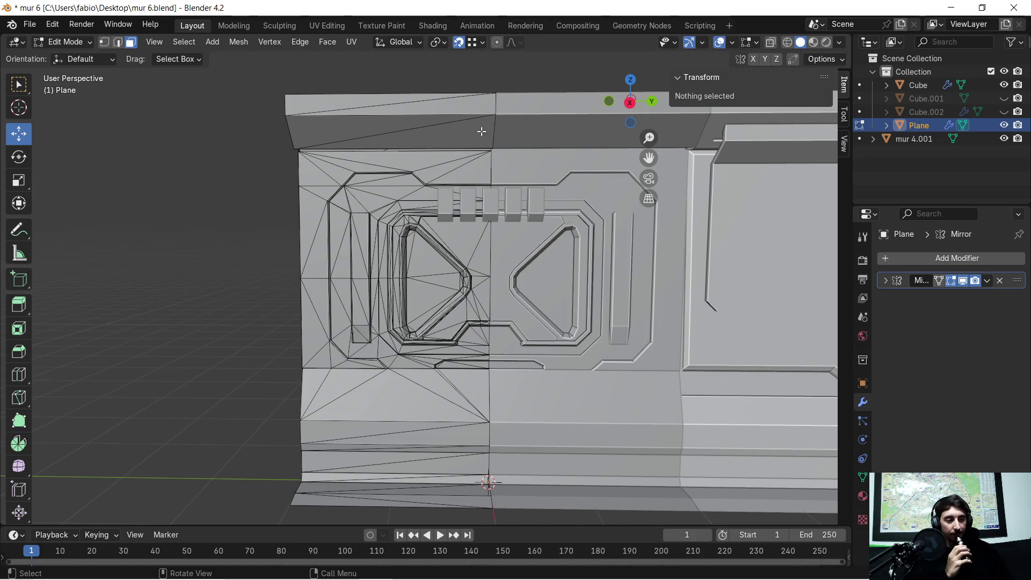
pyautogui.scroll(1, 435, 276)
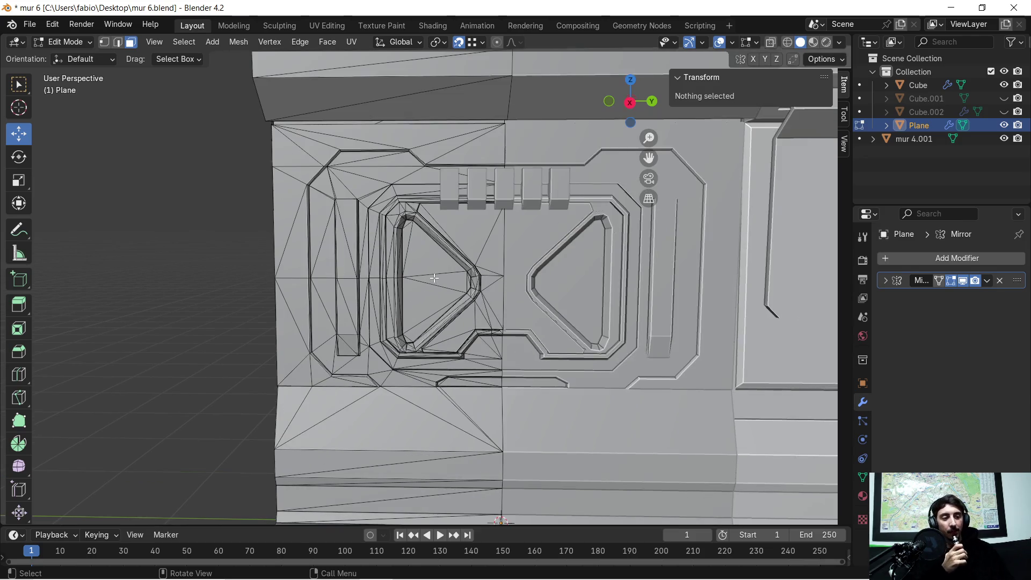
pyautogui.scroll(-1, 436, 276)
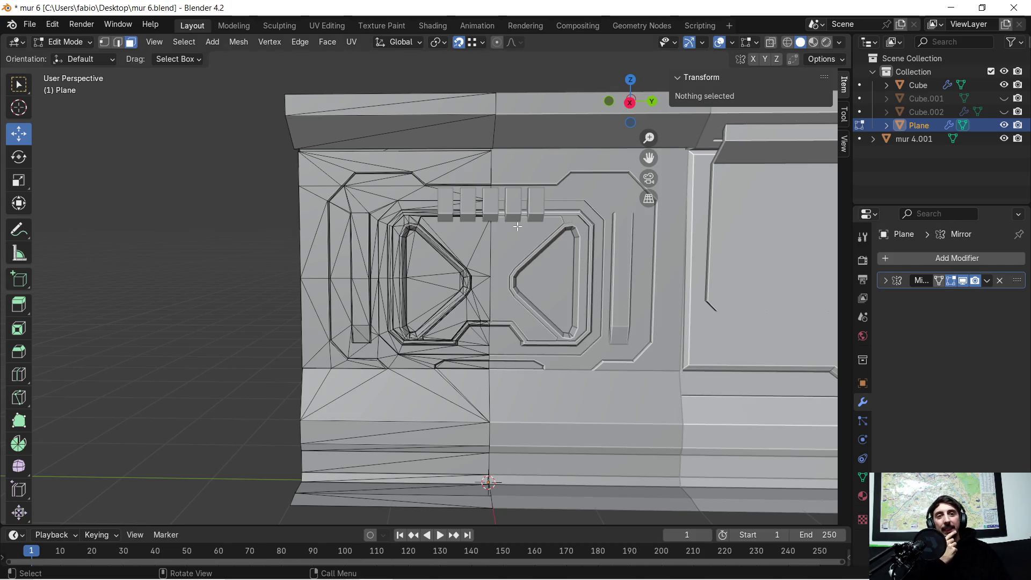
pyautogui.scroll(3, 406, 230)
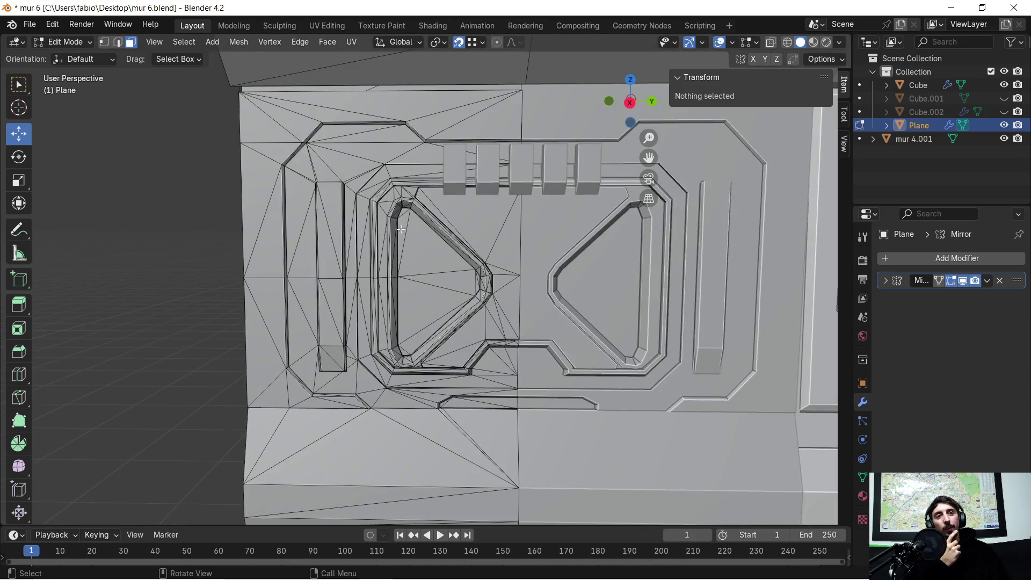
pyautogui.moveTo(388, 233); pyautogui.dragTo(457, 120, button='middle')
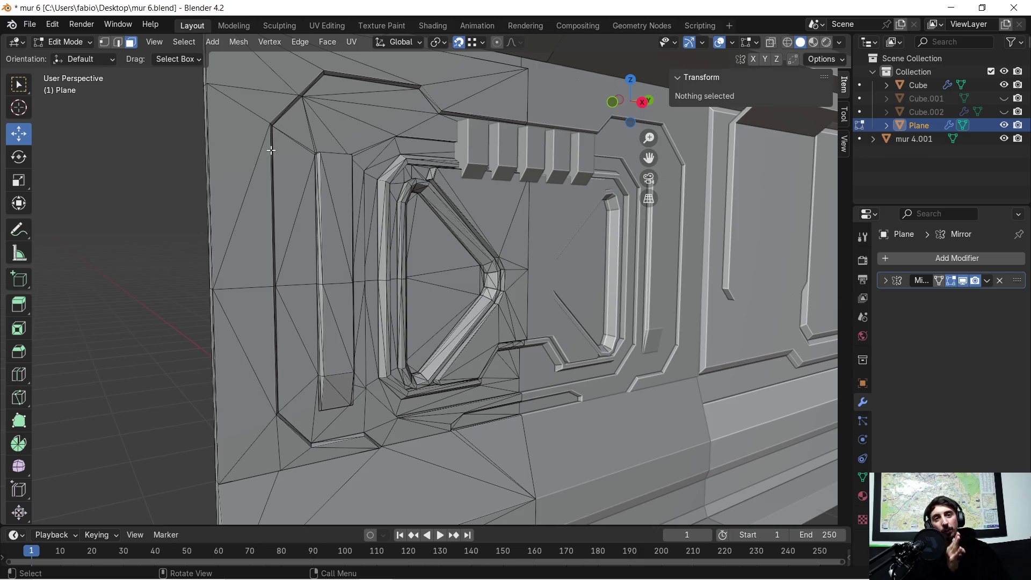
pyautogui.moveTo(272, 260)
pyautogui.mouseDown(button='middle')
pyautogui.moveTo(253, 274)
pyautogui.moveTo(255, 263)
pyautogui.mouseUp(button='middle')
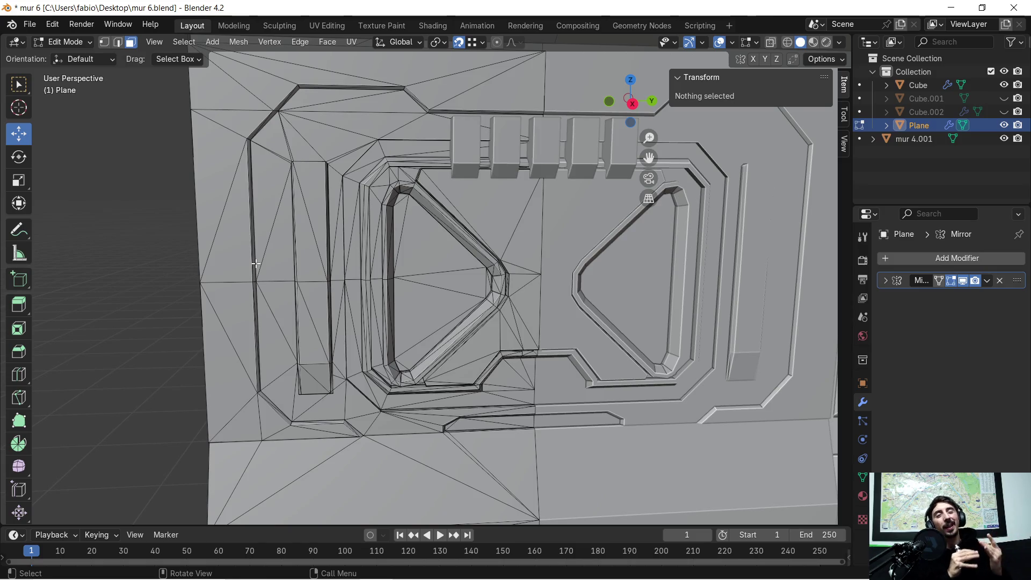
pyautogui.moveTo(521, 275)
pyautogui.mouseDown(button='middle')
pyautogui.moveTo(525, 261)
pyautogui.moveTo(468, 264)
pyautogui.moveTo(317, 139)
pyautogui.mouseUp(button='middle')
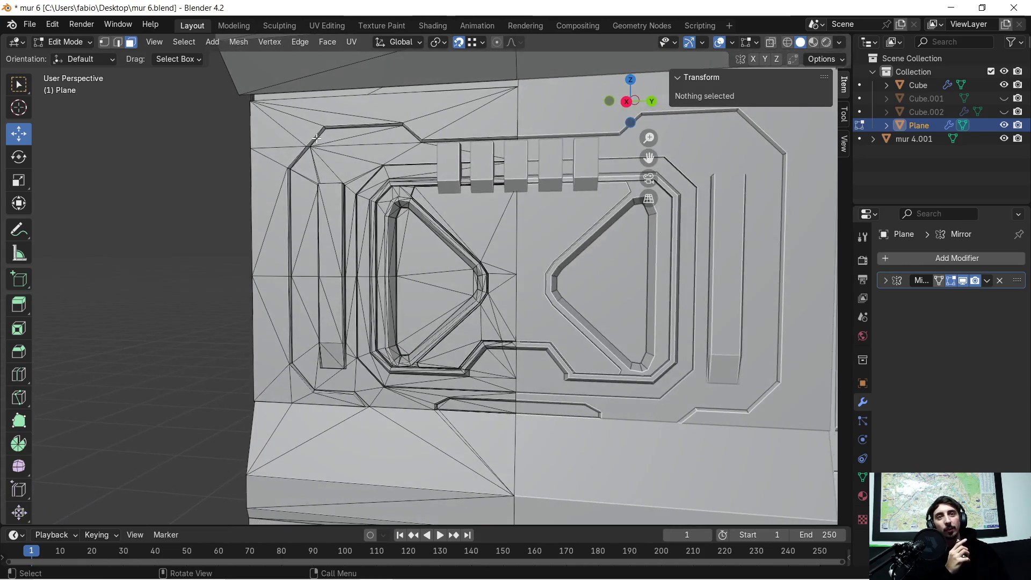
# Select all, run UV Unwrap, then Smart UV Project with a 66° angle limit, and zoom into the triangle panel.
pyautogui.press('a')
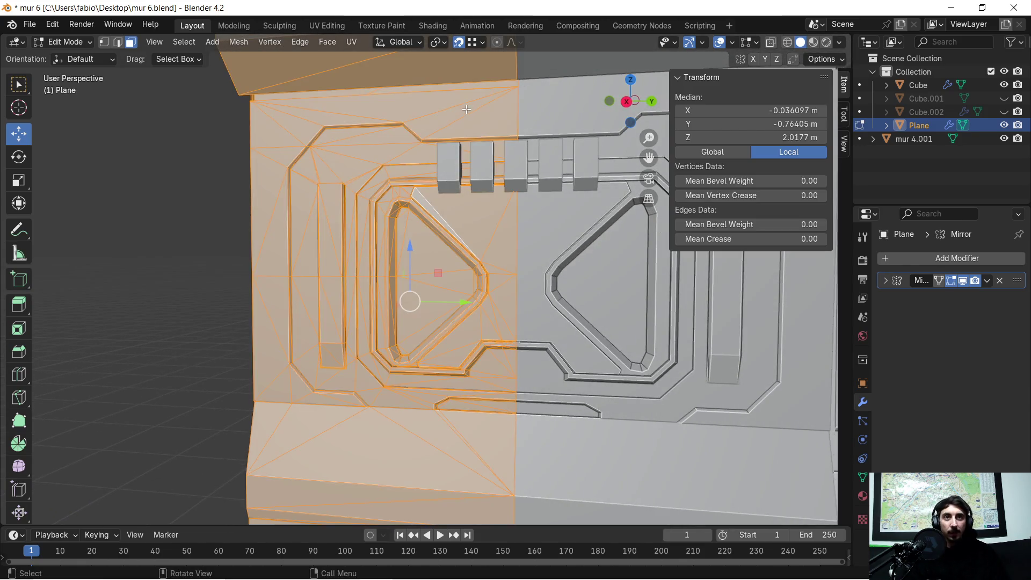
pyautogui.click(350, 42)
pyautogui.click(376, 57)
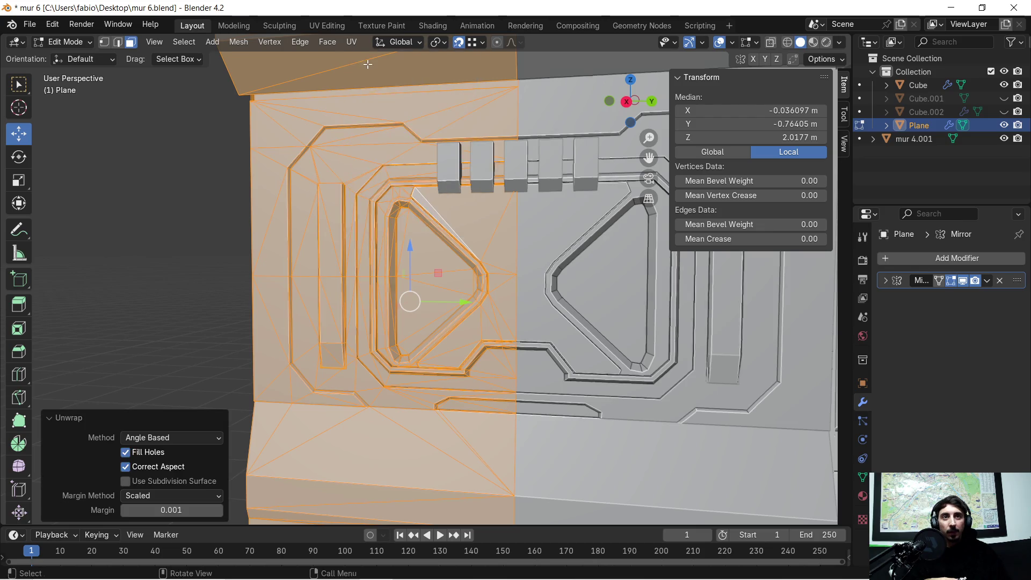
pyautogui.click(357, 43)
pyautogui.click(376, 75)
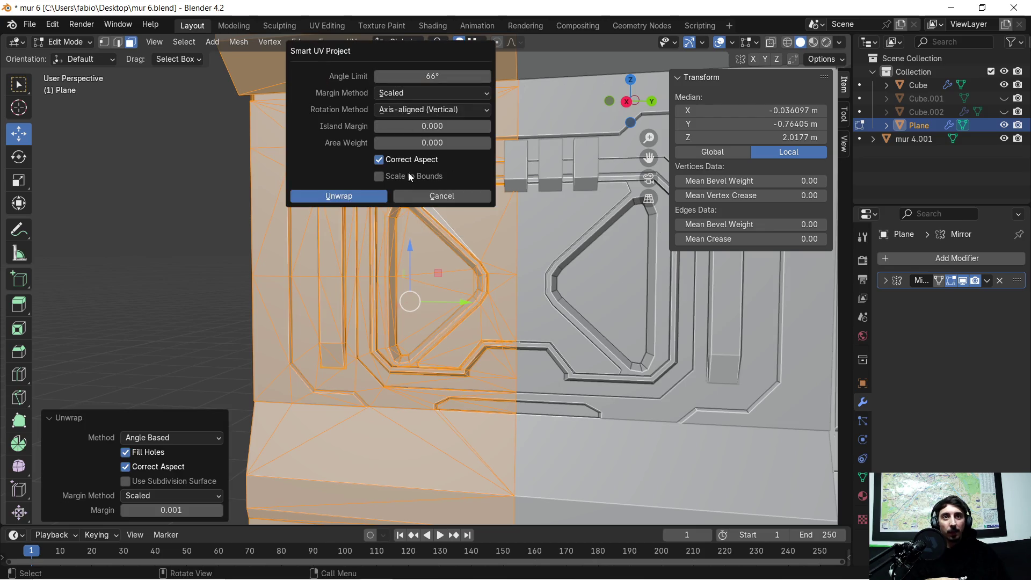
pyautogui.click(366, 198)
pyautogui.scroll(-3, 370, 302)
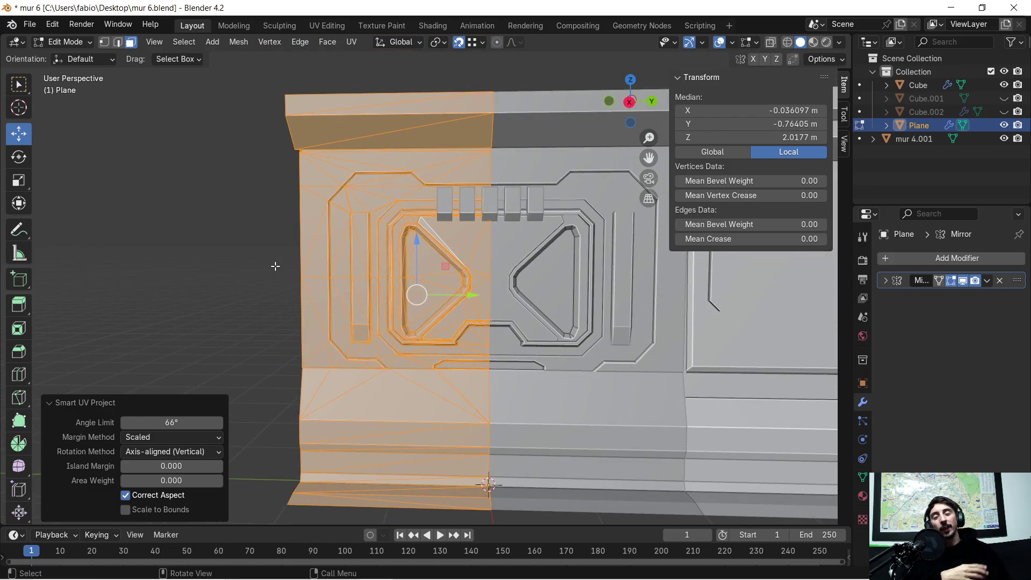
pyautogui.moveTo(363, 235)
pyautogui.keyDown('ctrl'); pyautogui.mouseDown(button='middle')
pyautogui.moveTo(369, 309)
pyautogui.moveTo(349, 279)
pyautogui.mouseUp(button='middle'); pyautogui.keyUp('ctrl')
# Select only the narrow left-edge triangle face, inspect it up close, and show it in UV Editing.
pyautogui.click(349, 279)
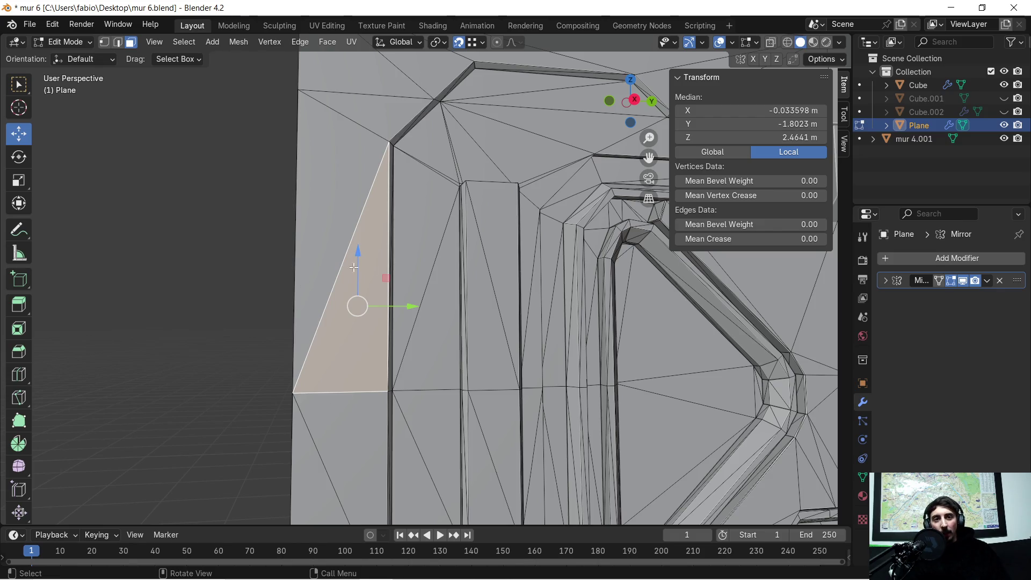
pyautogui.scroll(3, 329, 258)
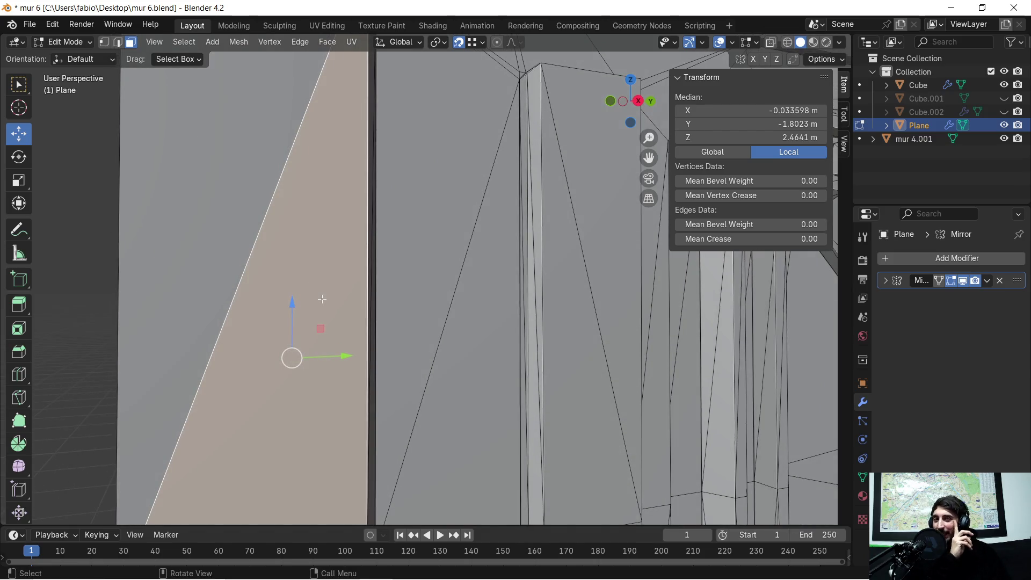
pyautogui.scroll(-1, 314, 285)
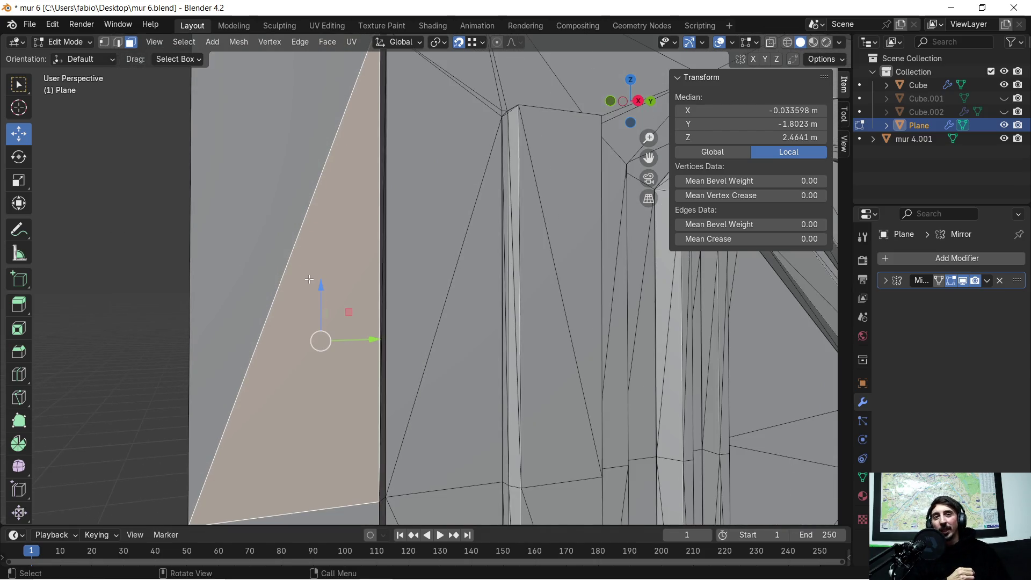
pyautogui.moveTo(377, 266)
pyautogui.mouseDown(button='middle')
pyautogui.moveTo(255, 214)
pyautogui.moveTo(494, 265)
pyautogui.moveTo(465, 242)
pyautogui.mouseUp(button='middle')
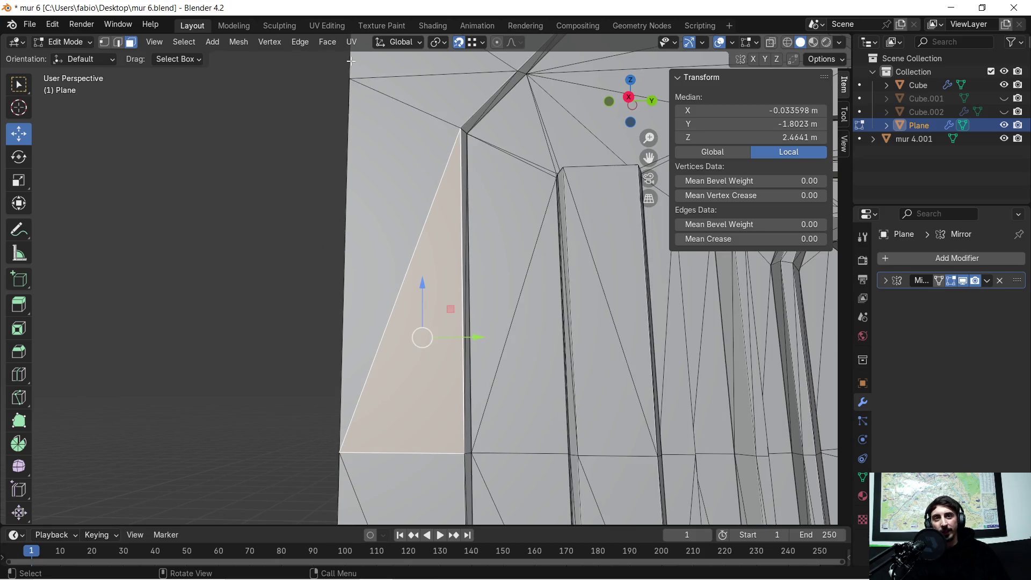
pyautogui.click(351, 42)
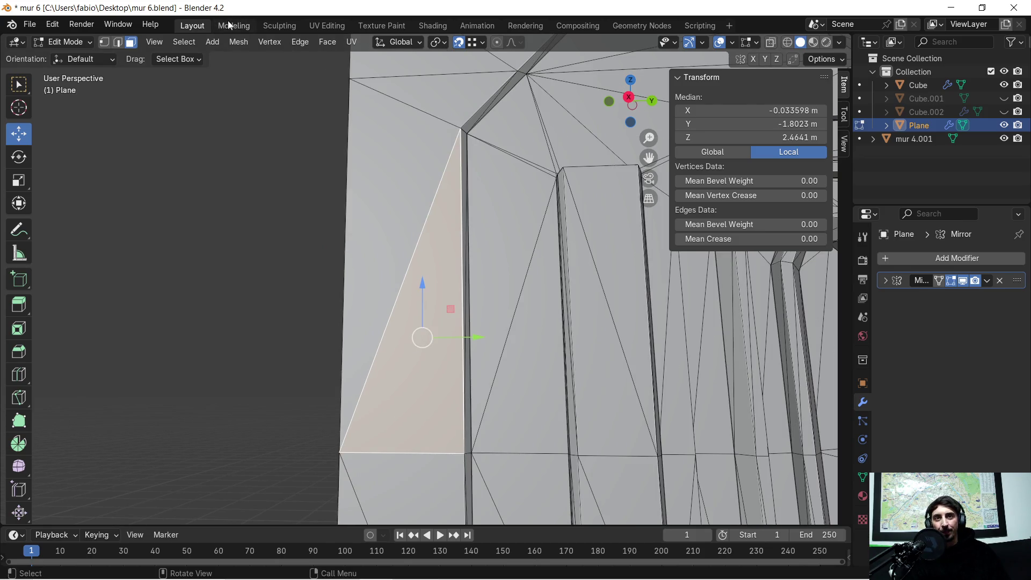
pyautogui.click(328, 25)
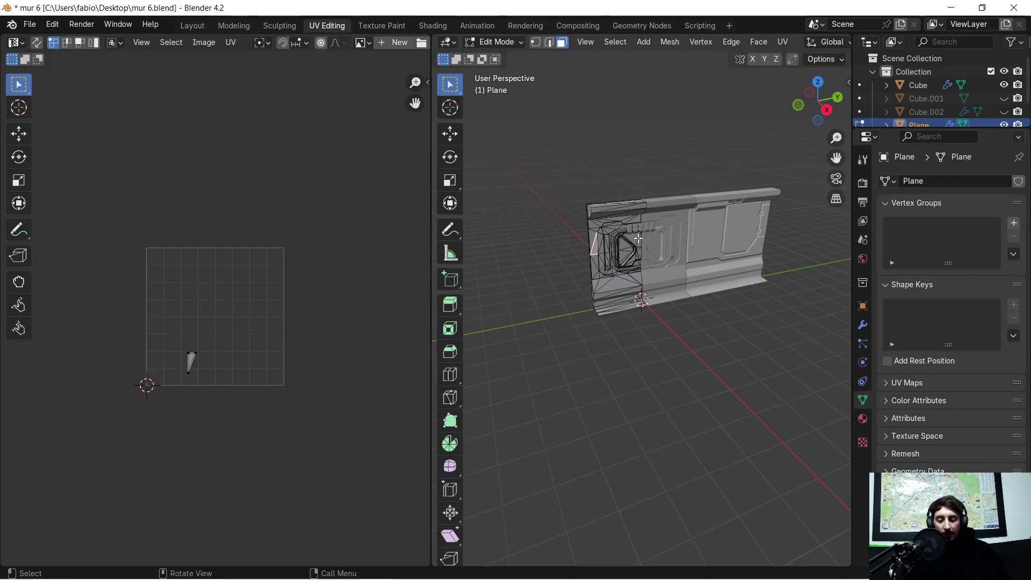
# Select the whole mesh to display its full UV layout, zoom around it, then return to Layout.
pyautogui.press('a')
pyautogui.scroll(6, 157, 313)
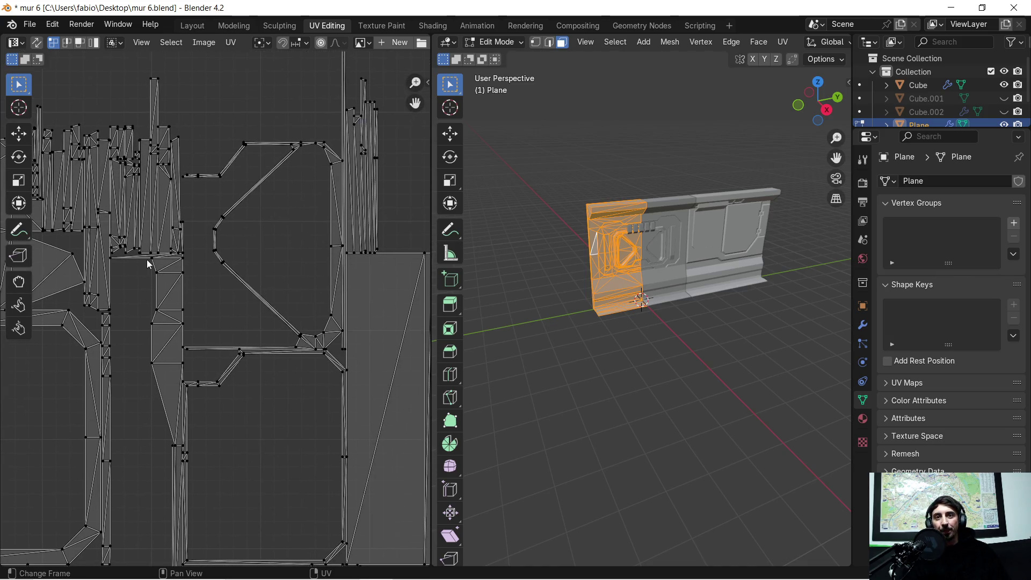
pyautogui.scroll(3, 148, 260)
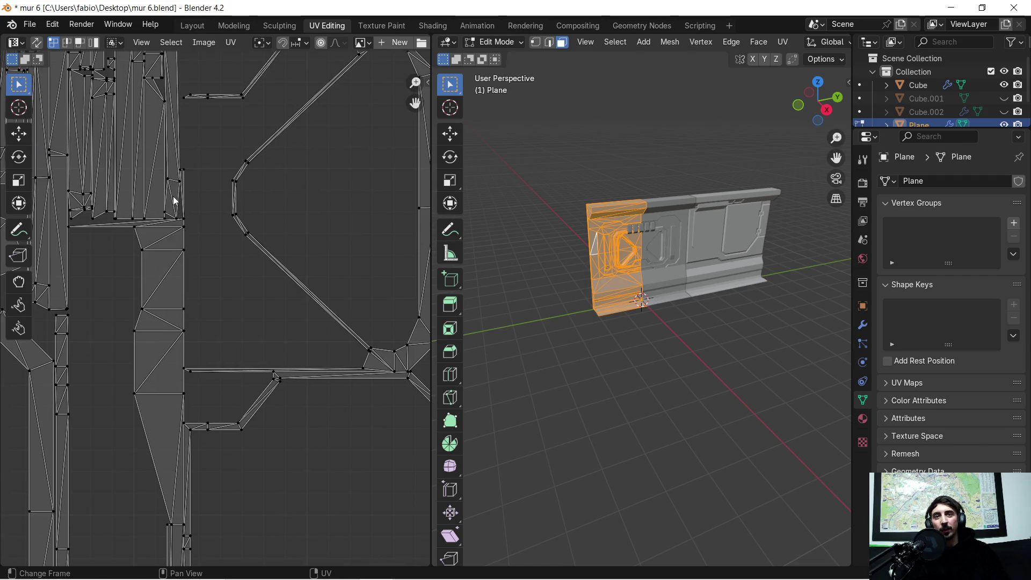
pyautogui.scroll(2, 173, 197)
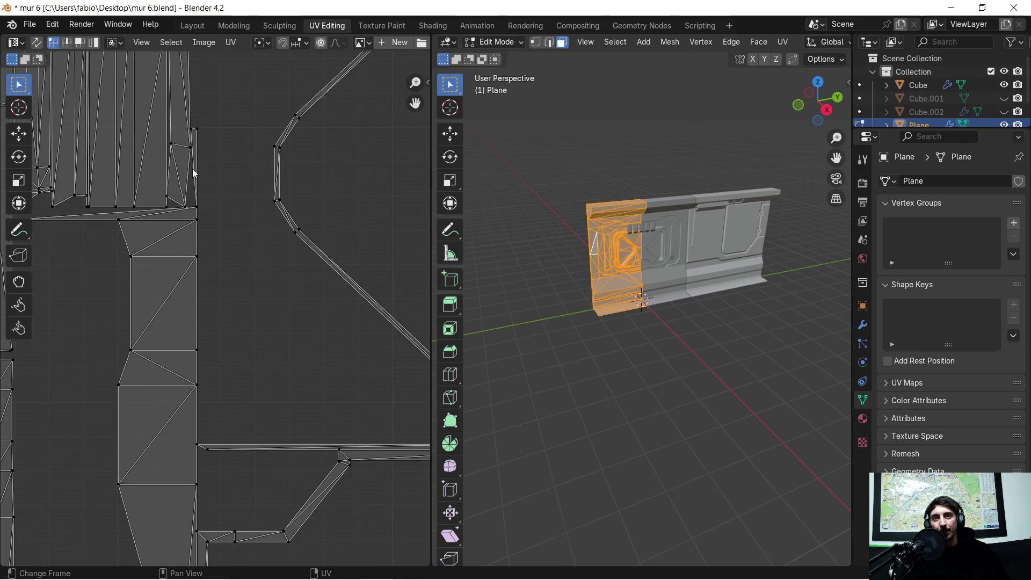
pyautogui.scroll(-8, 187, 174)
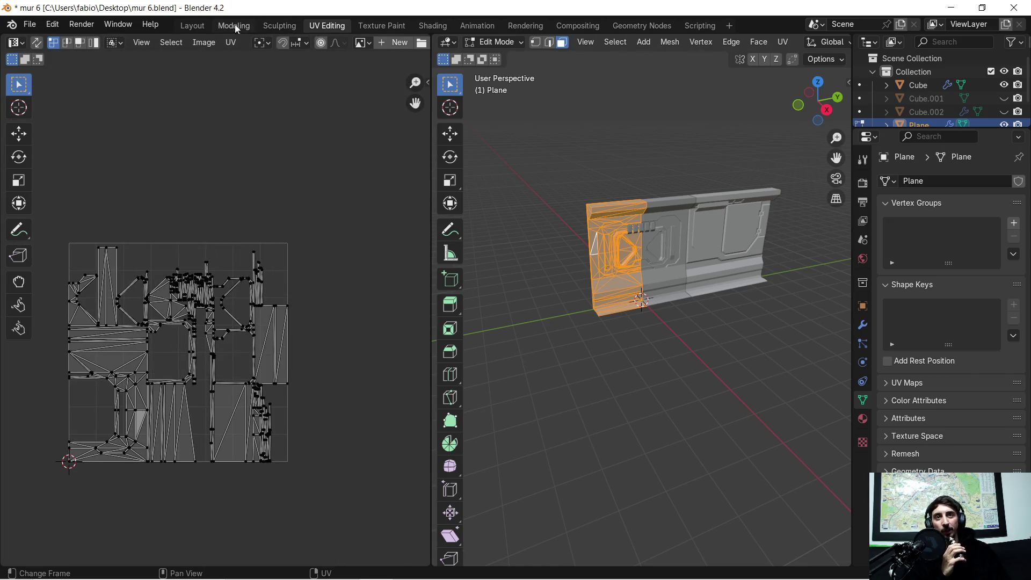
pyautogui.click(198, 27)
# Frame the X-pattern wall panel squarely in the viewport and put the Plane into Edit Mode.
pyautogui.scroll(-2, 514, 251)
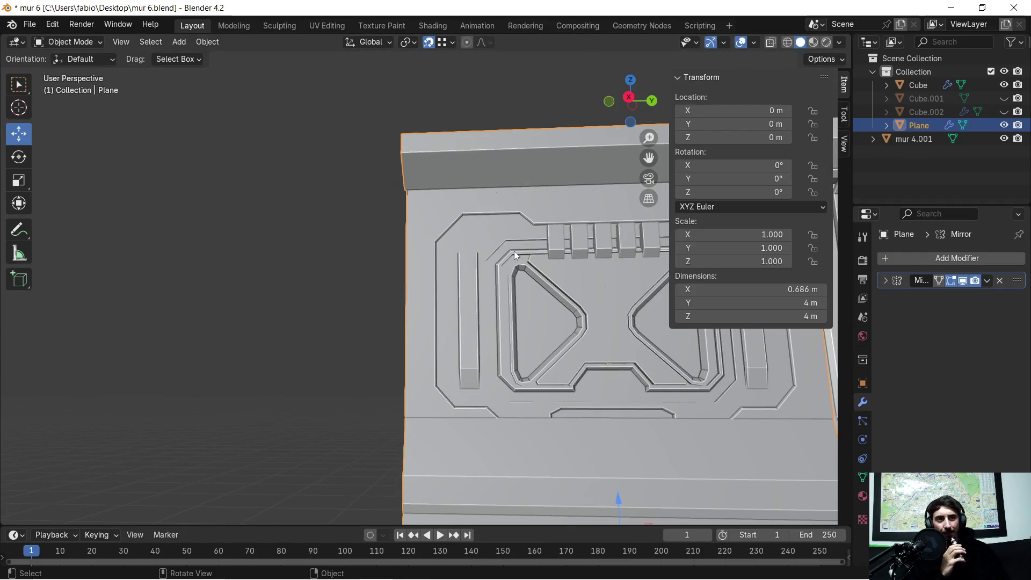
pyautogui.moveTo(521, 256); pyautogui.dragTo(530, 263, button='middle')
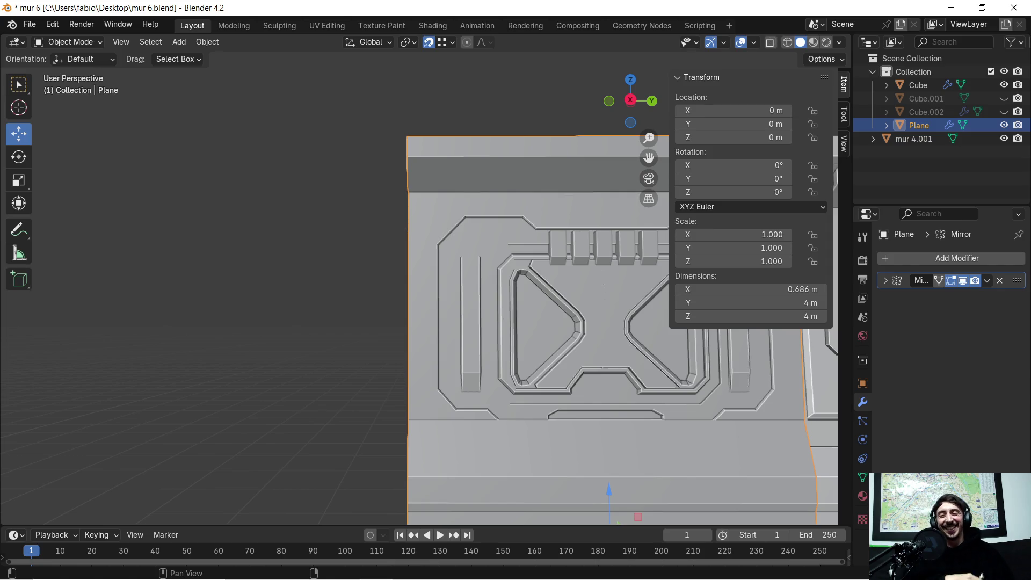
pyautogui.moveTo(648, 157); pyautogui.dragTo(649, 158)
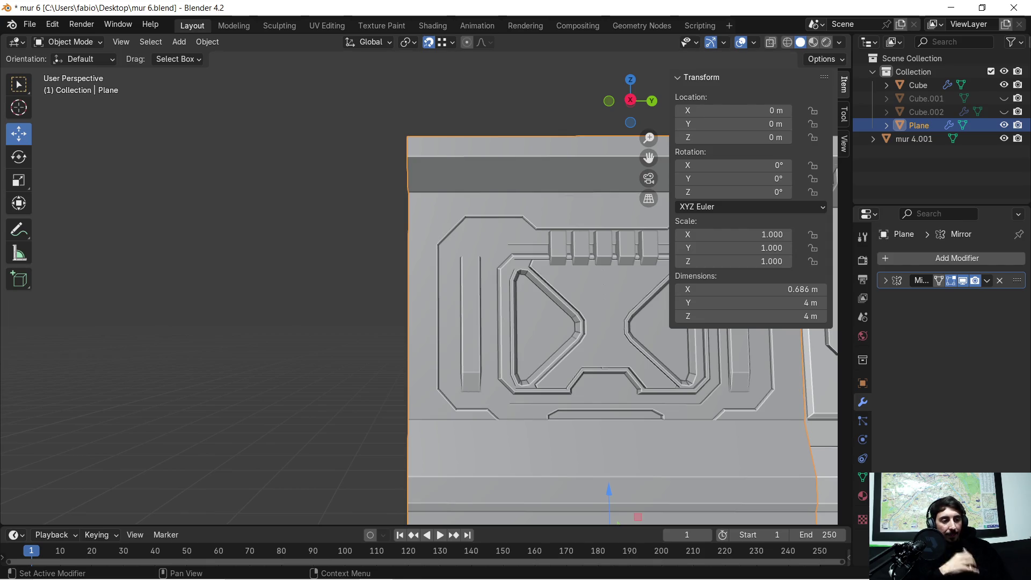
pyautogui.scroll(-2, 568, 204)
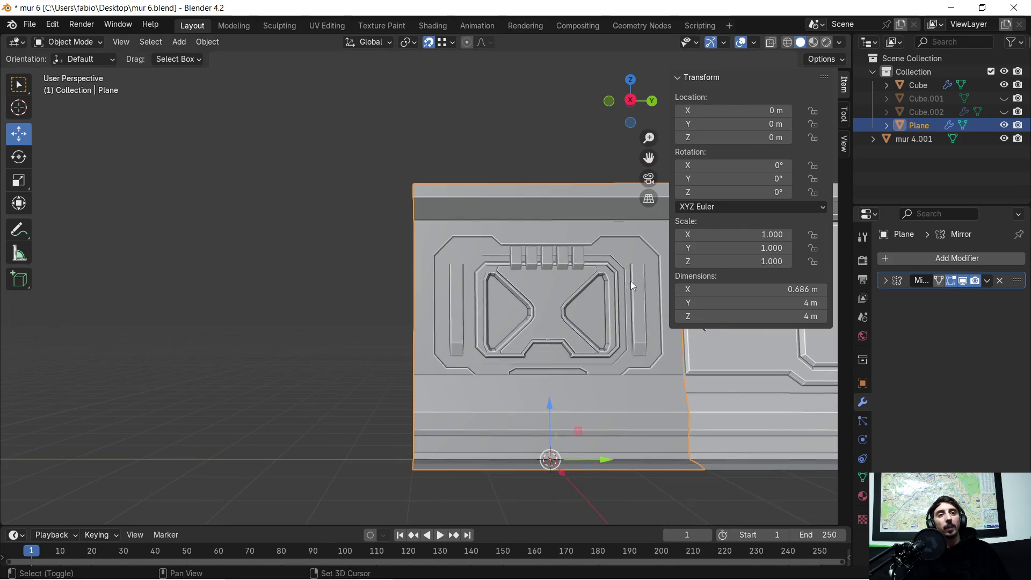
pyautogui.keyDown('shift'); pyautogui.moveTo(633, 279); pyautogui.dragTo(376, 291, button='middle'); pyautogui.keyUp('shift')
pyautogui.scroll(2, 376, 290)
pyautogui.press('Tab')
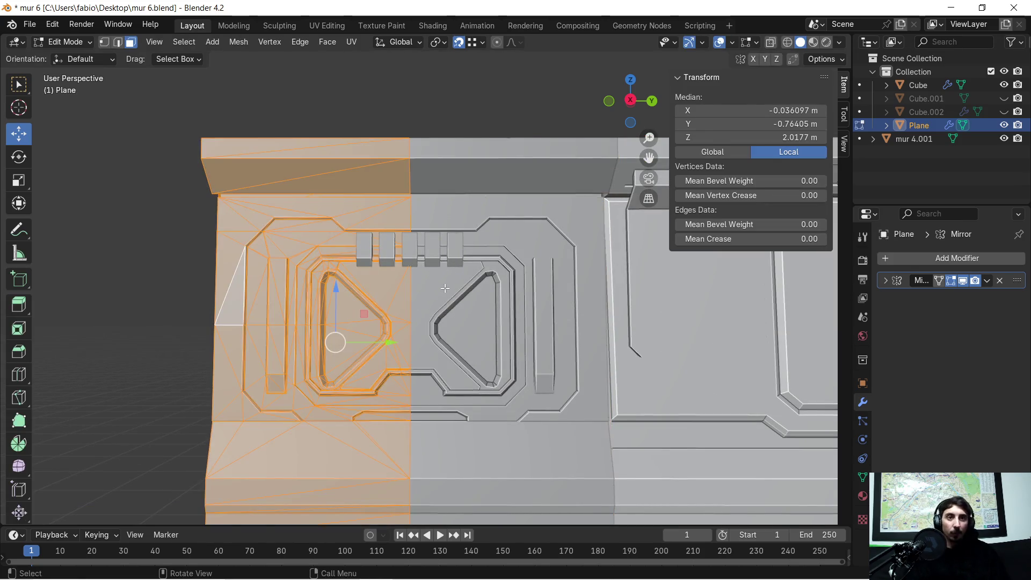
# Orbit and zoom out around the wall panel, then show its layout in the UV Editing workspace.
pyautogui.moveTo(455, 273); pyautogui.dragTo(455, 287, button='middle')
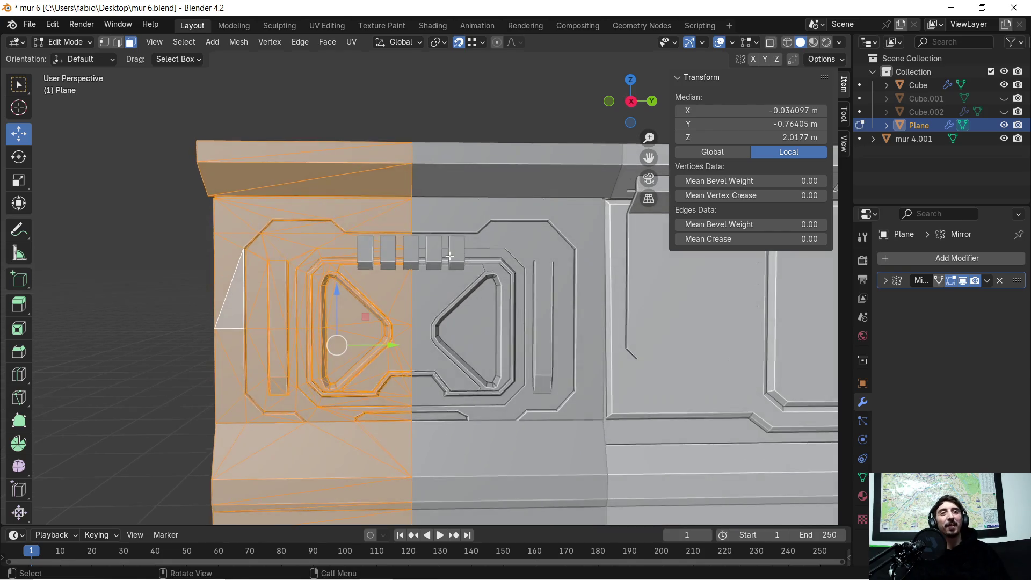
pyautogui.scroll(5, 506, 246)
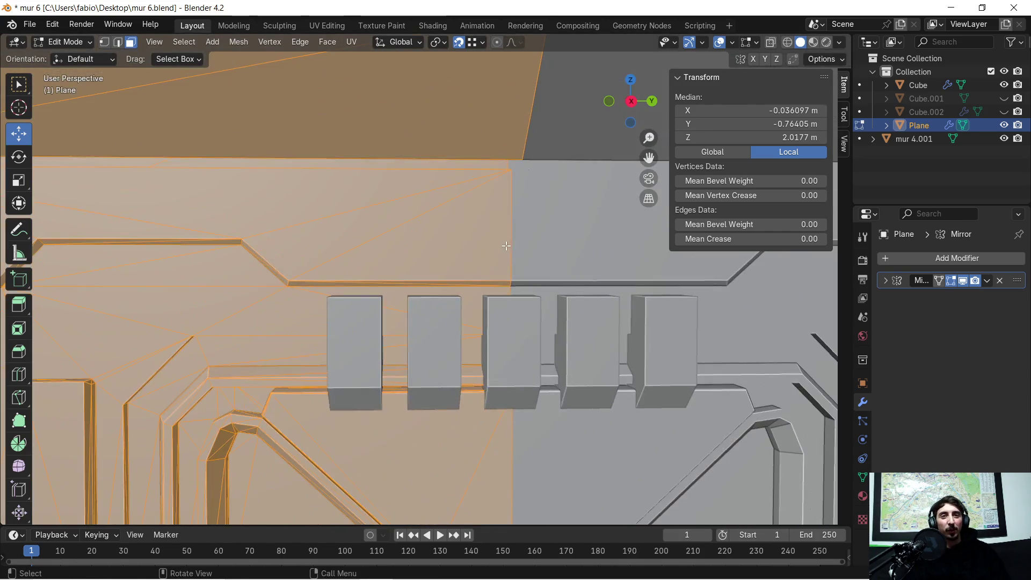
pyautogui.moveTo(506, 245)
pyautogui.mouseDown(button='middle')
pyautogui.moveTo(483, 272)
pyautogui.moveTo(455, 272)
pyautogui.moveTo(473, 277)
pyautogui.mouseUp(button='middle')
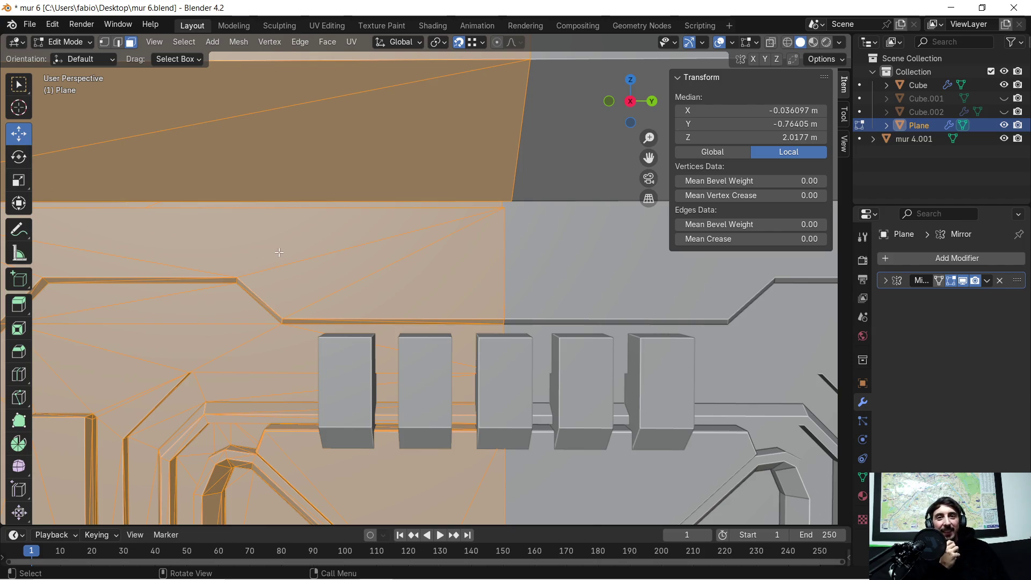
pyautogui.scroll(-1, 287, 253)
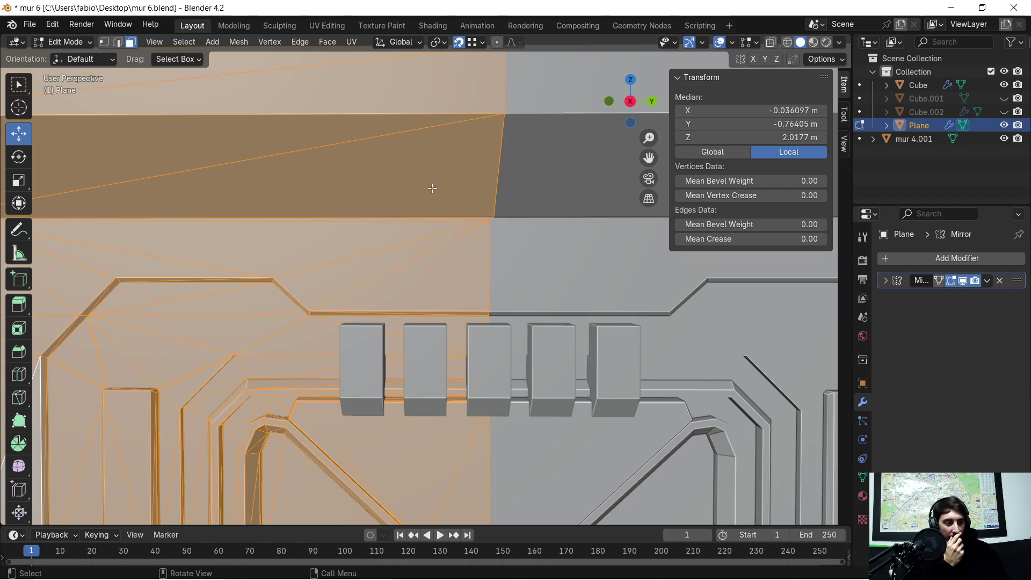
pyautogui.scroll(-2, 3, 285)
pyautogui.scroll(-4, 242, 270)
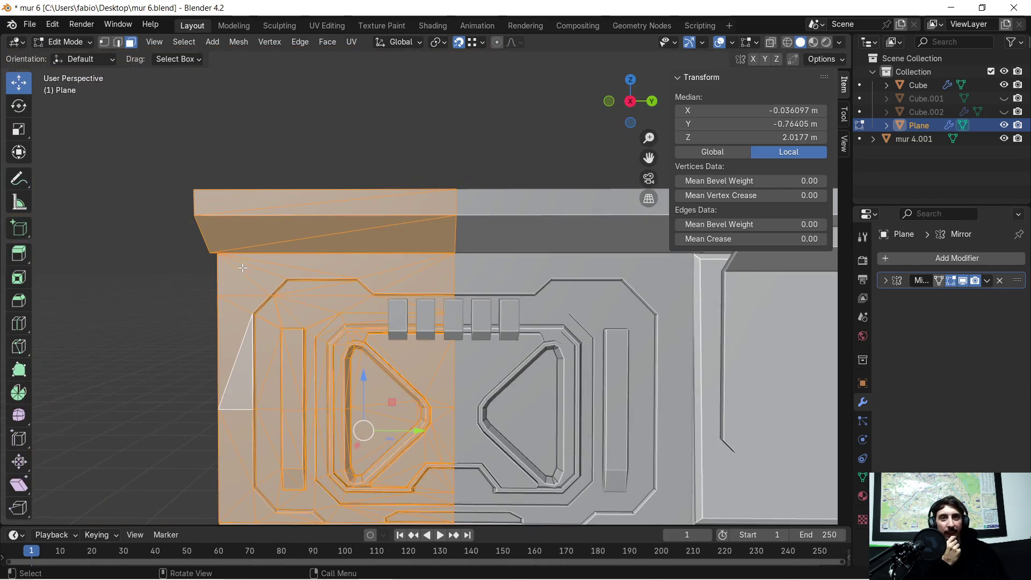
pyautogui.moveTo(307, 208); pyautogui.dragTo(292, 193, button='middle')
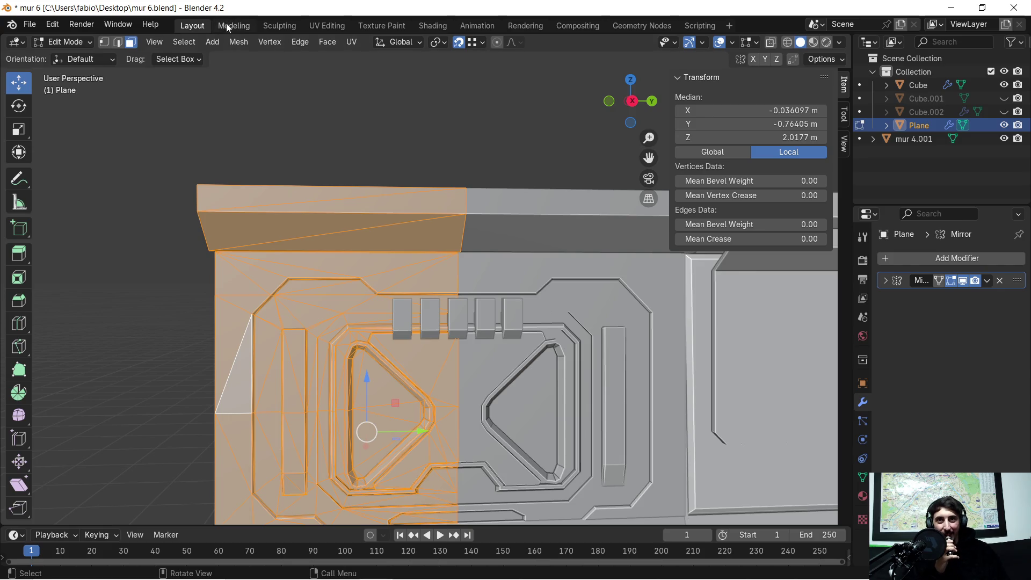
pyautogui.click(334, 26)
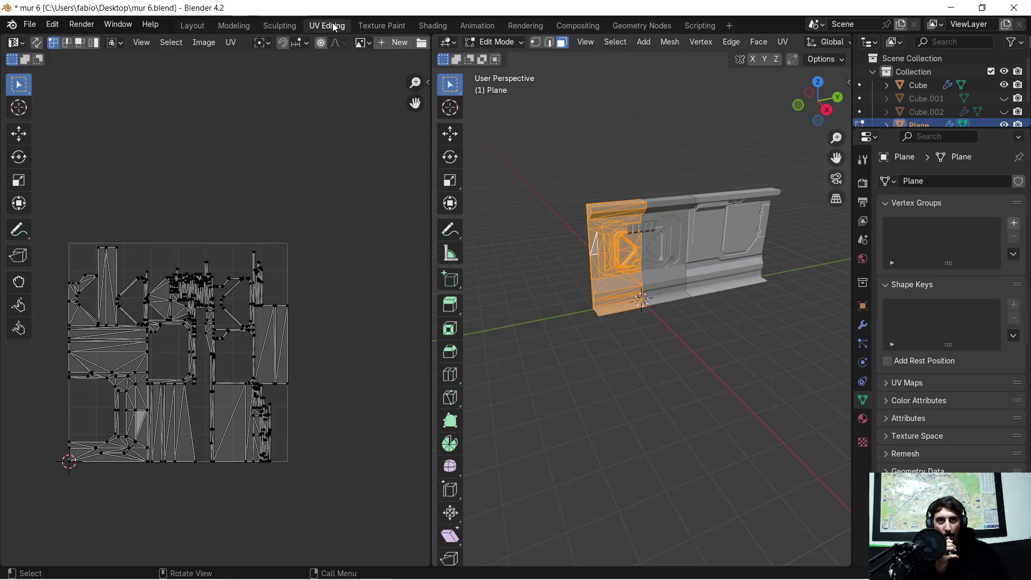
# Zoom and pan the UV editor to fit the whole layout, then switch to the Texture Paint workspace.
pyautogui.scroll(3, 162, 331)
pyautogui.scroll(-2, 162, 331)
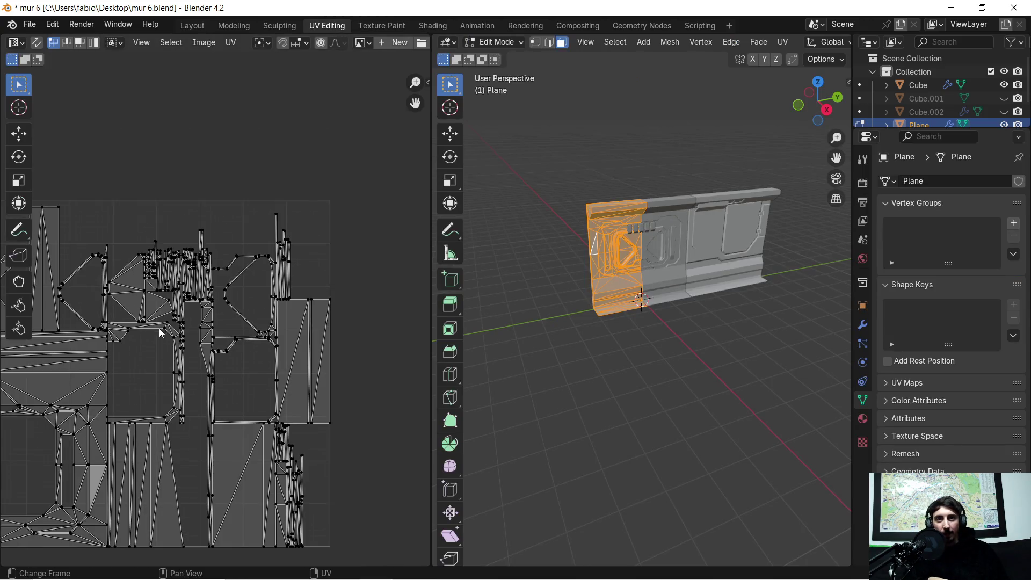
pyautogui.scroll(-1, 144, 367)
pyautogui.moveTo(139, 366)
pyautogui.mouseDown(button='middle')
pyautogui.moveTo(170, 355)
pyautogui.moveTo(261, 354)
pyautogui.moveTo(232, 354)
pyautogui.mouseUp(button='middle')
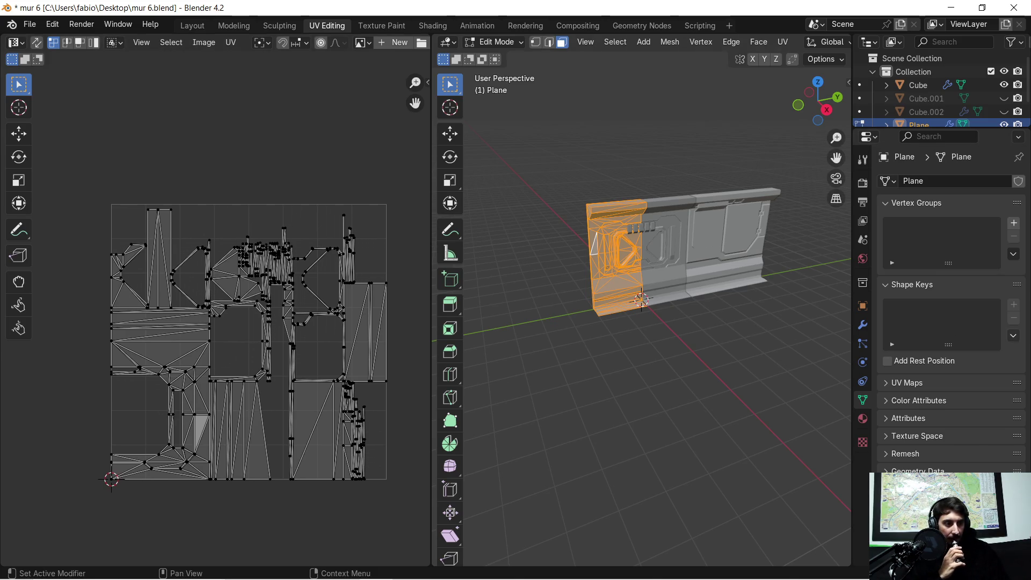
pyautogui.click(382, 25)
# Frame the wall in a numpad 3 side view, pan it closer, then open the Shading workspace.
pyautogui.press('KP_Decimal')
pyautogui.press('KP_3')
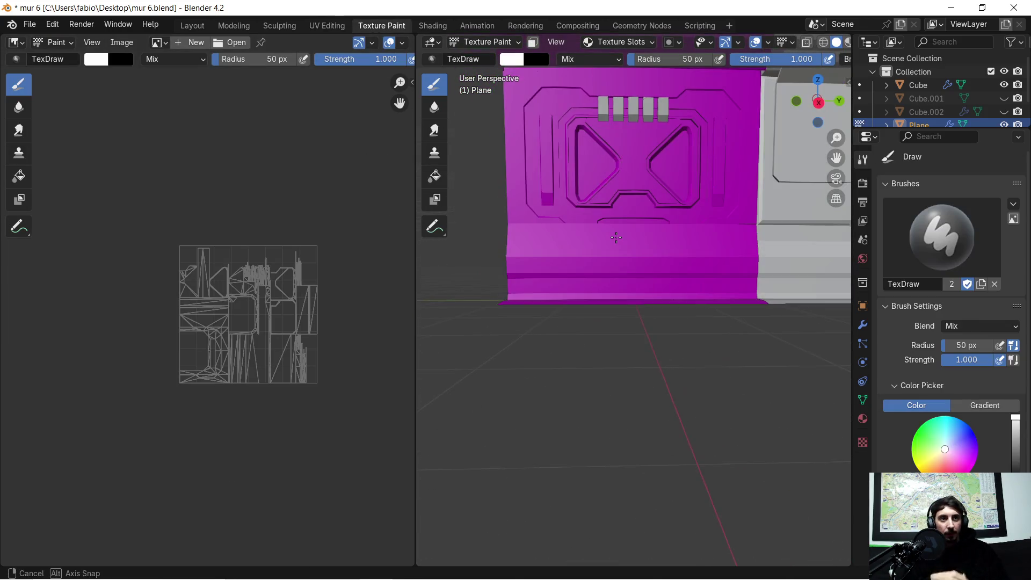
pyautogui.keyDown('shift'); pyautogui.moveTo(622, 190); pyautogui.dragTo(610, 279, button='middle'); pyautogui.keyUp('shift')
pyautogui.scroll(2, 610, 322)
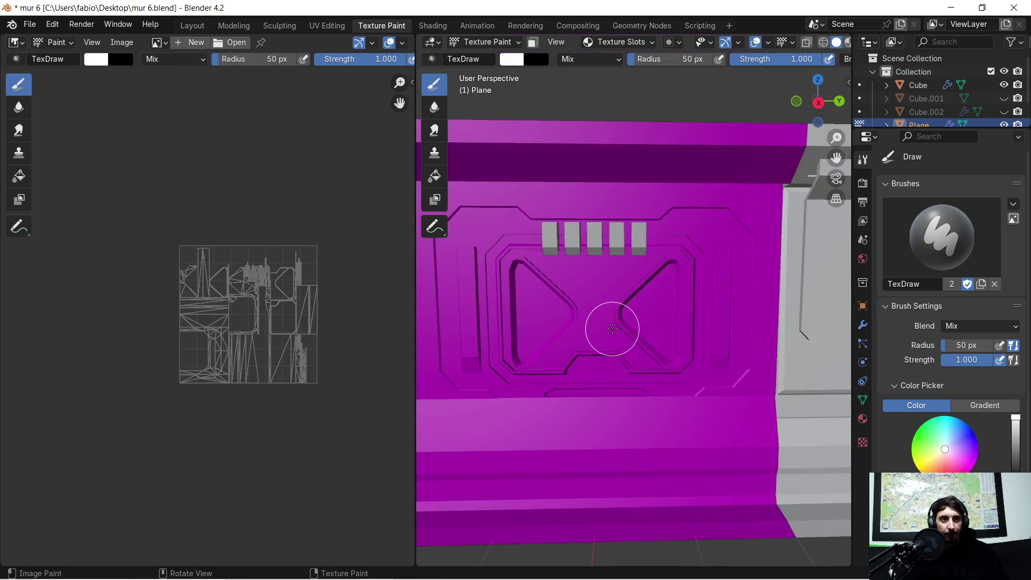
pyautogui.scroll(1, 613, 328)
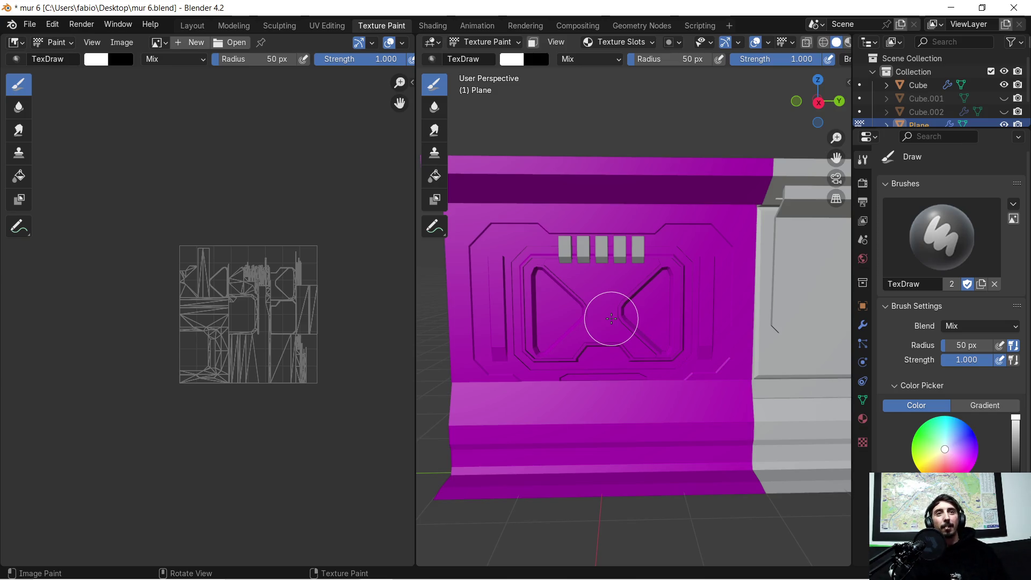
pyautogui.click(434, 25)
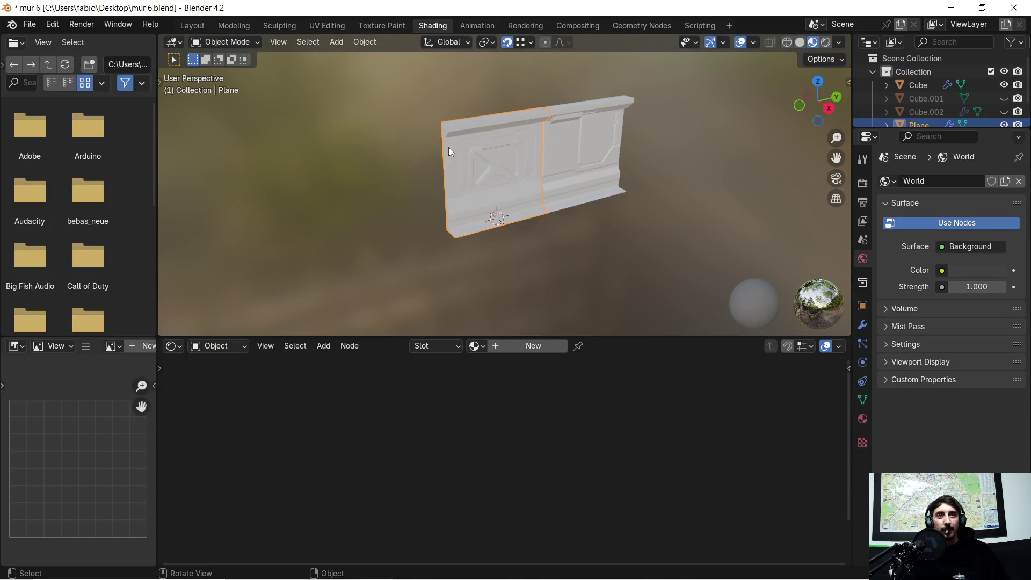
# Create Material.001 on the wall Plane, with a default Principled BSDF feeding Material Output.
pyautogui.moveTo(465, 189)
pyautogui.mouseDown(button='middle')
pyautogui.moveTo(508, 191)
pyautogui.moveTo(484, 218)
pyautogui.moveTo(467, 184)
pyautogui.mouseUp(button='middle')
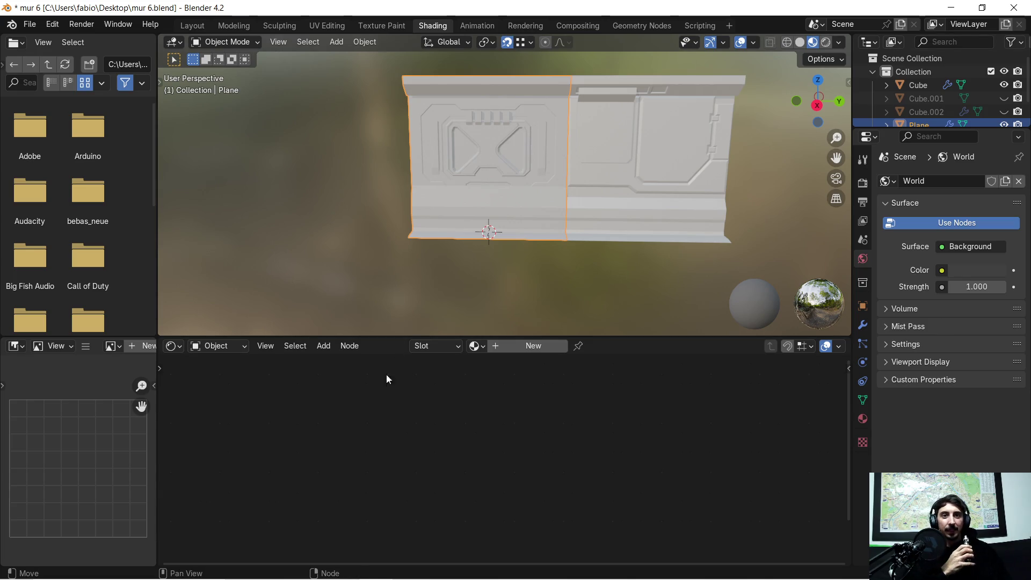
pyautogui.moveTo(312, 388); pyautogui.dragTo(320, 387, button='middle')
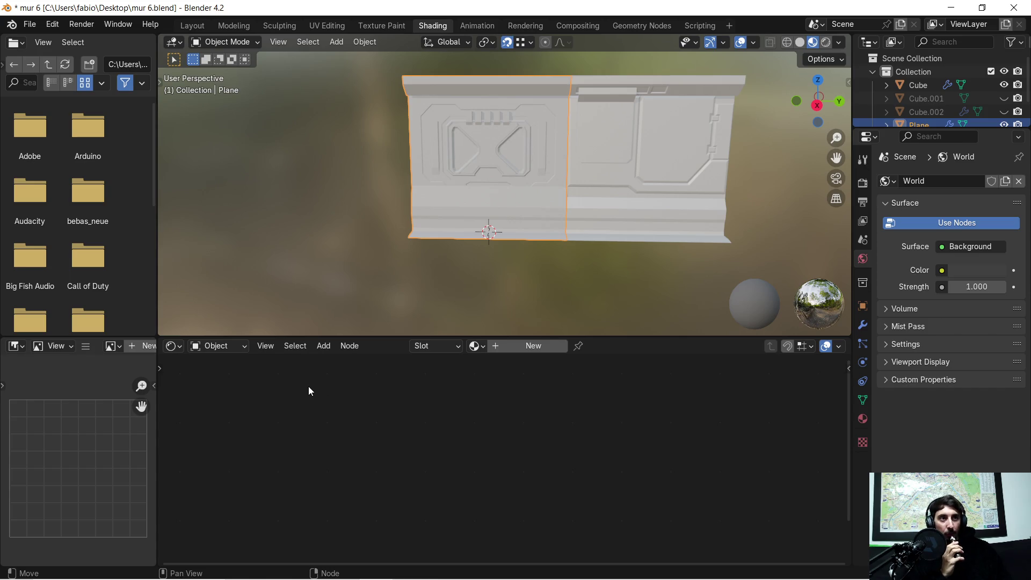
pyautogui.click(507, 345)
pyautogui.press('Home')
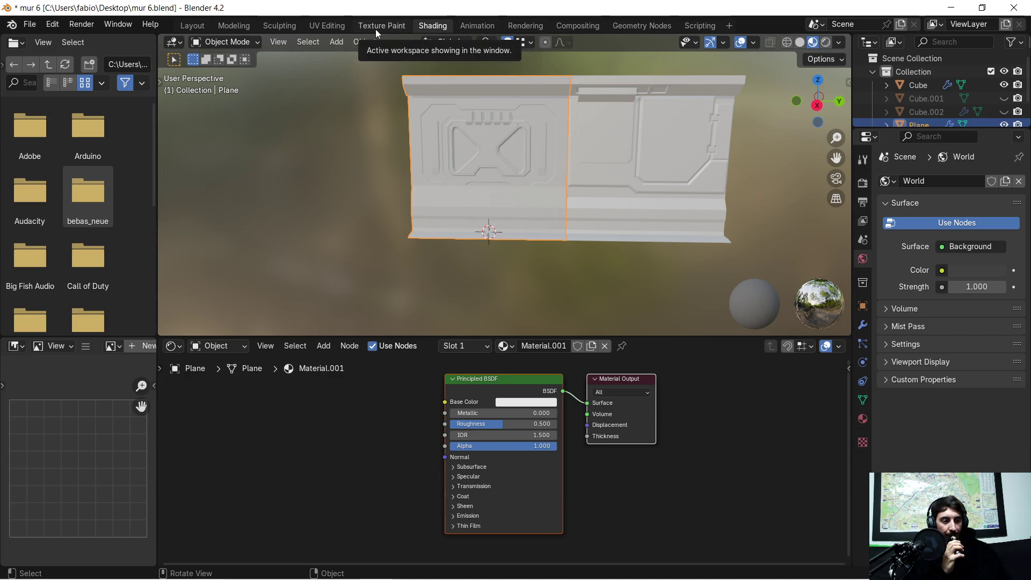
# Add an Image Texture node and link its Color to the Principled BSDF Base Color.
pyautogui.scroll(-1, 429, 422)
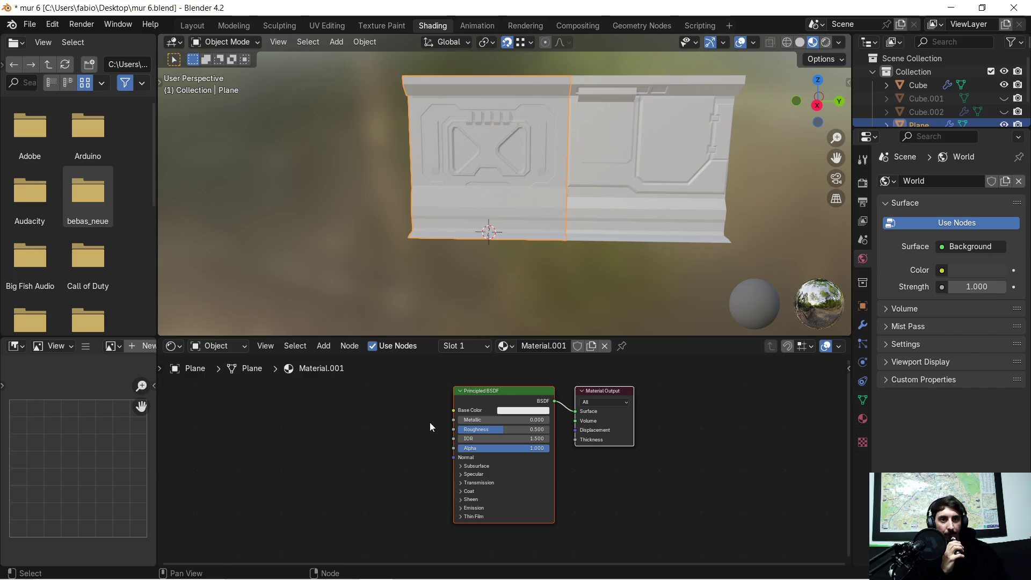
pyautogui.rightClick(314, 434)
pyautogui.click(373, 456)
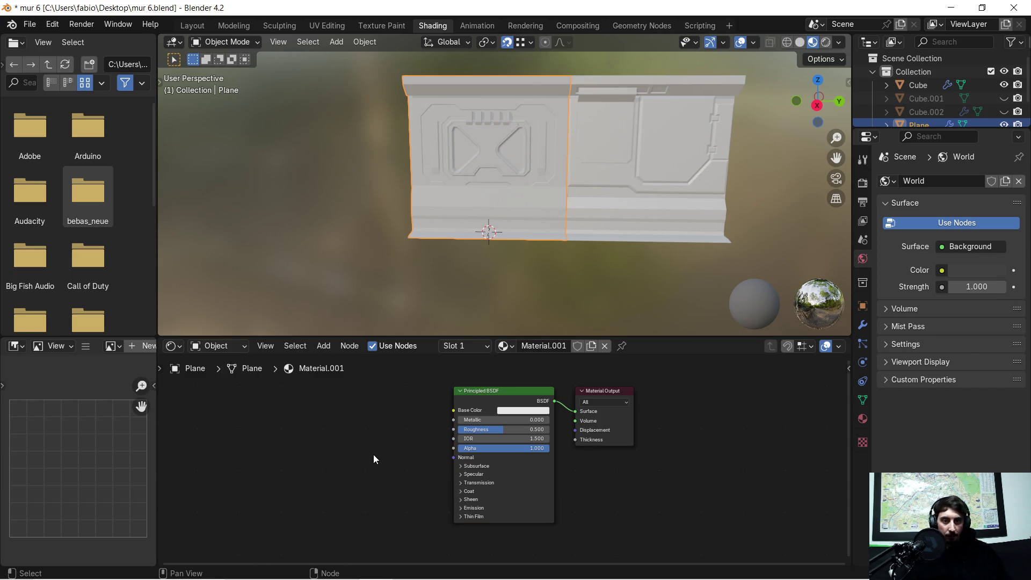
pyautogui.hotkey('shift', 'a')
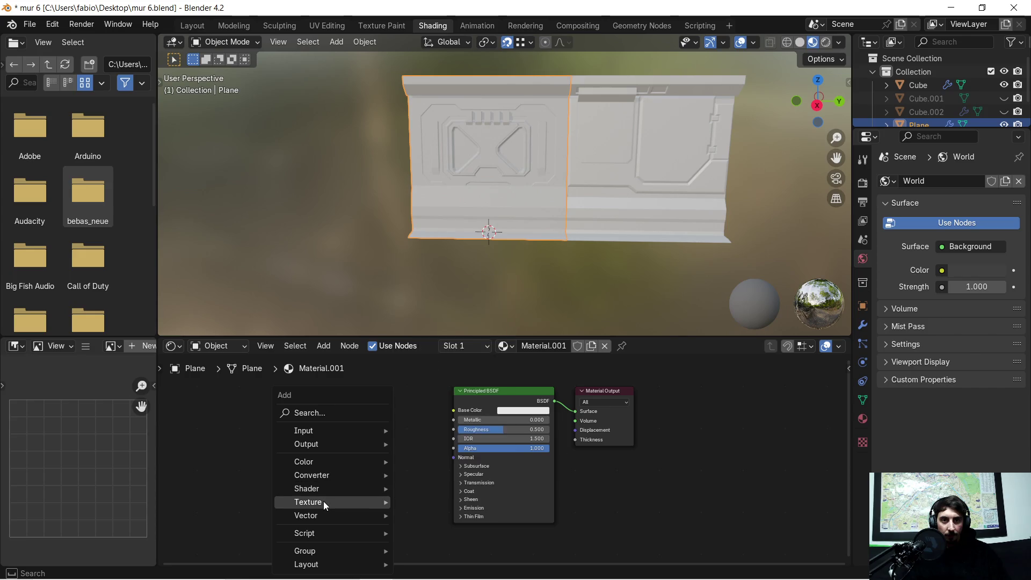
pyautogui.moveTo(363, 501)
pyautogui.click(441, 407)
pyautogui.click(288, 409)
pyautogui.scroll(1, 389, 441)
pyautogui.moveTo(358, 413)
pyautogui.mouseDown()
pyautogui.moveTo(441, 408)
pyautogui.moveTo(441, 397)
pyautogui.mouseUp()
# Cut the Color-to-Base Color link so the Image Texture node stands unconnected.
pyautogui.scroll(-1, 411, 443)
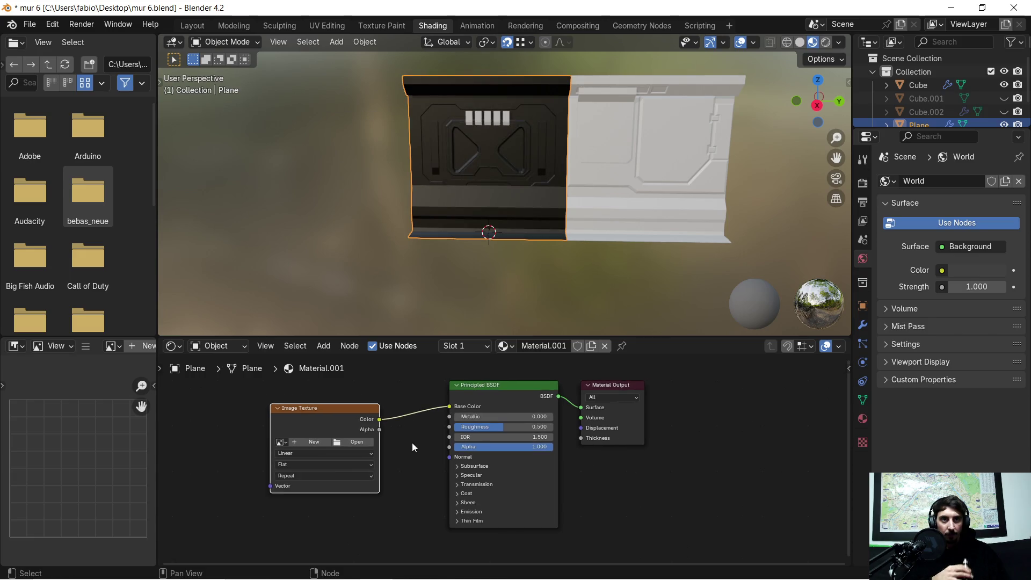
pyautogui.scroll(-1, 408, 446)
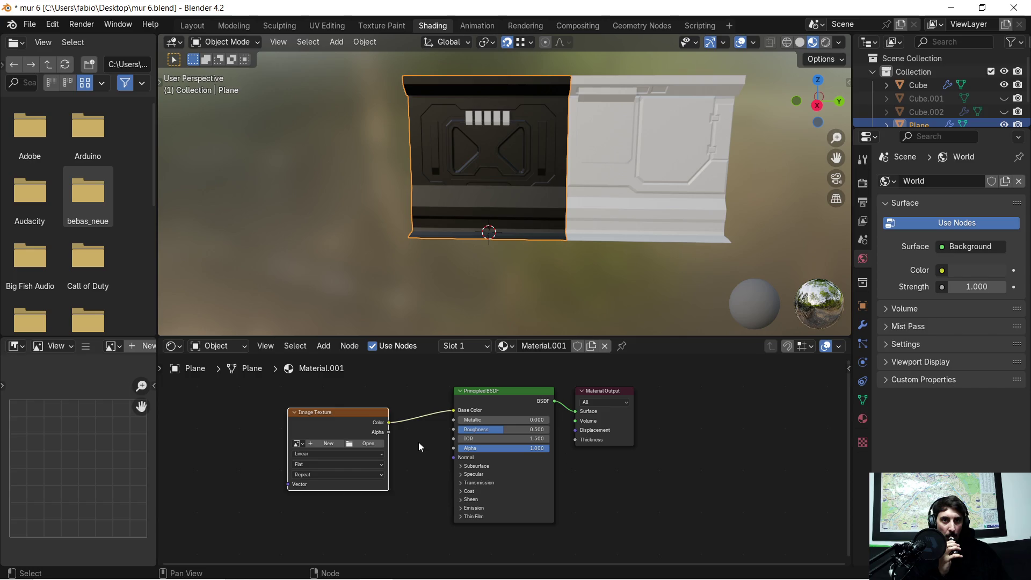
pyautogui.moveTo(412, 449)
pyautogui.mouseDown(button='middle')
pyautogui.moveTo(448, 474)
pyautogui.moveTo(458, 468)
pyautogui.mouseUp(button='middle')
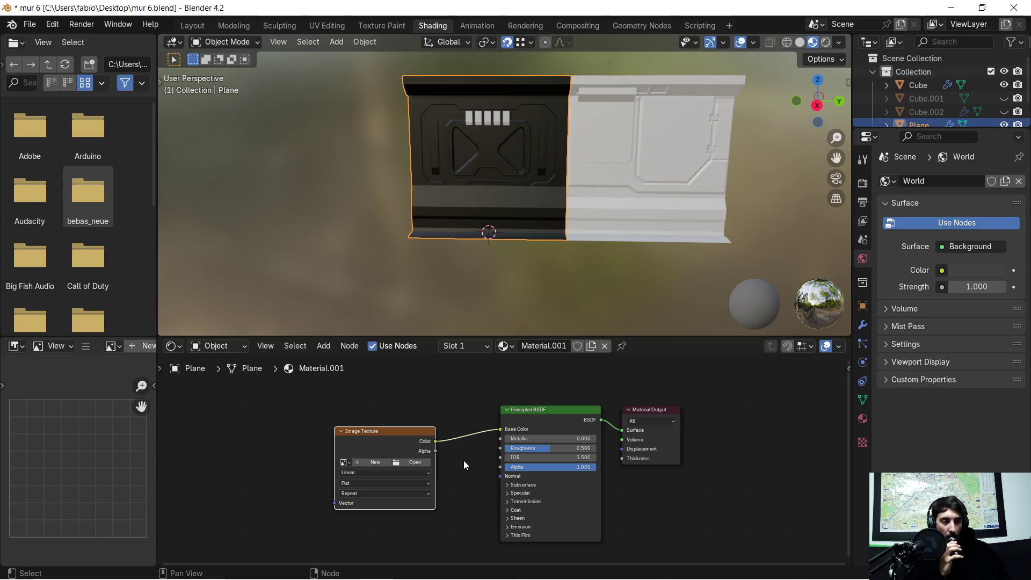
pyautogui.scroll(2, 453, 442)
pyautogui.rightClick(431, 406)
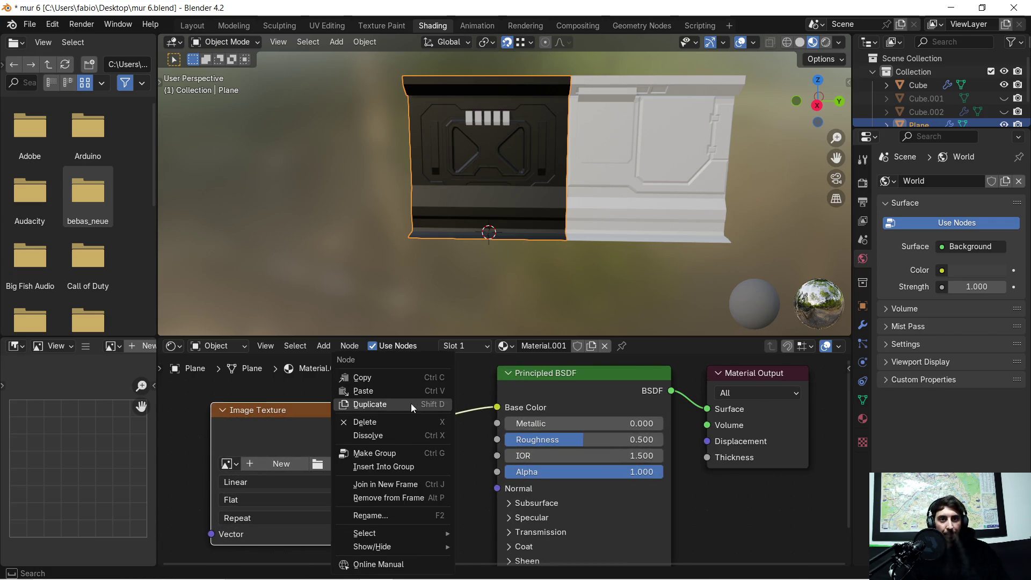
pyautogui.rightClick(437, 429)
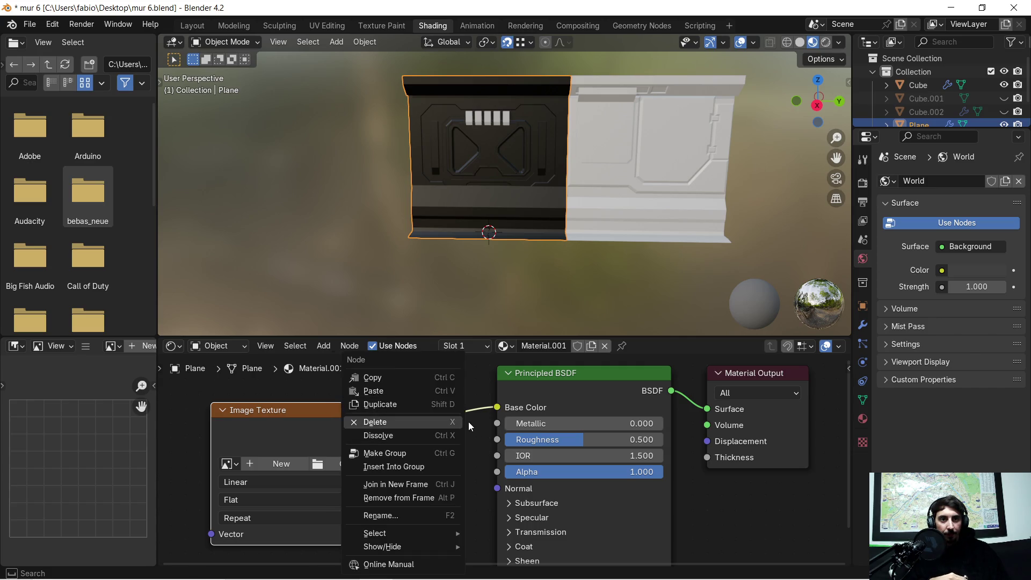
pyautogui.press('Escape')
pyautogui.rightClick(427, 420)
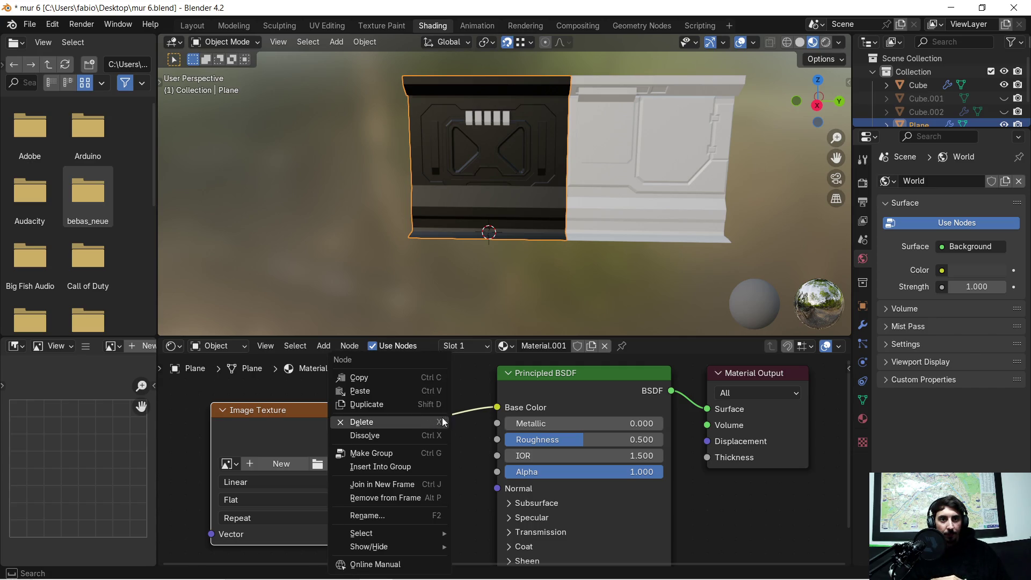
pyautogui.press('Escape')
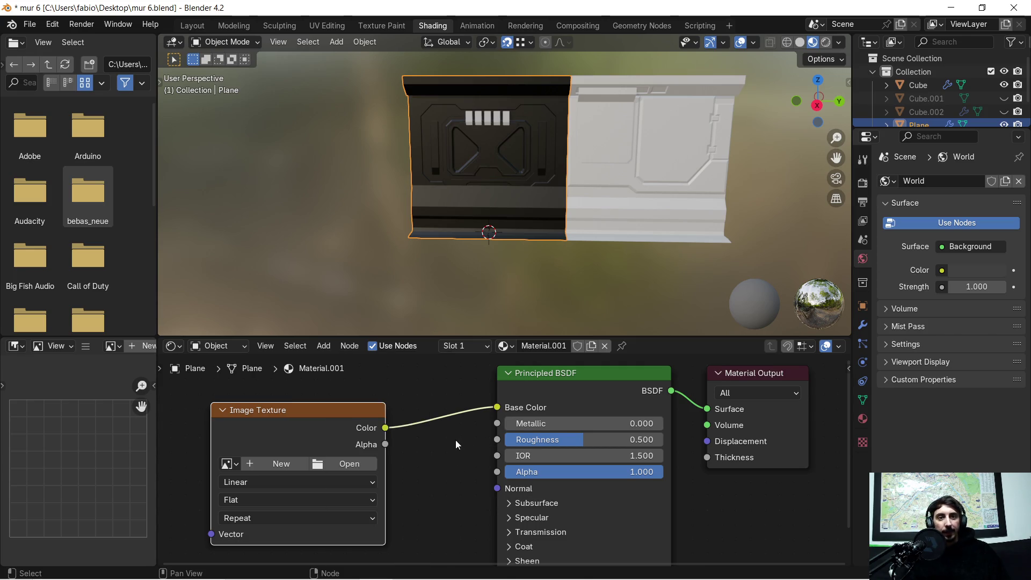
pyautogui.press('Home')
pyautogui.rightClick(494, 410)
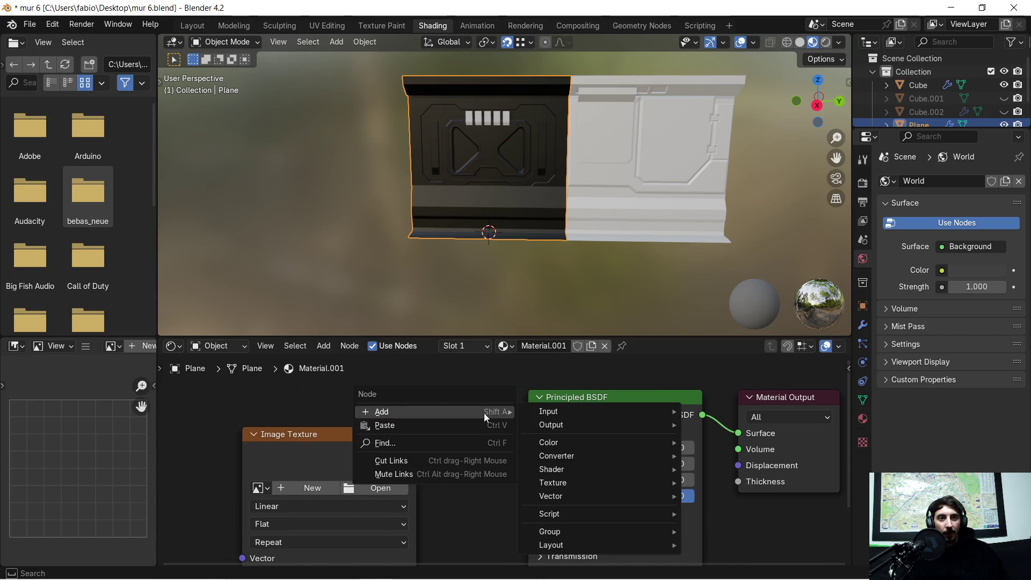
pyautogui.click(402, 461)
pyautogui.moveTo(434, 438); pyautogui.dragTo(447, 458)
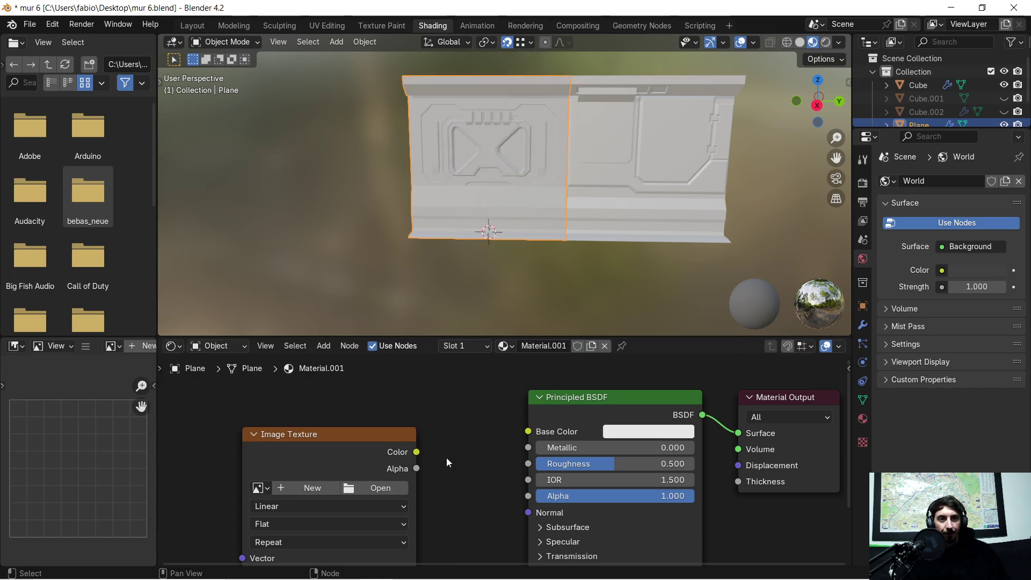
pyautogui.scroll(-1, 459, 436)
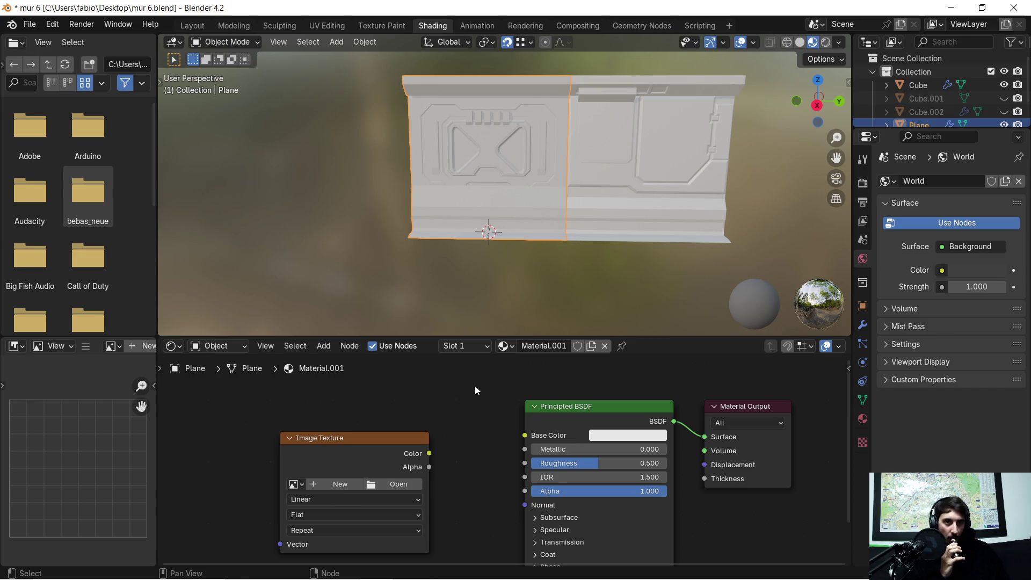
pyautogui.scroll(-1, 475, 385)
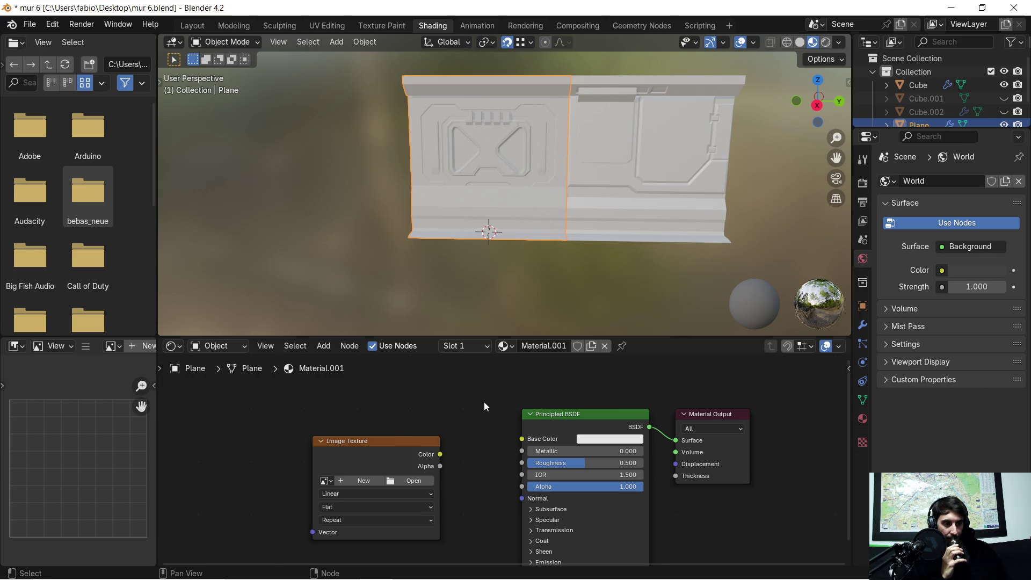
pyautogui.scroll(1, 417, 459)
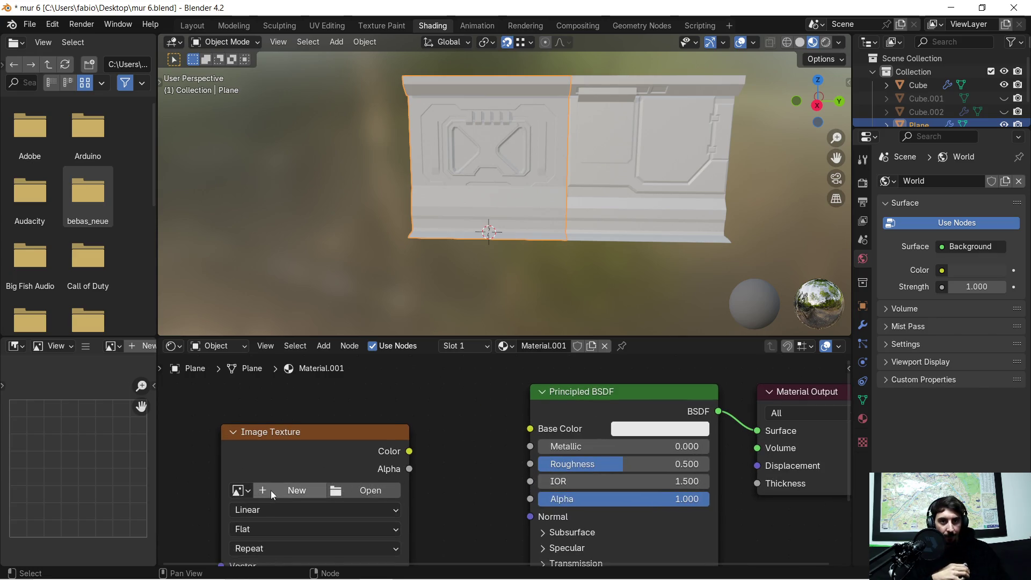
# Start a new image for the Image Texture node, sized 2048 × 2048.
pyautogui.click(277, 490)
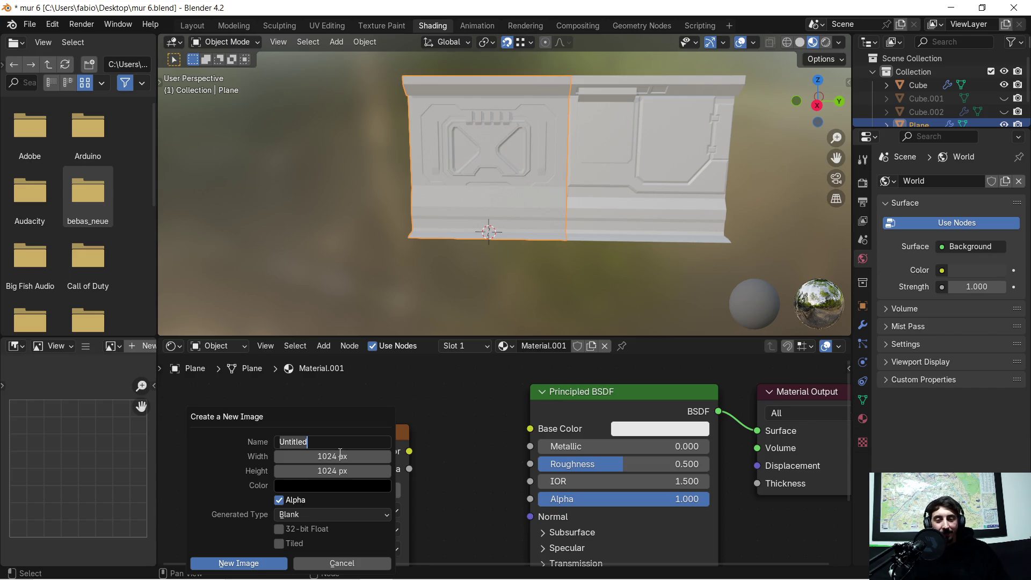
pyautogui.click(306, 458)
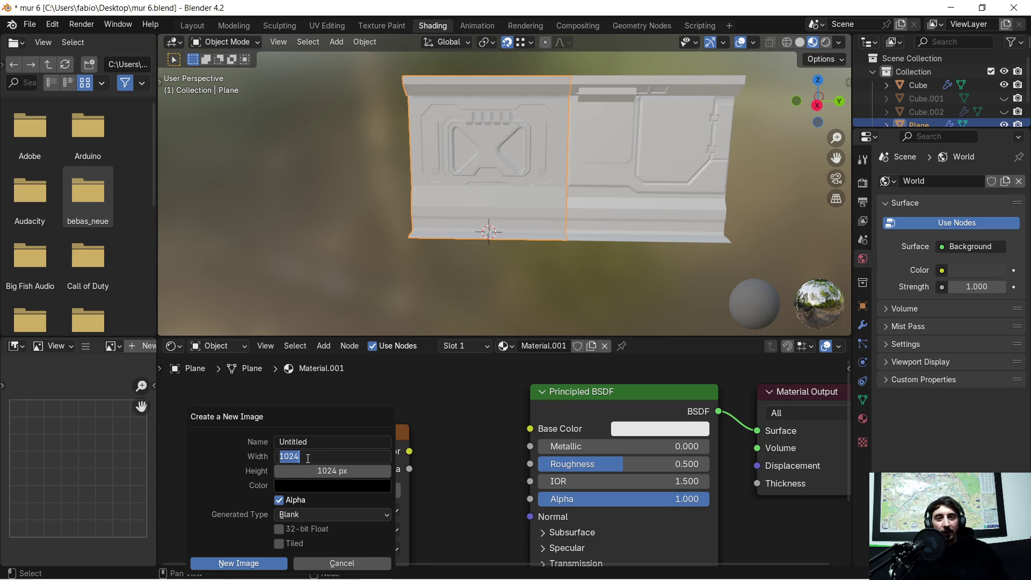
pyautogui.write('2048')
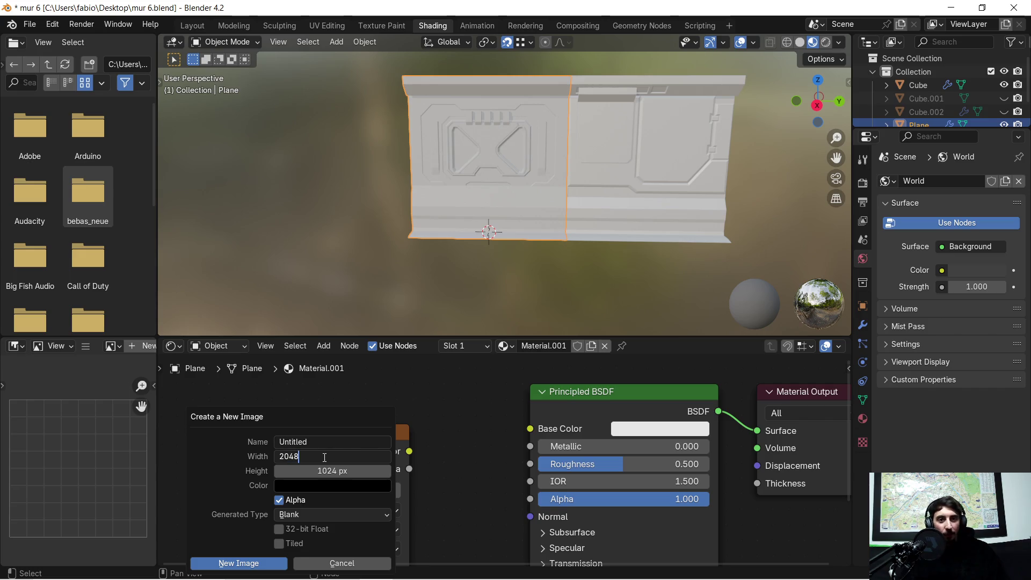
pyautogui.click(307, 471)
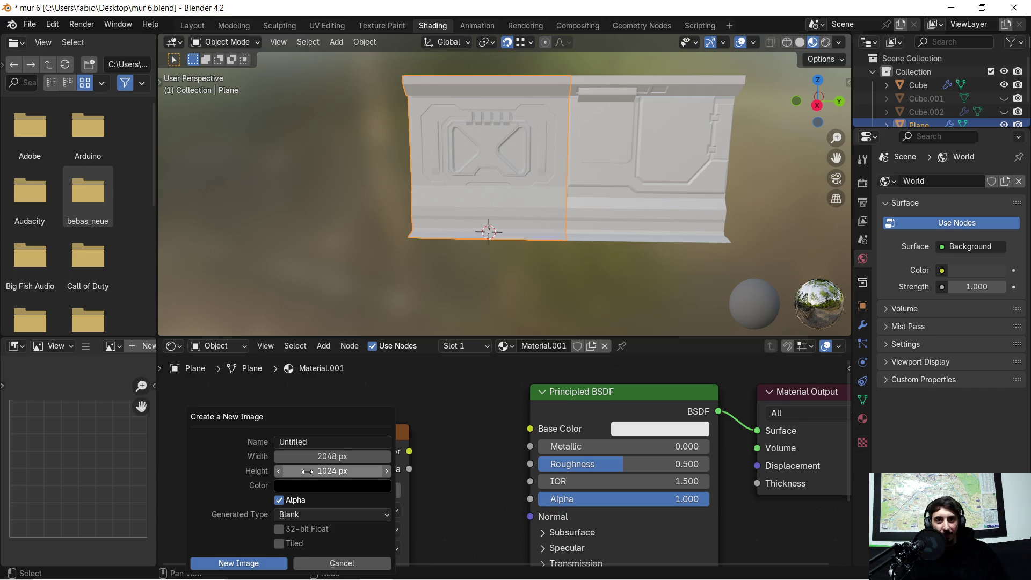
pyautogui.write('204')
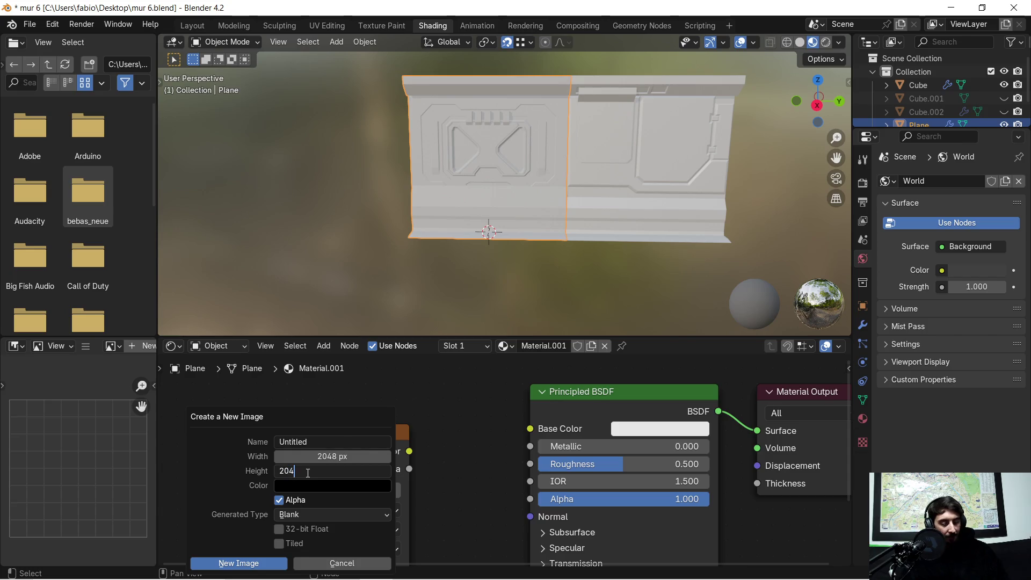
pyautogui.write('8')
pyautogui.press('Return')
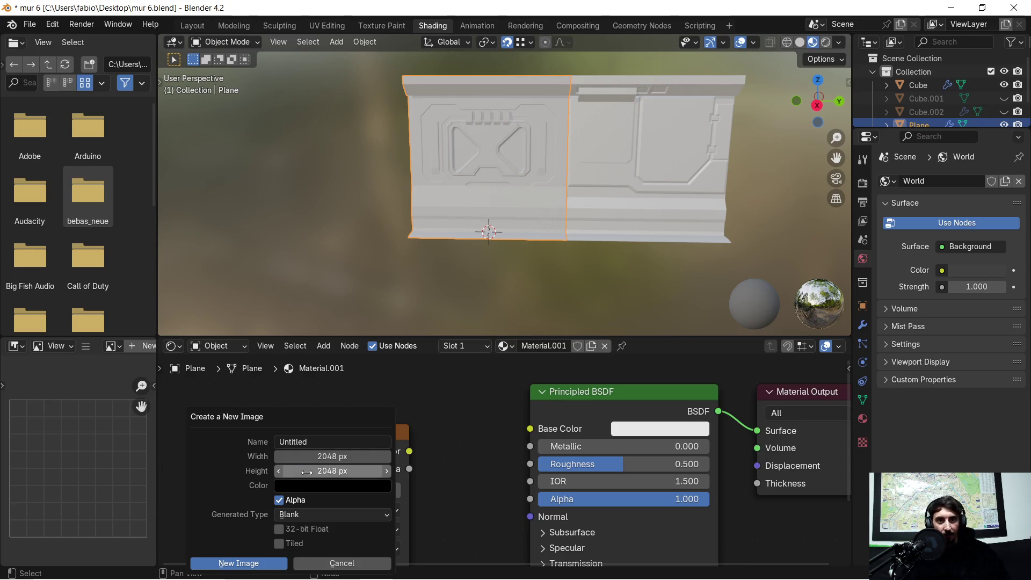
# Name the new image 'MapID mur5' and create it.
pyautogui.click(308, 441)
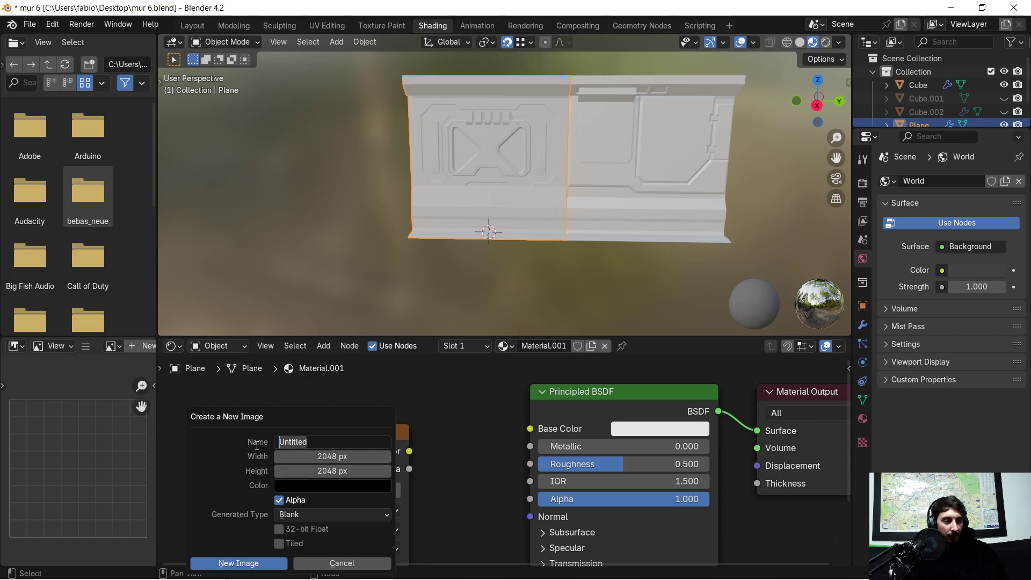
pyautogui.press('BackSpace')
pyautogui.write('MapID')
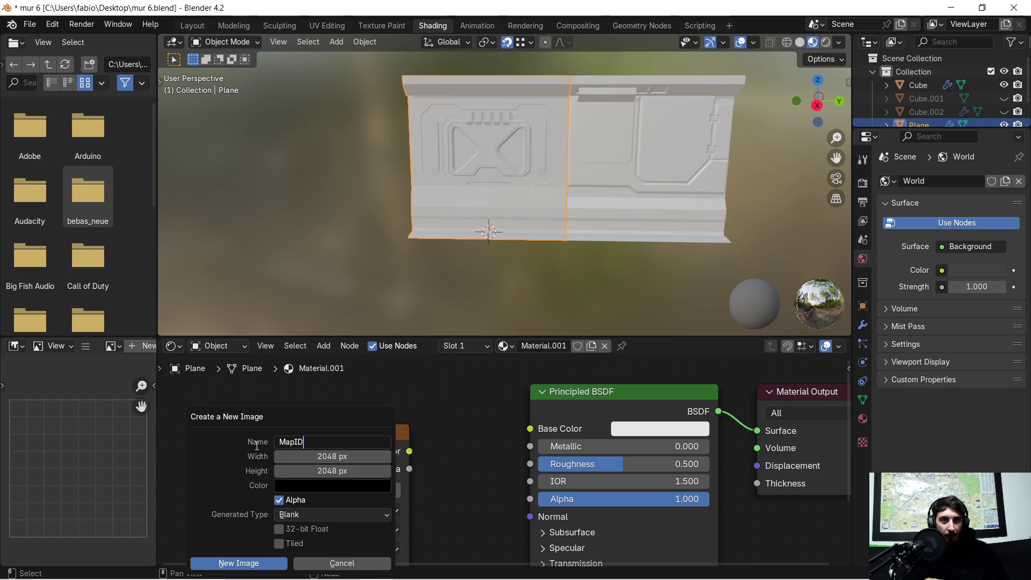
pyautogui.write(' mur5')
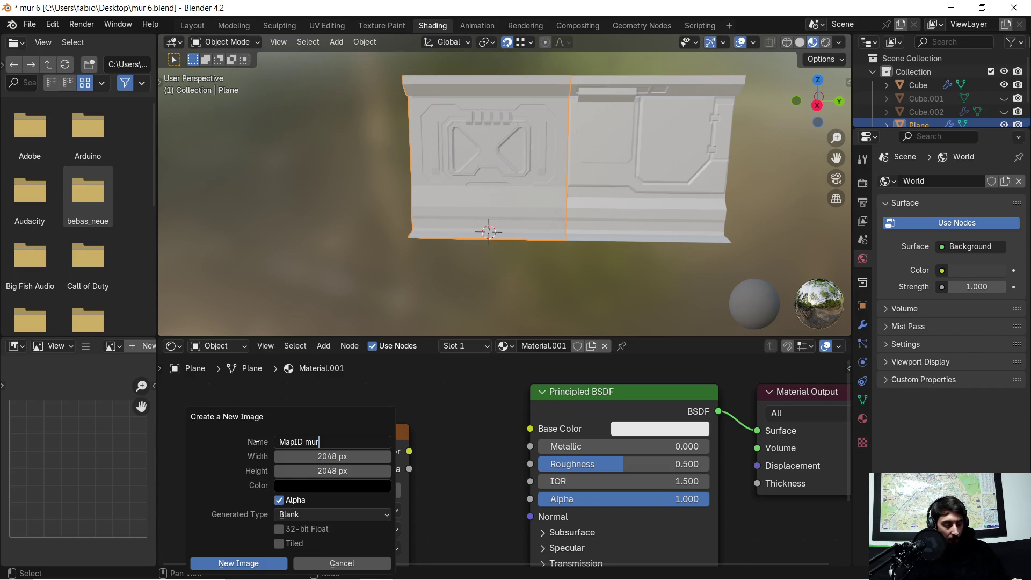
pyautogui.press('Return')
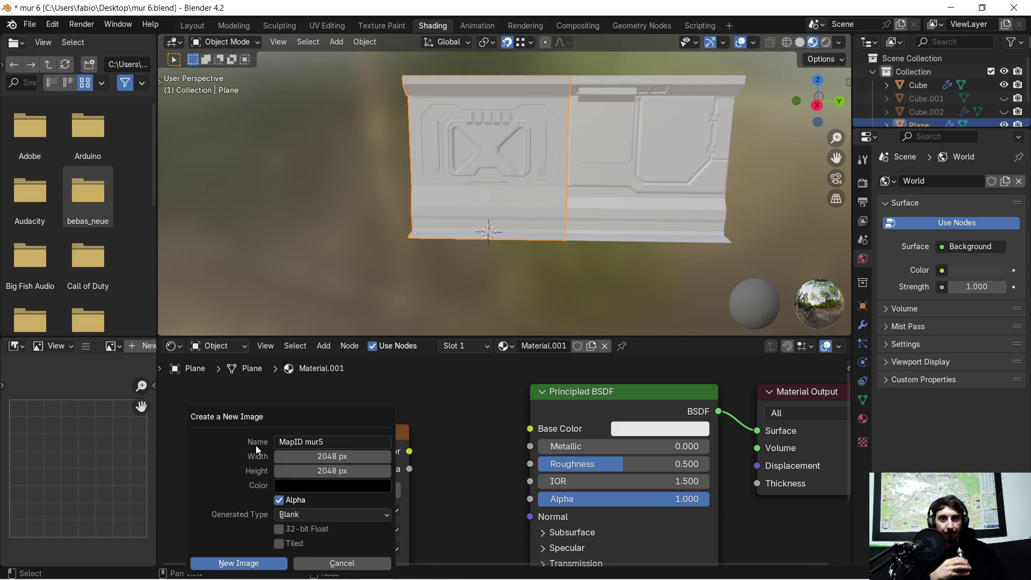
pyautogui.click(259, 564)
pyautogui.scroll(-2, 371, 414)
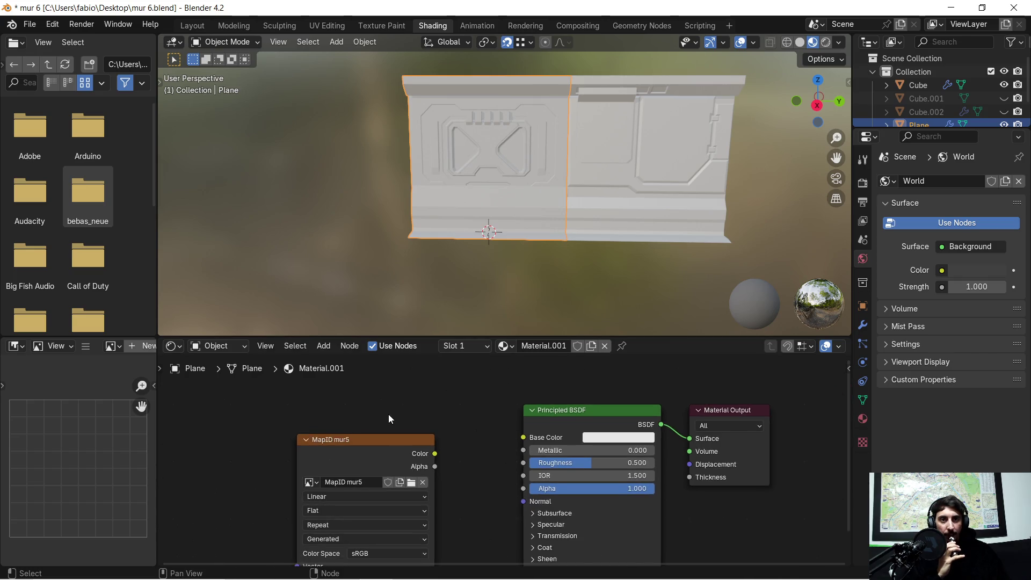
pyautogui.scroll(-1, 446, 461)
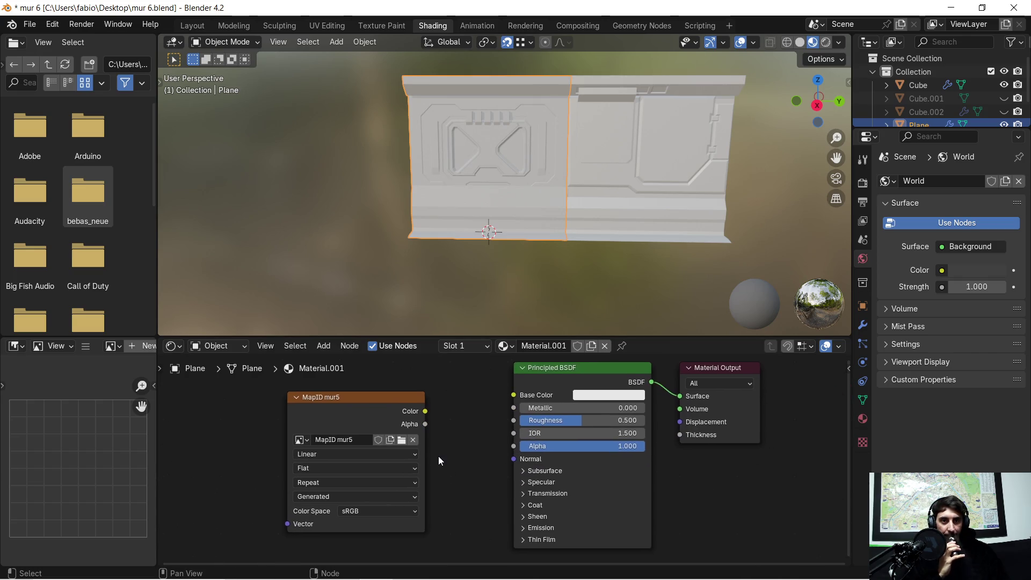
pyautogui.moveTo(463, 448); pyautogui.dragTo(454, 455, button='middle')
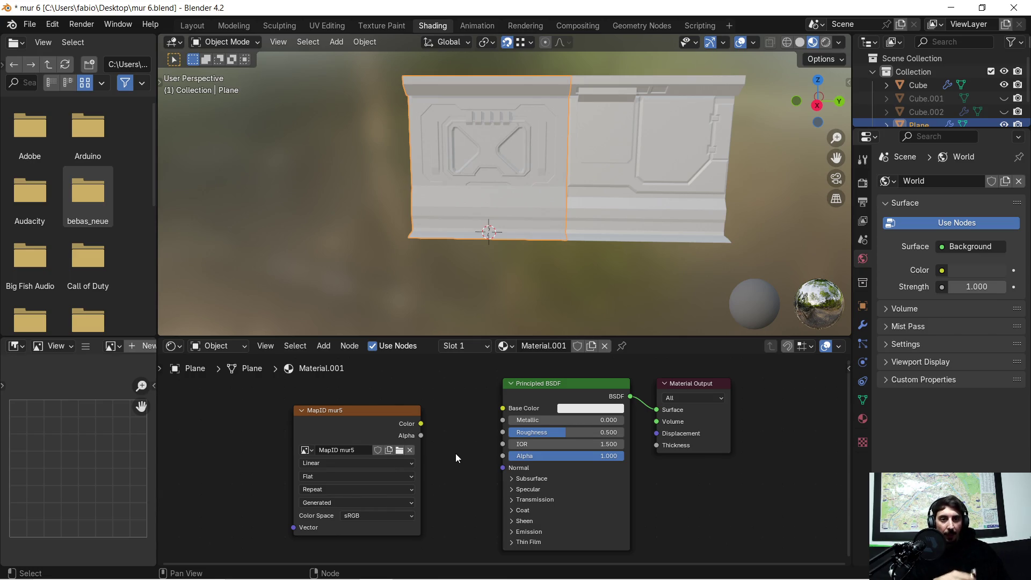
pyautogui.scroll(1, 456, 453)
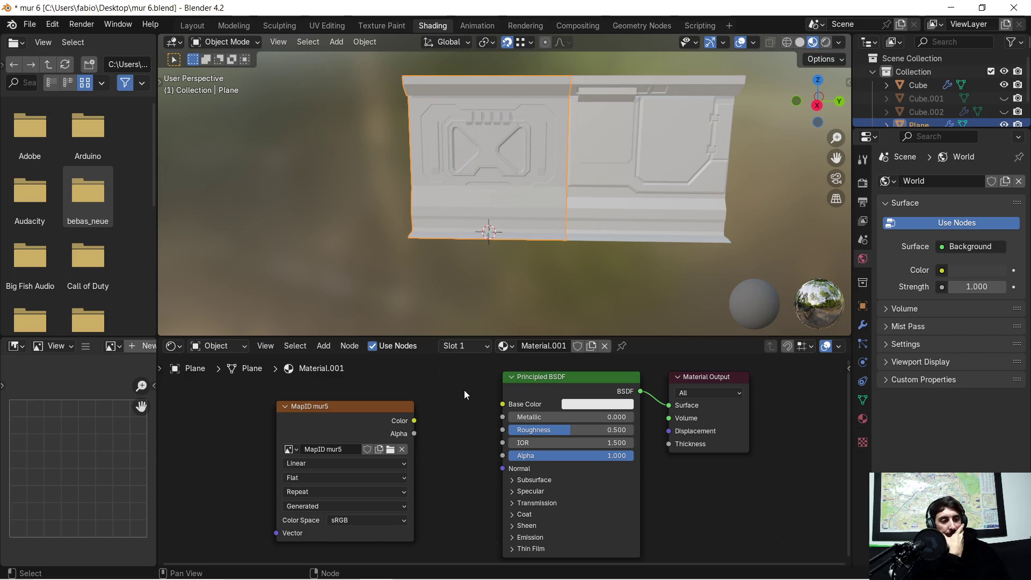
pyautogui.scroll(-1, 465, 385)
pyautogui.moveTo(465, 386); pyautogui.dragTo(450, 421, button='middle')
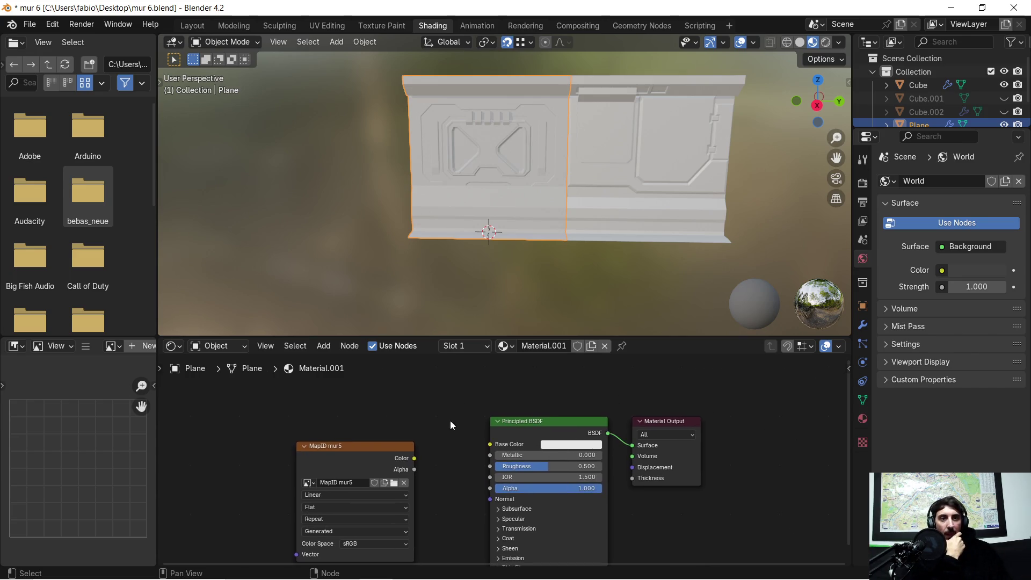
# Switch to the Texture Paint workspace, showing the wall and the black MapID mur5 image.
pyautogui.click(371, 25)
pyautogui.scroll(-5, 478, 239)
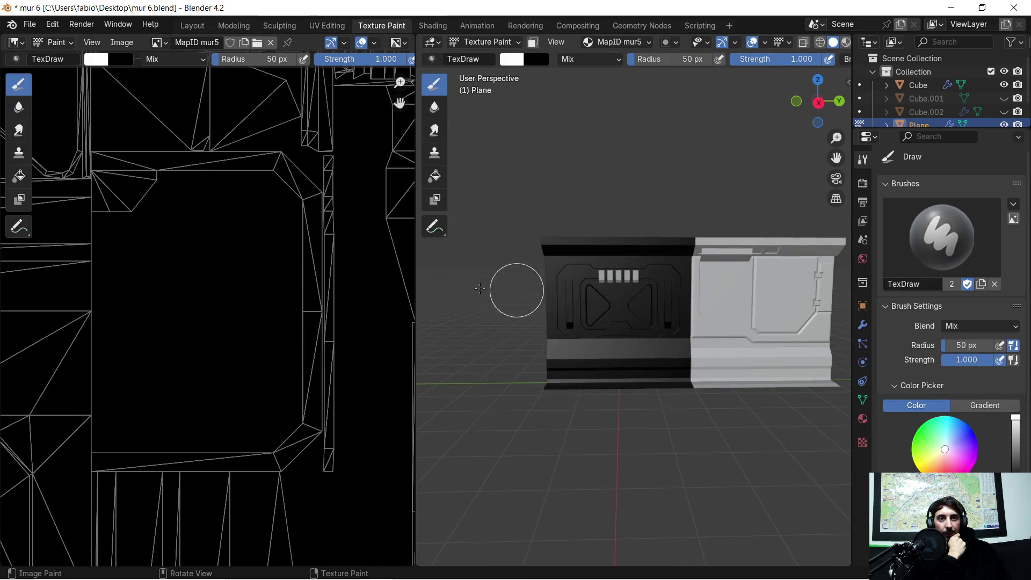
pyautogui.scroll(-3, 217, 270)
pyautogui.scroll(-2, 217, 269)
pyautogui.scroll(5, 586, 274)
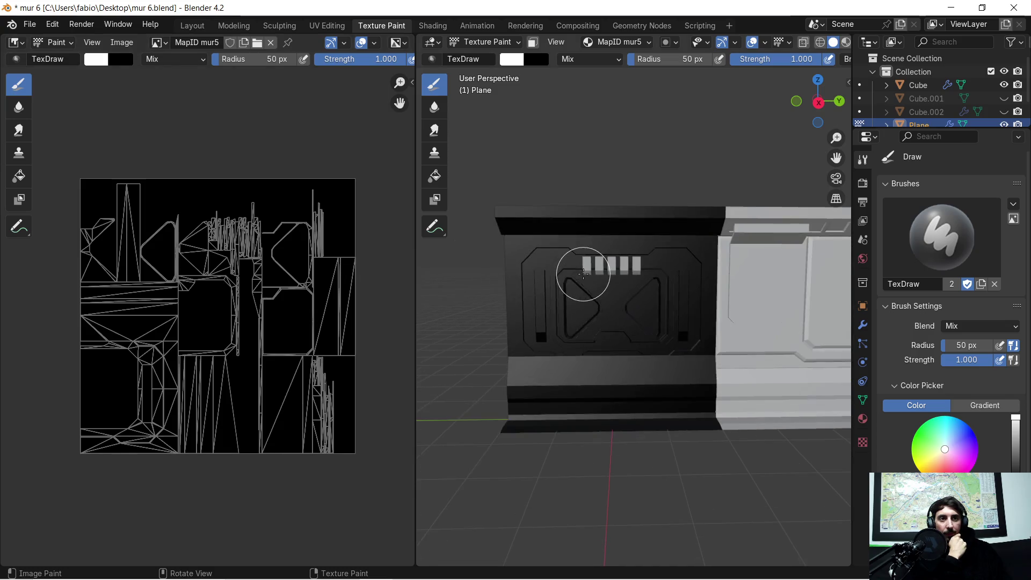
pyautogui.moveTo(583, 273)
pyautogui.mouseDown(button='middle')
pyautogui.moveTo(531, 275)
pyautogui.moveTo(533, 258)
pyautogui.moveTo(525, 265)
pyautogui.mouseUp(button='middle')
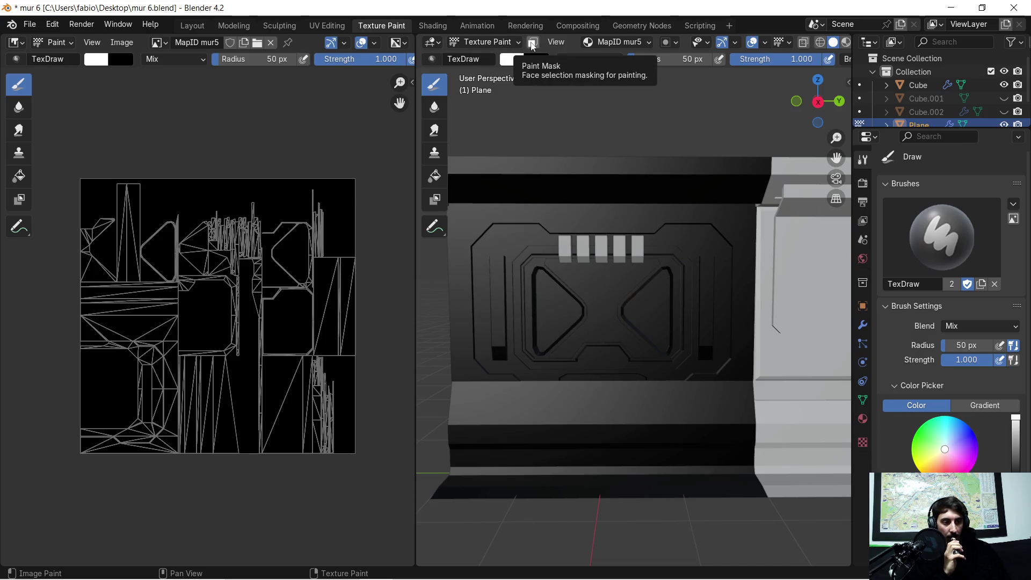
# Enable the face-selection Paint Mask and switch the brush from TexDraw to Fill.
pyautogui.click(533, 47)
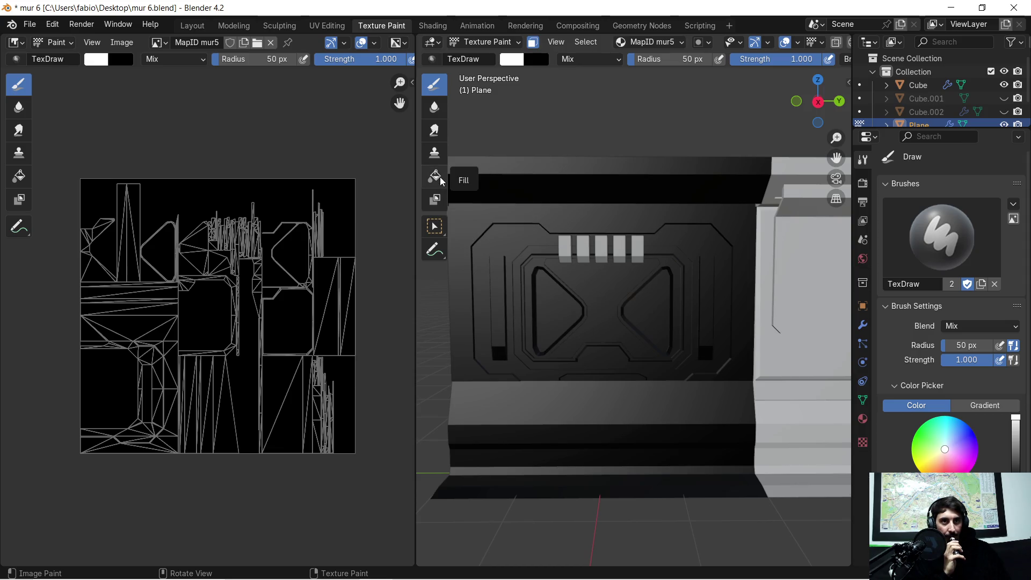
pyautogui.click(519, 43)
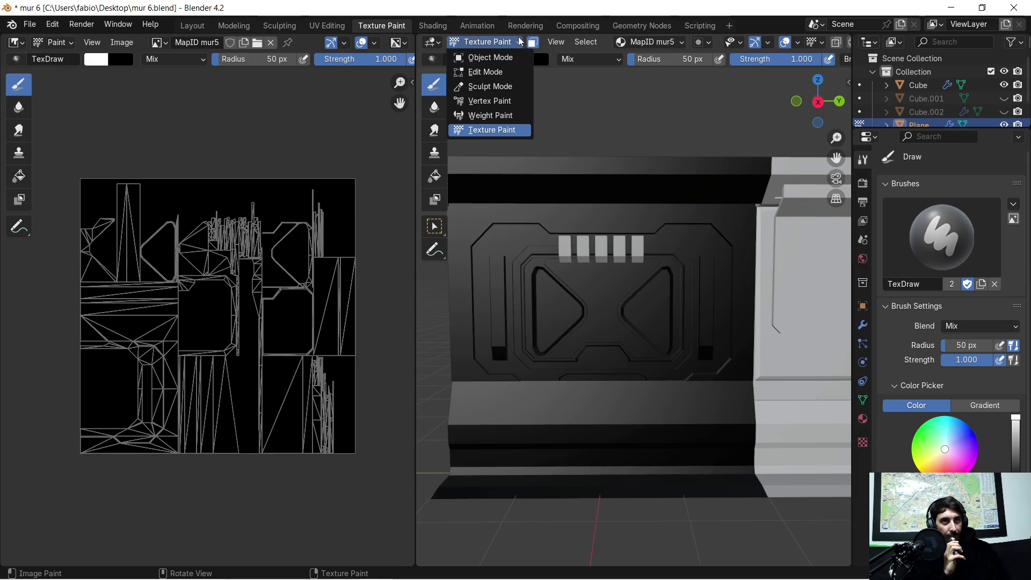
pyautogui.click(518, 39)
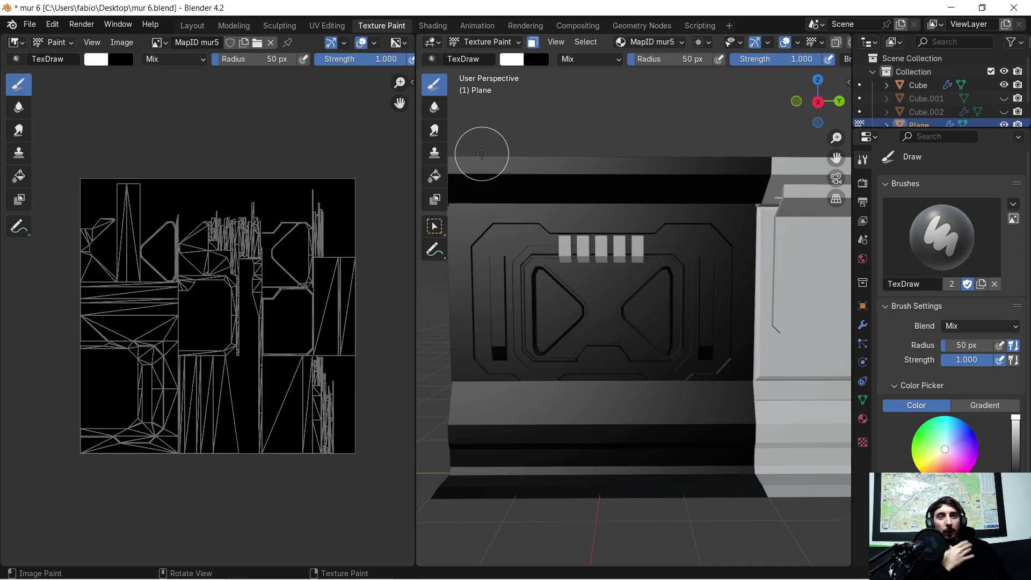
pyautogui.click(445, 188)
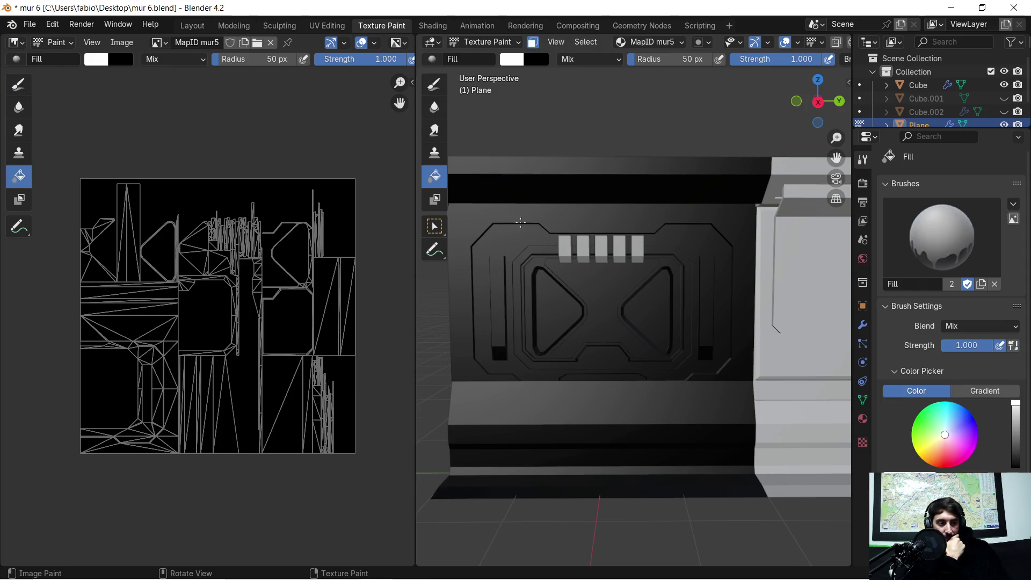
pyautogui.scroll(-1, 520, 223)
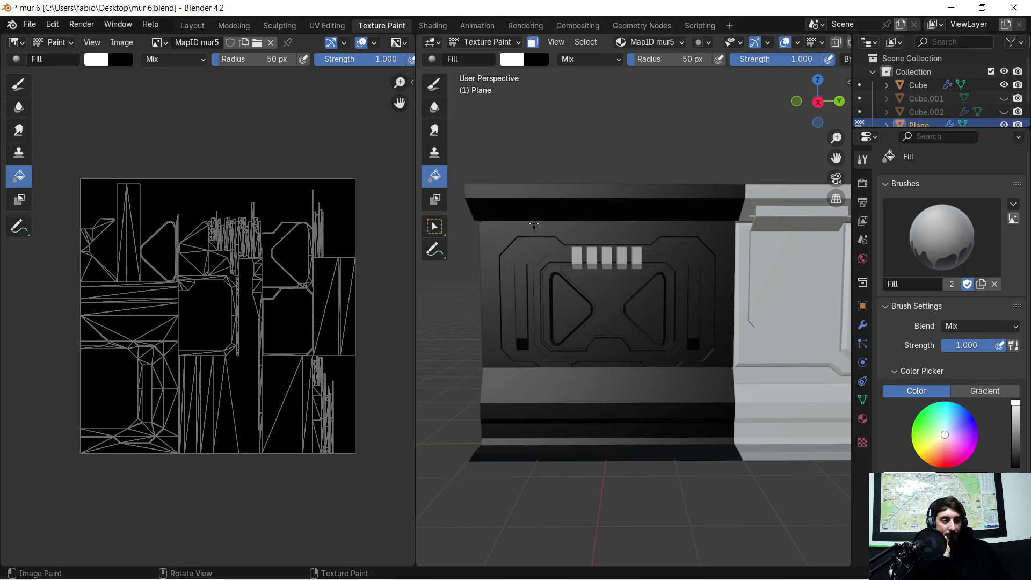
pyautogui.scroll(1, 534, 224)
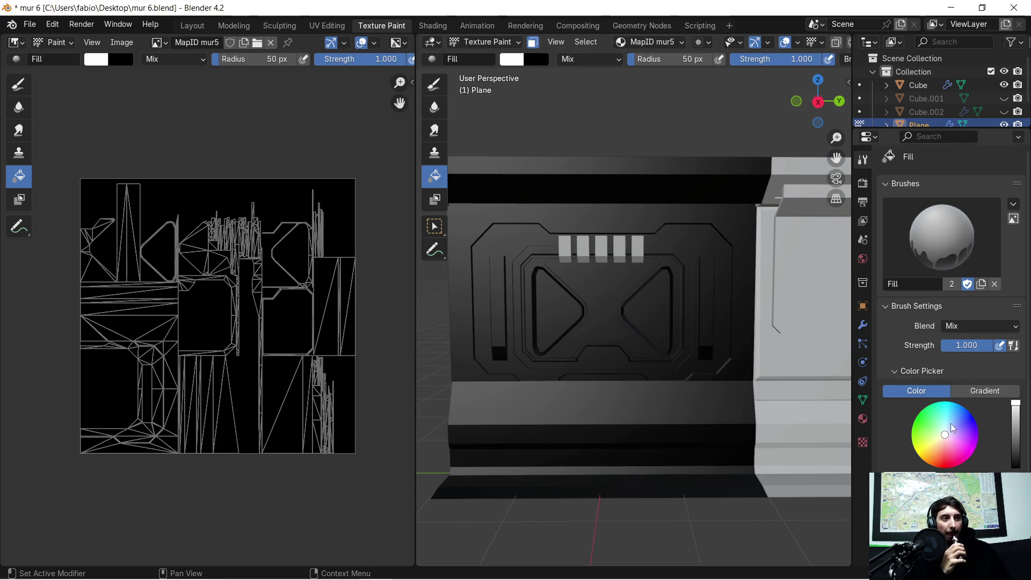
# Pick magenta on the colour wheel and set the secondary brush colour to pink.
pyautogui.click(964, 441)
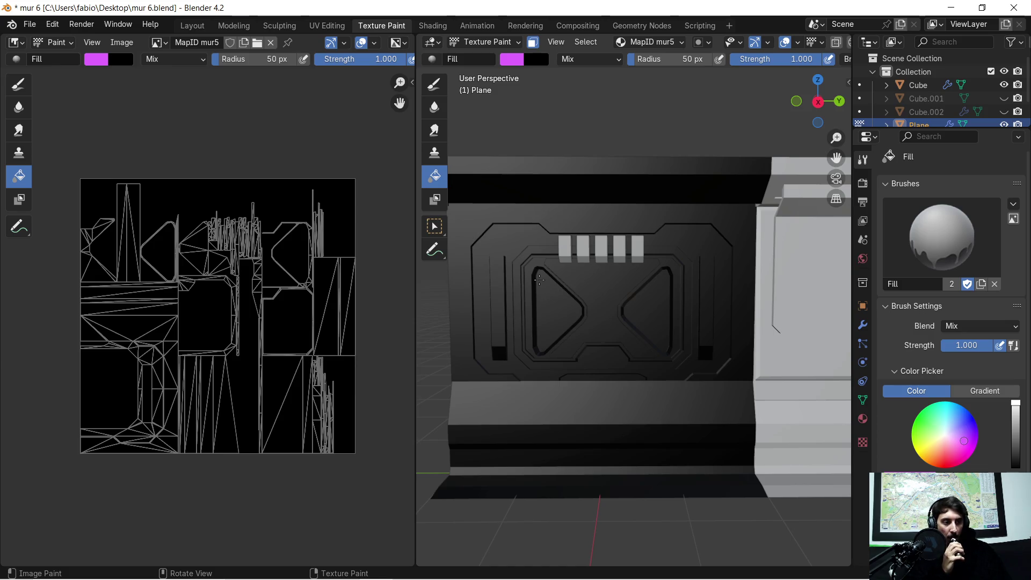
pyautogui.scroll(1, 537, 256)
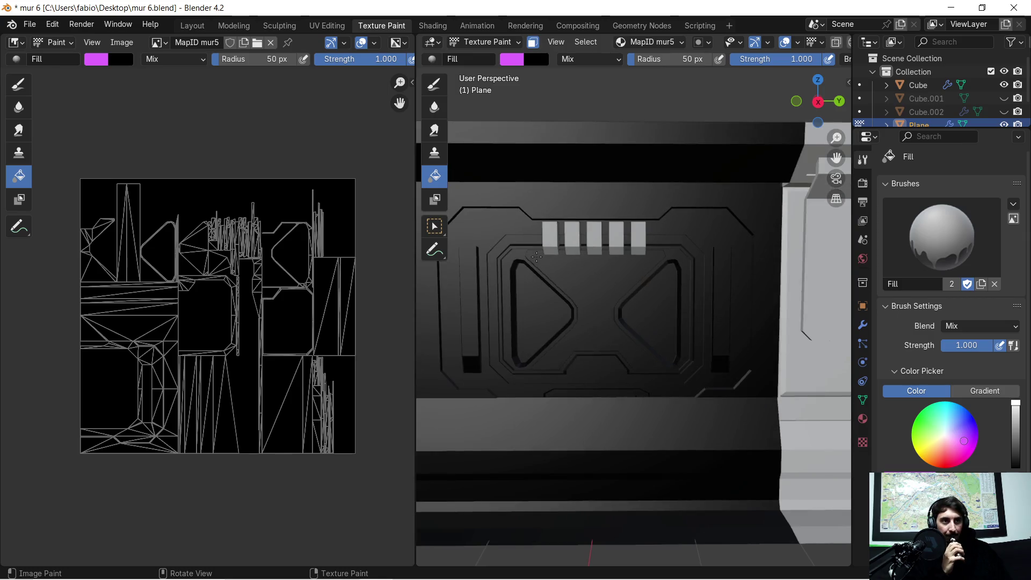
pyautogui.moveTo(504, 280); pyautogui.dragTo(513, 270, button='middle')
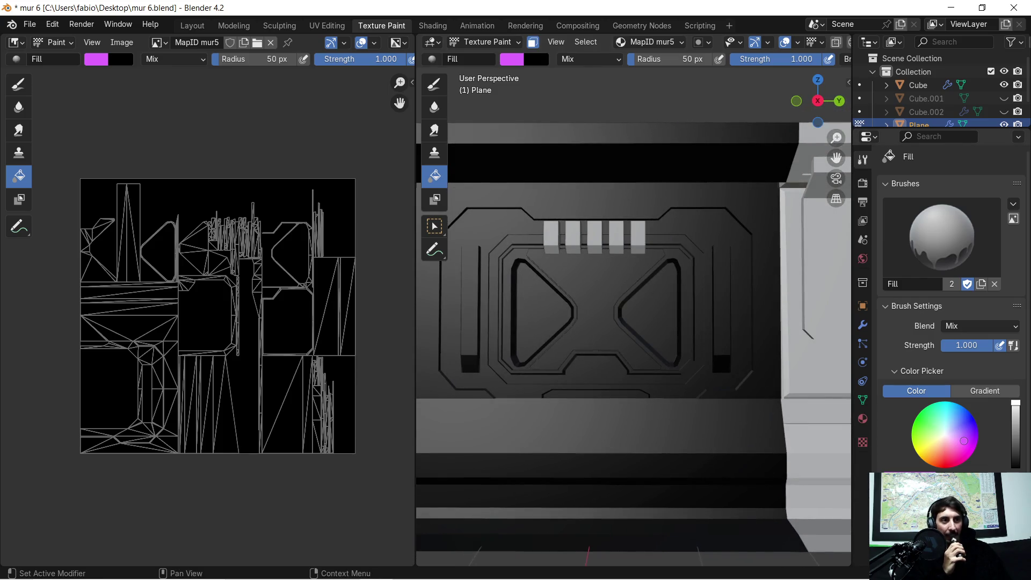
pyautogui.click(967, 484)
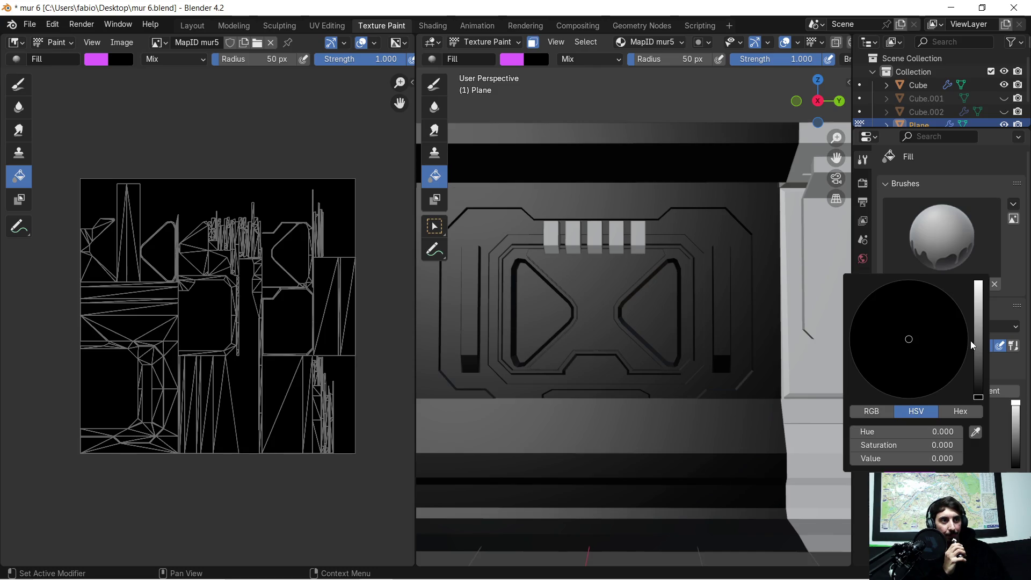
pyautogui.moveTo(978, 330); pyautogui.dragTo(979, 284)
pyautogui.click(950, 372)
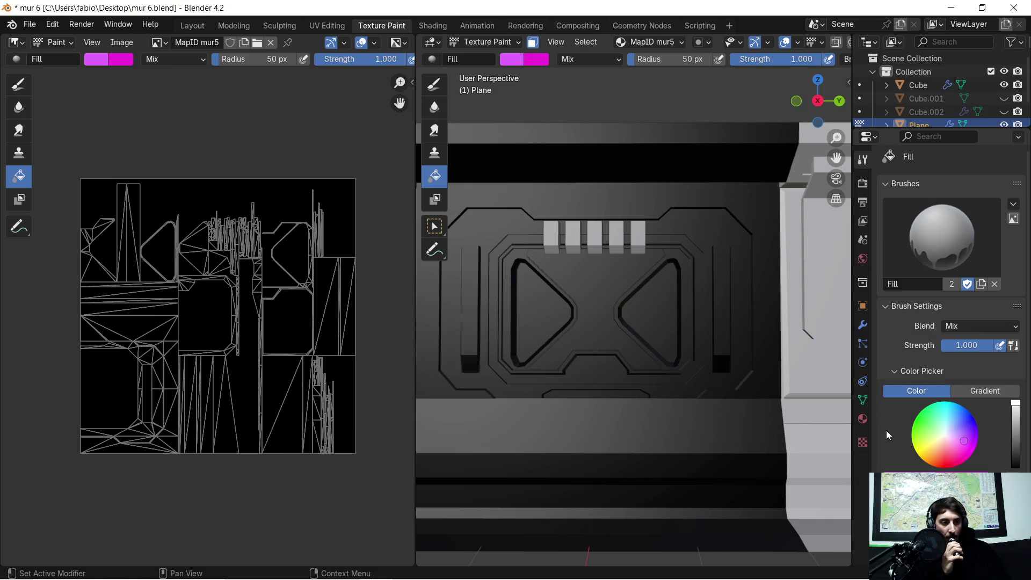
# Lighten the main brush colour to a pale pink.
pyautogui.click(895, 470)
pyautogui.moveTo(928, 344); pyautogui.dragTo(924, 282)
pyautogui.moveTo(886, 352); pyautogui.dragTo(858, 341)
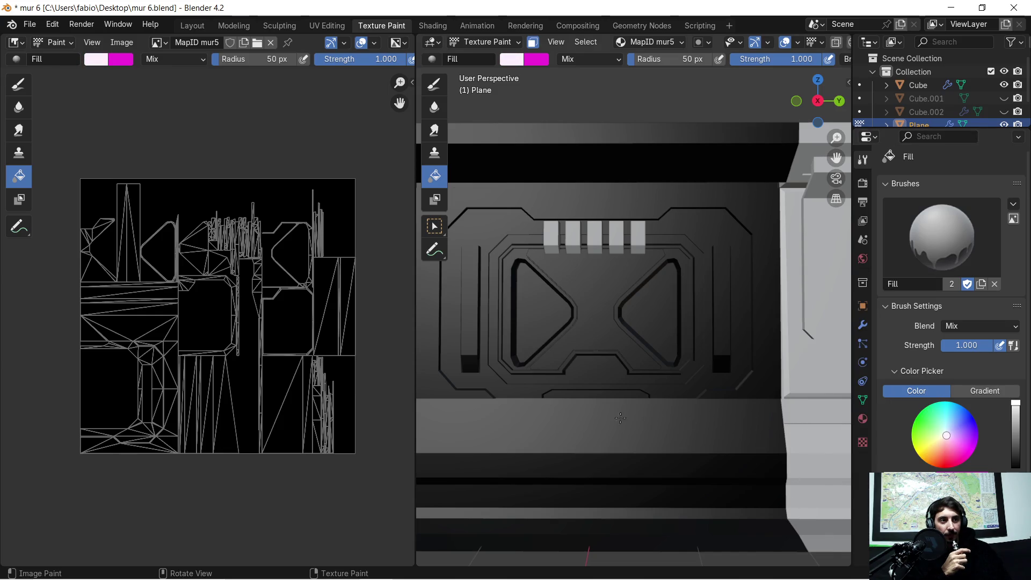
pyautogui.scroll(-1, 618, 428)
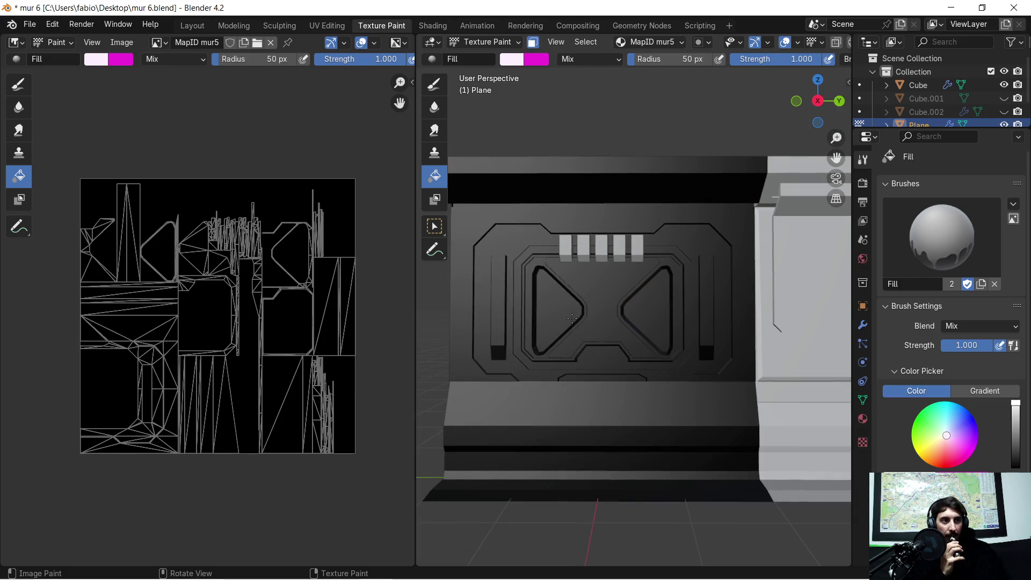
pyautogui.scroll(1, 550, 287)
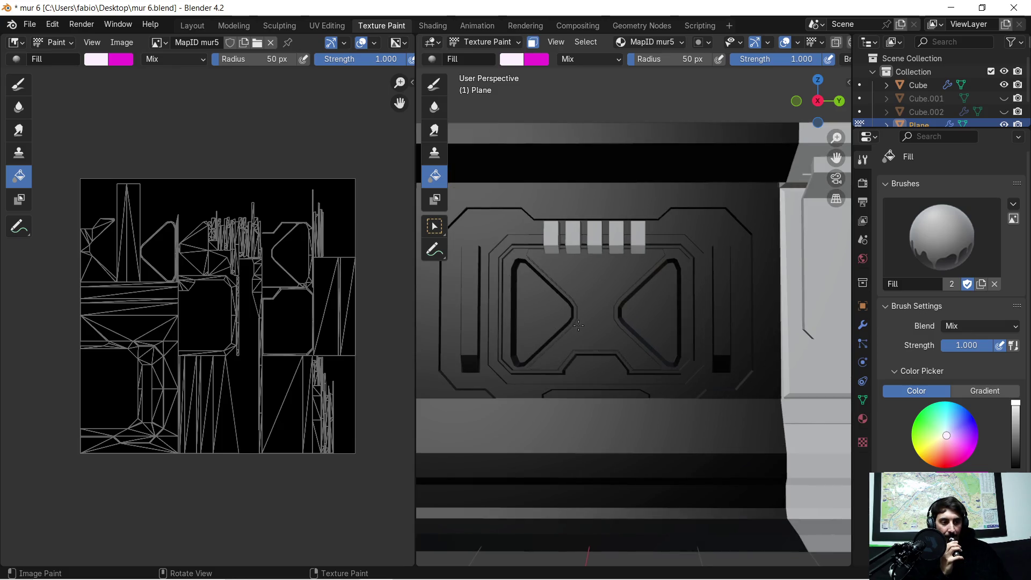
pyautogui.press('Tab')
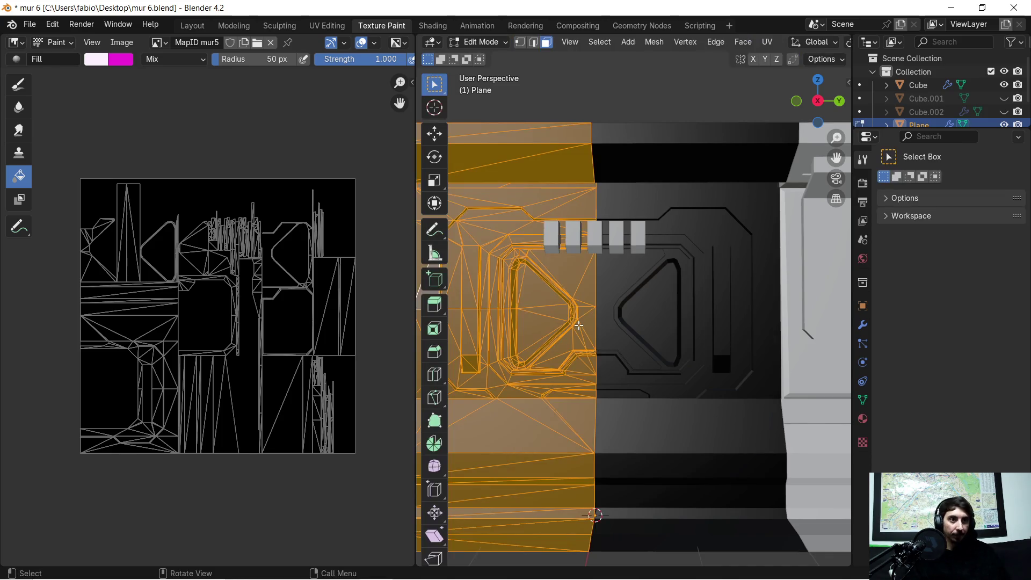
# Select the upper block's faces: its top face, a side face and the thin top strip.
pyautogui.moveTo(525, 312); pyautogui.dragTo(608, 273, button='middle')
pyautogui.scroll(4, 626, 253)
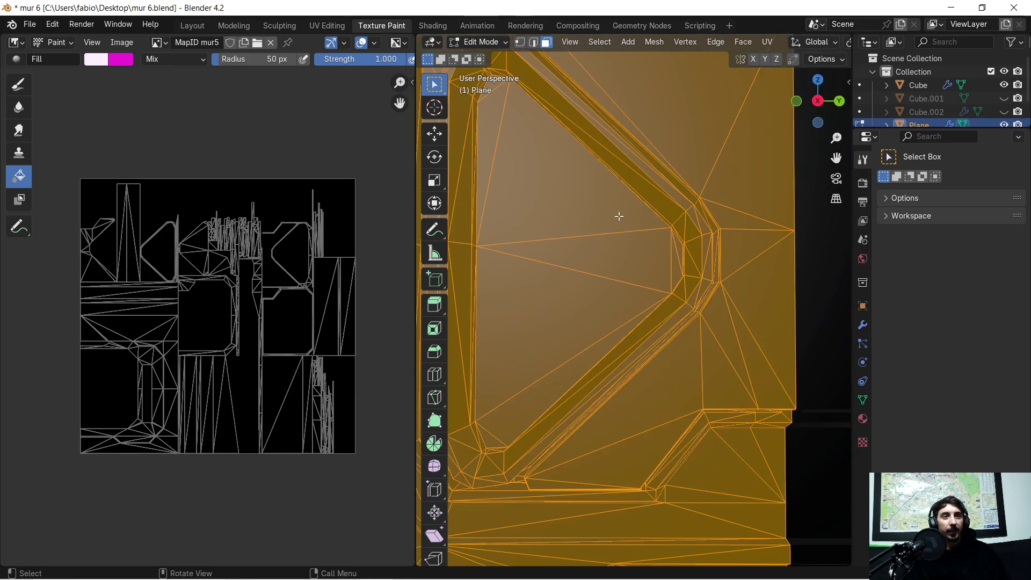
pyautogui.scroll(-3, 618, 224)
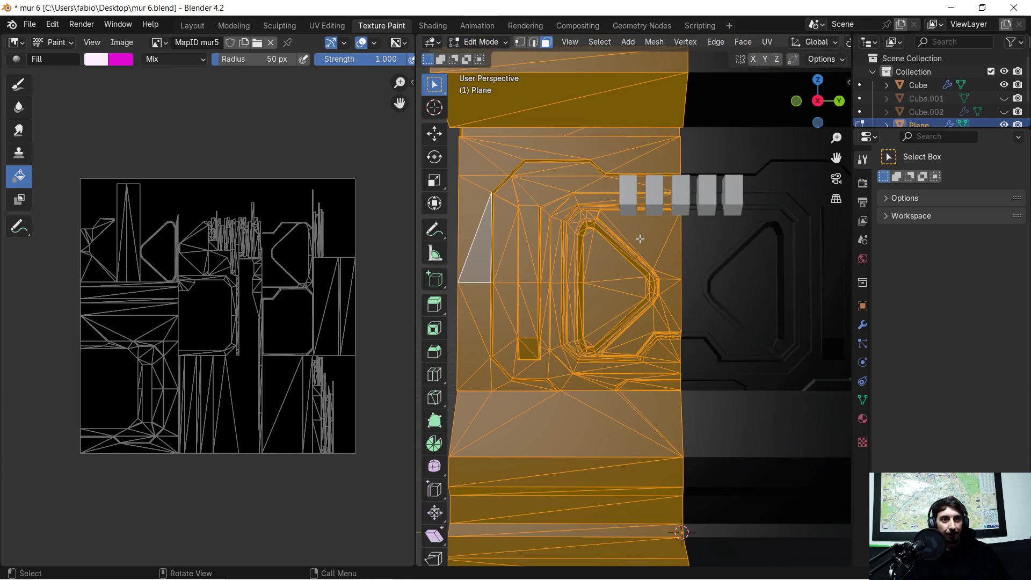
pyautogui.scroll(-1, 640, 243)
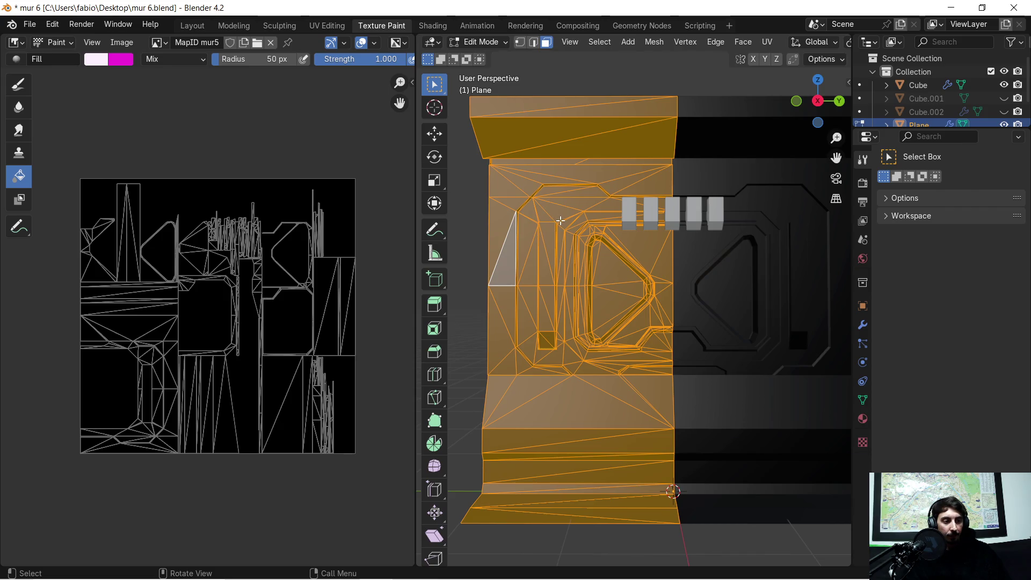
pyautogui.scroll(5, 600, 199)
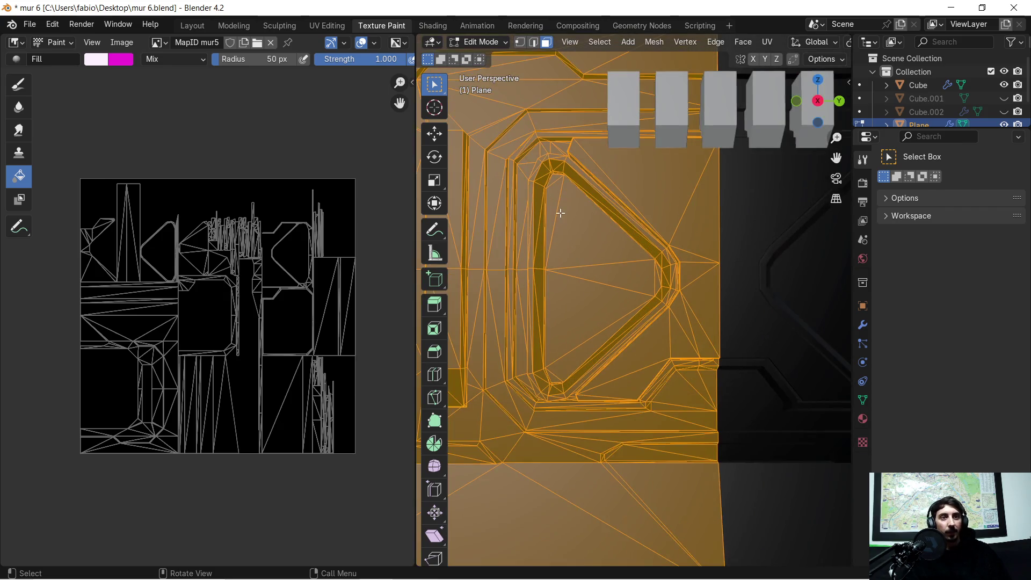
pyautogui.keyDown('shift'); pyautogui.moveTo(560, 215); pyautogui.dragTo(591, 371, button='middle'); pyautogui.keyUp('shift')
pyautogui.moveTo(586, 268)
pyautogui.keyDown('shift'); pyautogui.mouseDown(button='middle')
pyautogui.moveTo(625, 330)
pyautogui.moveTo(570, 163)
pyautogui.mouseUp(button='middle'); pyautogui.keyUp('shift')
pyautogui.scroll(-3, 596, 285)
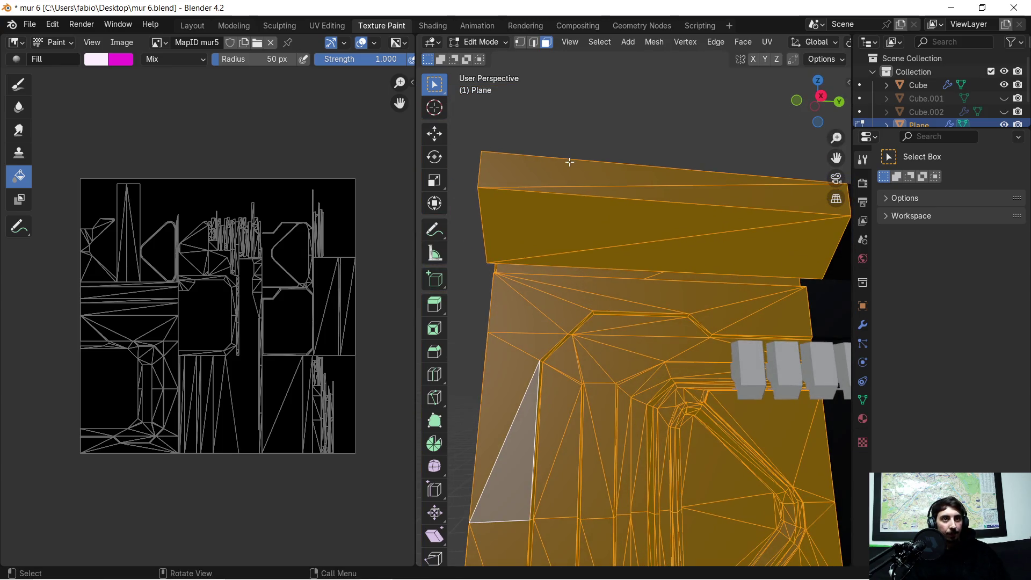
pyautogui.click(571, 163)
pyautogui.keyDown('shift'); pyautogui.click(656, 225); pyautogui.keyUp('shift')
pyautogui.moveTo(741, 234)
pyautogui.mouseDown(button='middle')
pyautogui.moveTo(594, 269)
pyautogui.moveTo(657, 264)
pyautogui.moveTo(628, 191)
pyautogui.moveTo(644, 207)
pyautogui.moveTo(647, 373)
pyautogui.moveTo(736, 409)
pyautogui.moveTo(638, 403)
pyautogui.moveTo(597, 369)
pyautogui.moveTo(603, 356)
pyautogui.moveTo(668, 431)
pyautogui.moveTo(670, 321)
pyautogui.moveTo(717, 314)
pyautogui.mouseUp(button='middle')
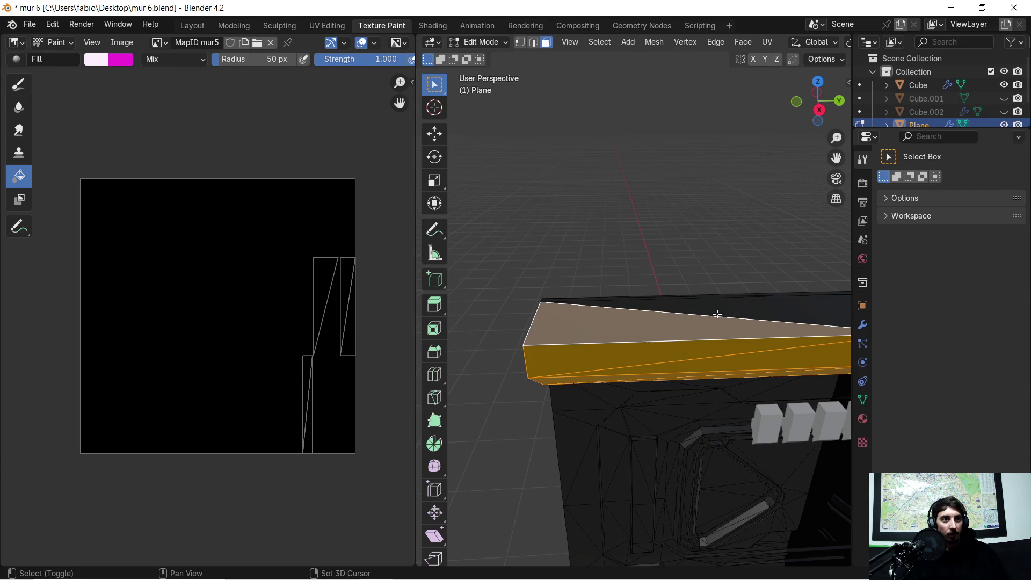
pyautogui.keyDown('shift'); pyautogui.click(716, 316); pyautogui.keyUp('shift')
pyautogui.keyDown('shift'); pyautogui.click(596, 299); pyautogui.keyUp('shift')
# Try a linked selection, undo it to keep only the top block, and return to Texture Paint.
pyautogui.moveTo(709, 376)
pyautogui.mouseDown(button='middle')
pyautogui.moveTo(698, 341)
pyautogui.moveTo(611, 264)
pyautogui.moveTo(599, 272)
pyautogui.moveTo(613, 281)
pyautogui.moveTo(591, 285)
pyautogui.moveTo(635, 288)
pyautogui.moveTo(629, 279)
pyautogui.moveTo(646, 292)
pyautogui.mouseUp(button='middle')
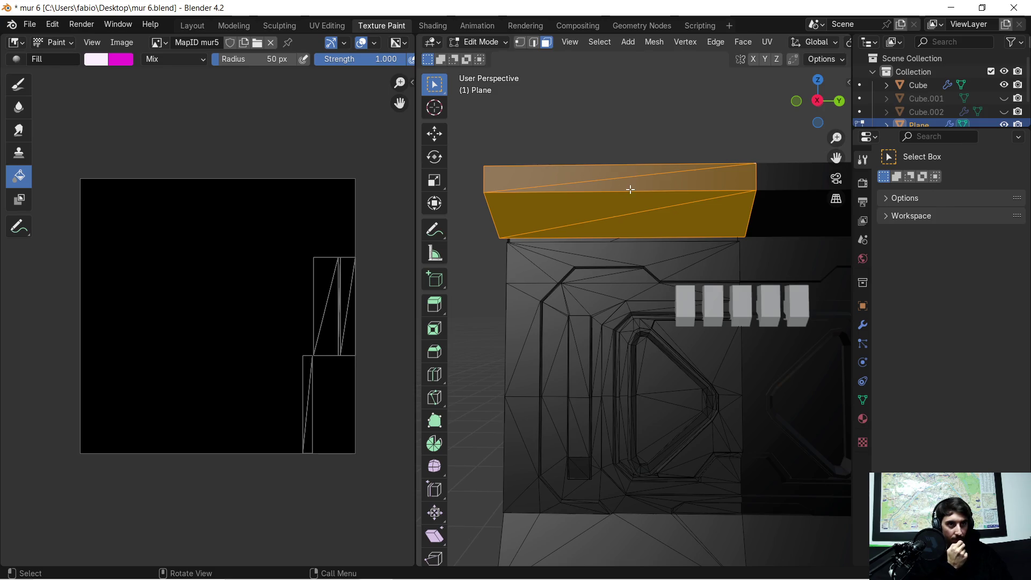
pyautogui.moveTo(627, 223)
pyautogui.mouseDown(button='middle')
pyautogui.moveTo(594, 226)
pyautogui.moveTo(652, 253)
pyautogui.moveTo(691, 228)
pyautogui.moveTo(541, 281)
pyautogui.moveTo(583, 275)
pyautogui.mouseUp(button='middle')
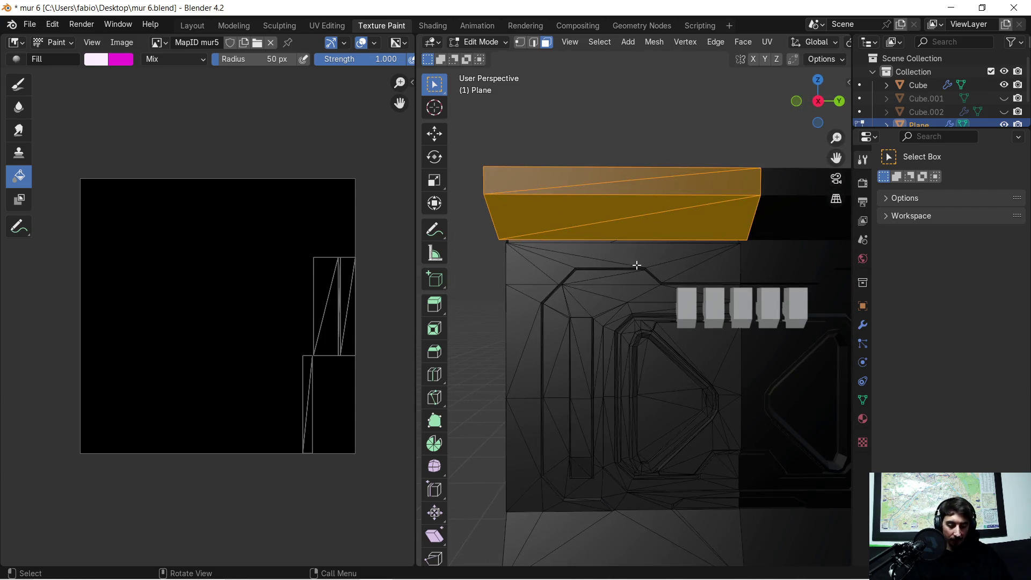
pyautogui.hotkey('ctrl', 'l')
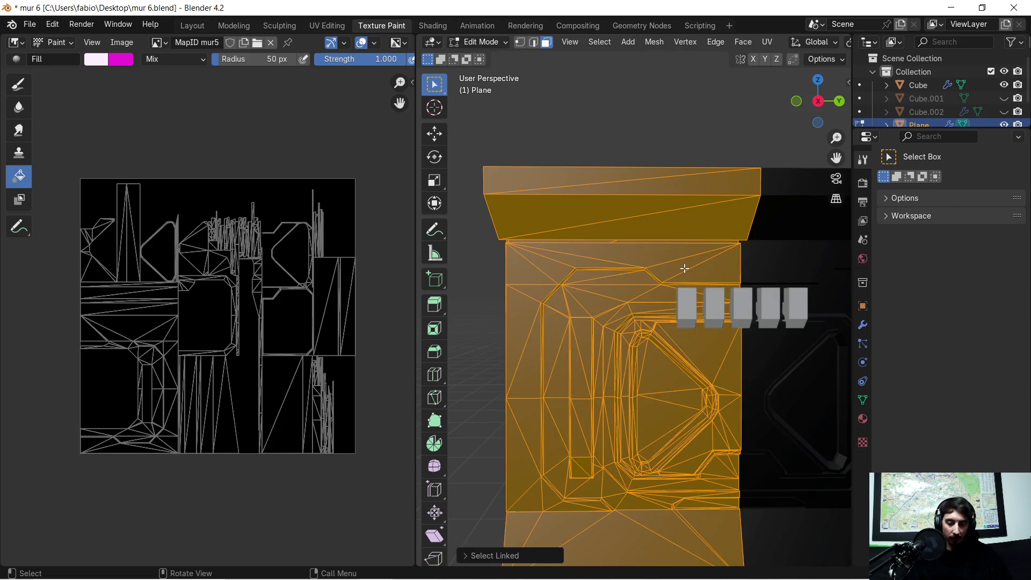
pyautogui.hotkey('ctrl', 'z')
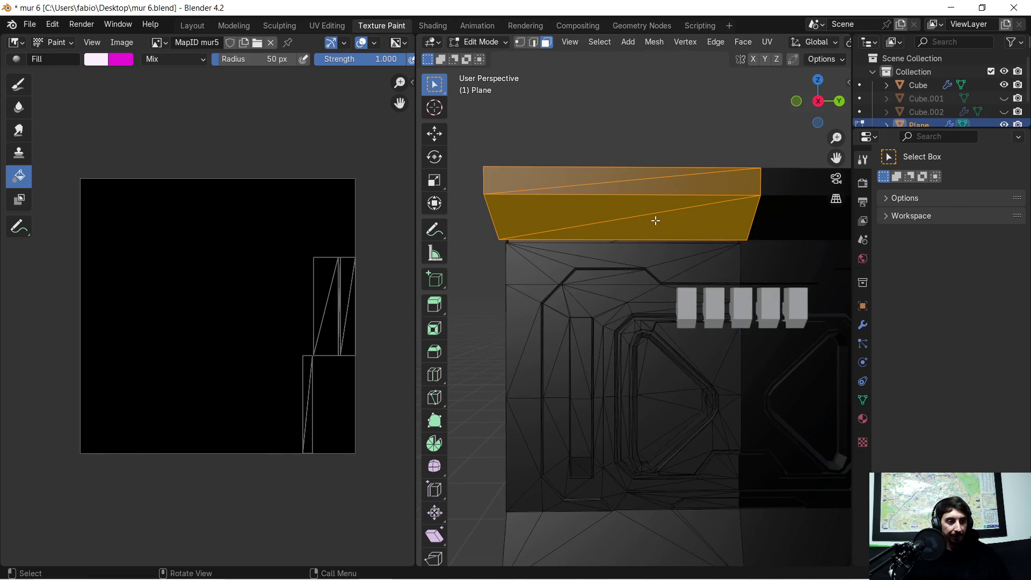
pyautogui.moveTo(671, 213)
pyautogui.mouseDown(button='middle')
pyautogui.moveTo(649, 237)
pyautogui.moveTo(638, 288)
pyautogui.moveTo(644, 238)
pyautogui.moveTo(640, 274)
pyautogui.mouseUp(button='middle')
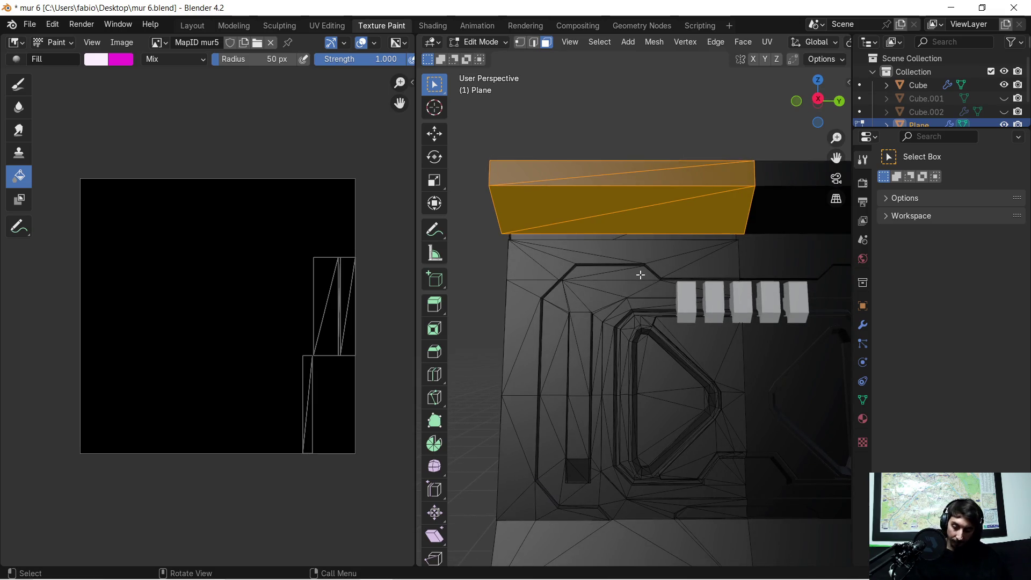
pyautogui.press('Tab')
pyautogui.scroll(-3, 636, 275)
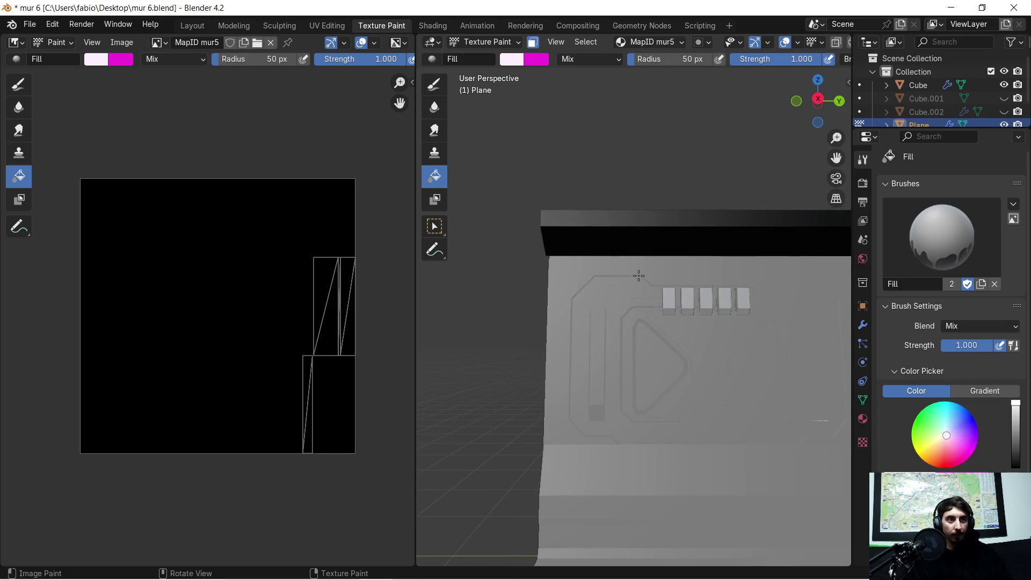
# Flood-fill the masked top block pale pink, then pick blue as the brush colour.
pyautogui.moveTo(627, 278)
pyautogui.mouseDown(button='middle')
pyautogui.moveTo(645, 284)
pyautogui.moveTo(634, 291)
pyautogui.moveTo(629, 280)
pyautogui.mouseUp(button='middle')
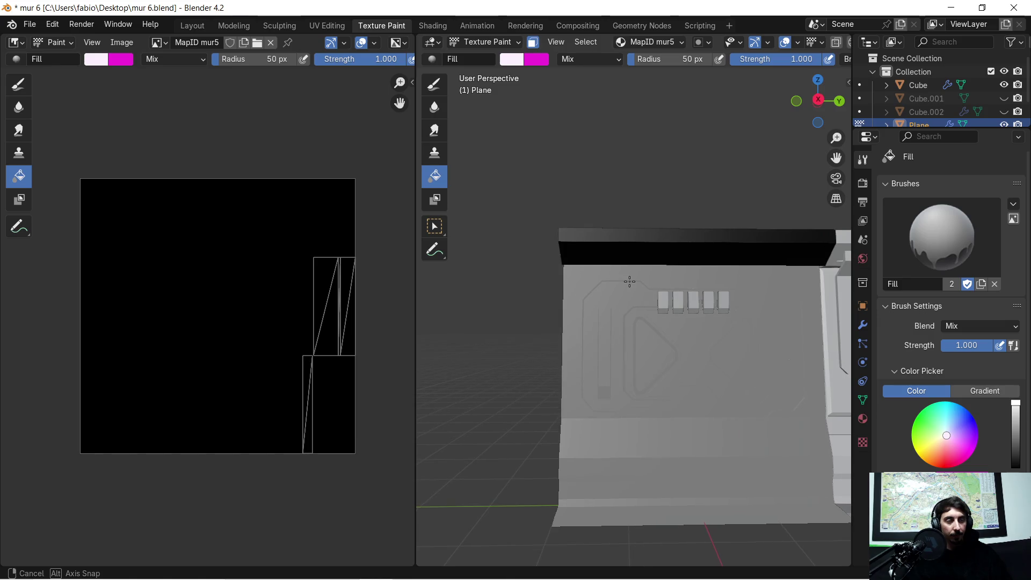
pyautogui.click(639, 240)
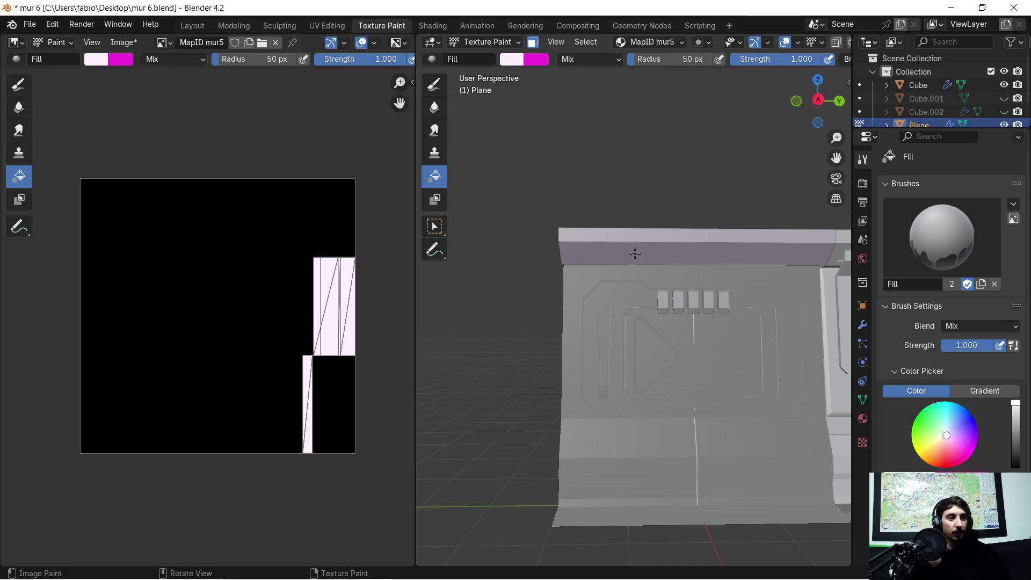
pyautogui.scroll(2, 623, 253)
pyautogui.scroll(3, 559, 251)
pyautogui.moveTo(550, 249)
pyautogui.mouseDown(button='middle')
pyautogui.moveTo(662, 276)
pyautogui.moveTo(627, 315)
pyautogui.moveTo(604, 318)
pyautogui.moveTo(578, 285)
pyautogui.moveTo(592, 266)
pyautogui.moveTo(686, 322)
pyautogui.moveTo(602, 221)
pyautogui.mouseUp(button='middle')
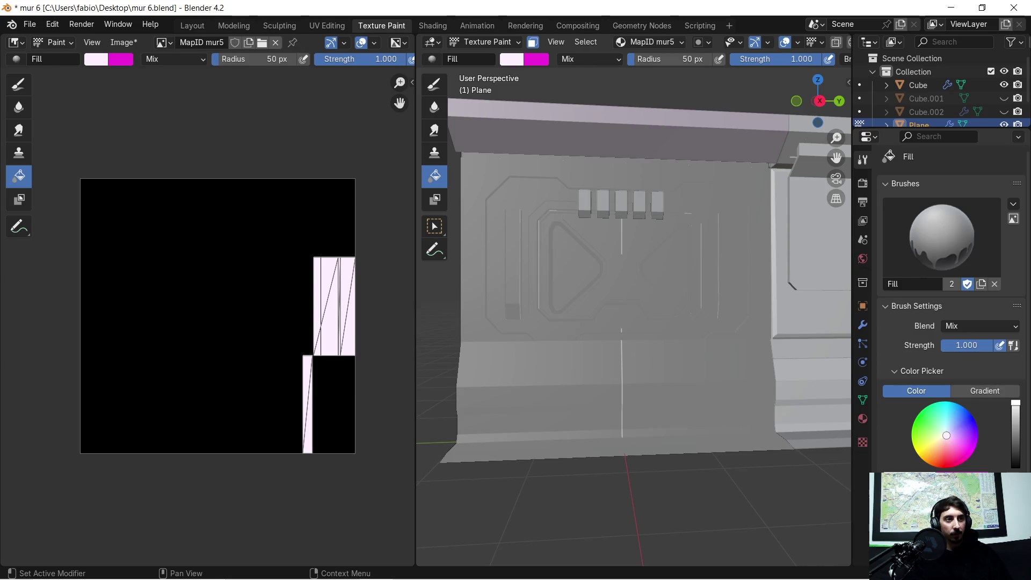
pyautogui.click(967, 424)
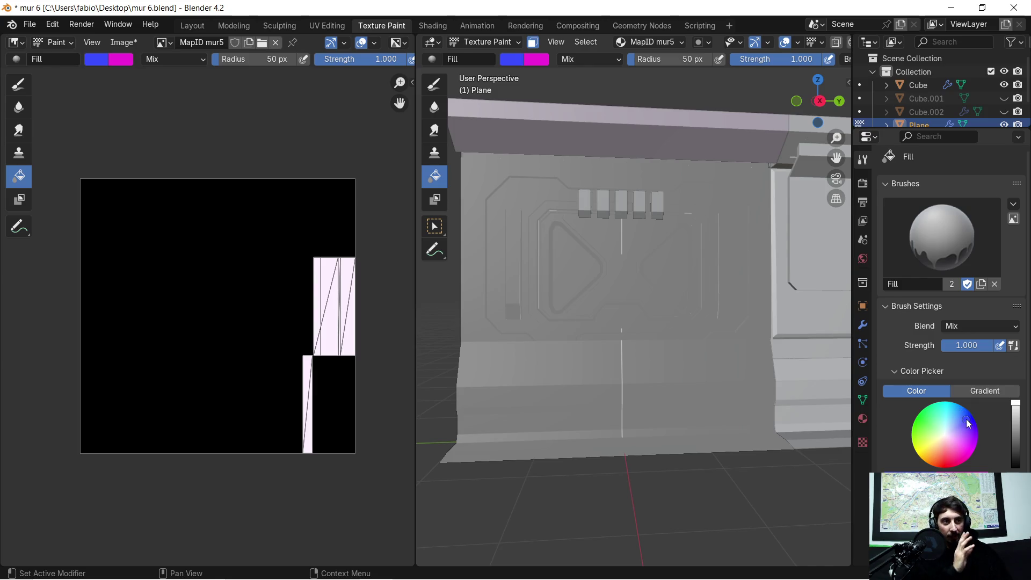
# Undo the pink fill on the top block and return to Texture Paint.
pyautogui.hotkey('ctrl', 'z')
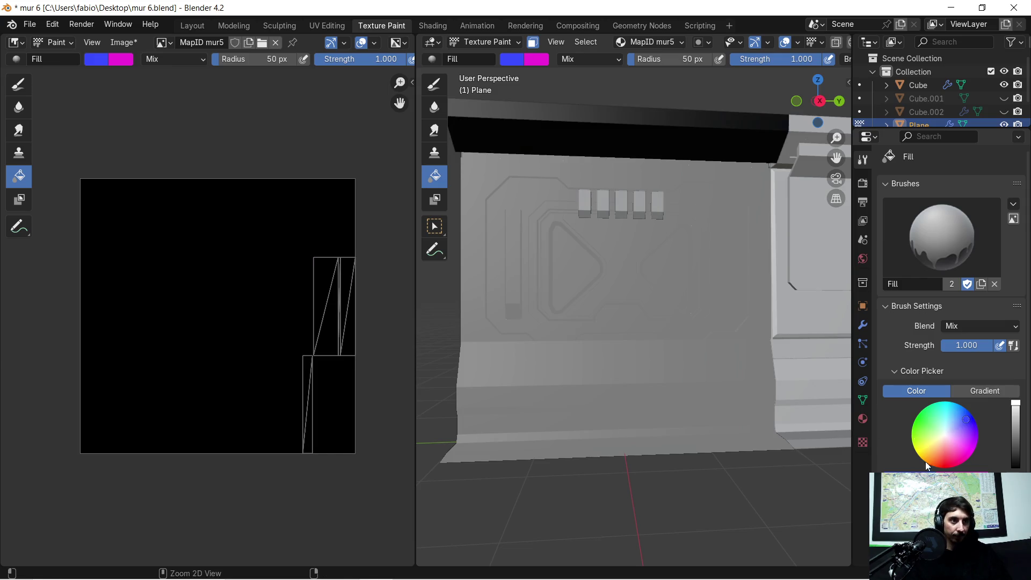
pyautogui.hotkey('ctrl', 'z')
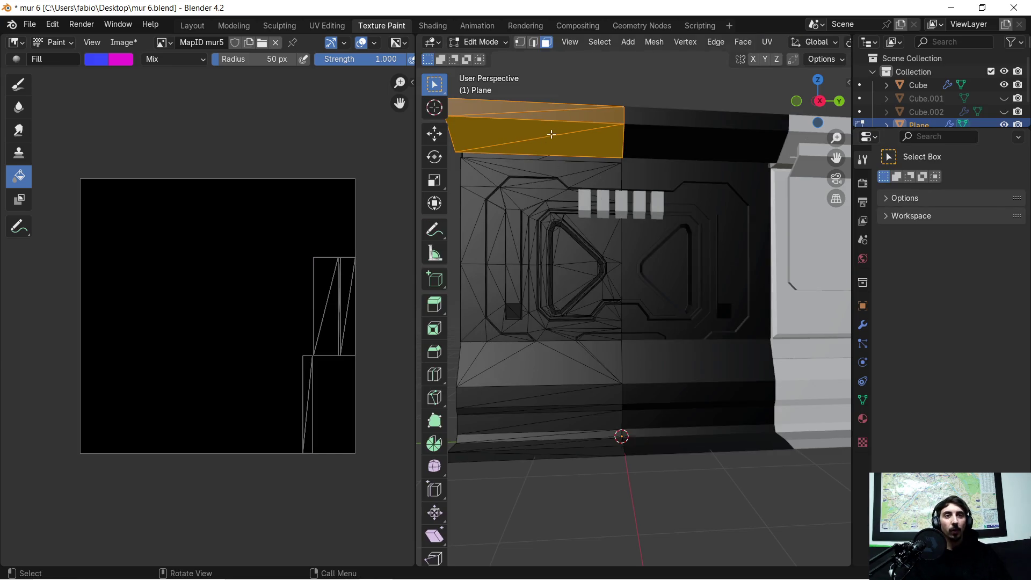
pyautogui.hotkey('ctrl', 'shift', 'z')
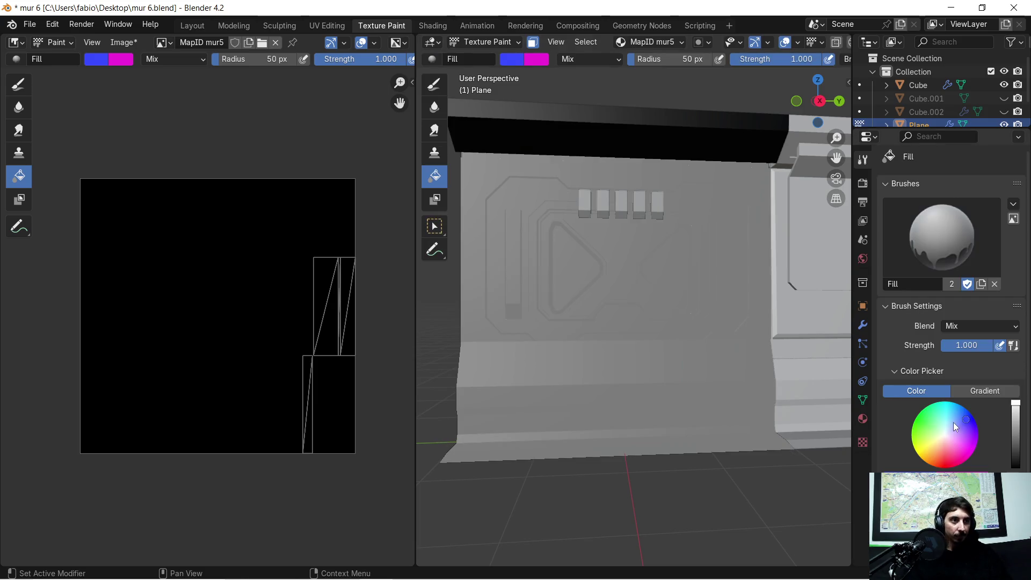
# Set the main brush colour to near-white and the secondary colour from magenta to blue.
pyautogui.click(893, 312)
pyautogui.click(925, 321)
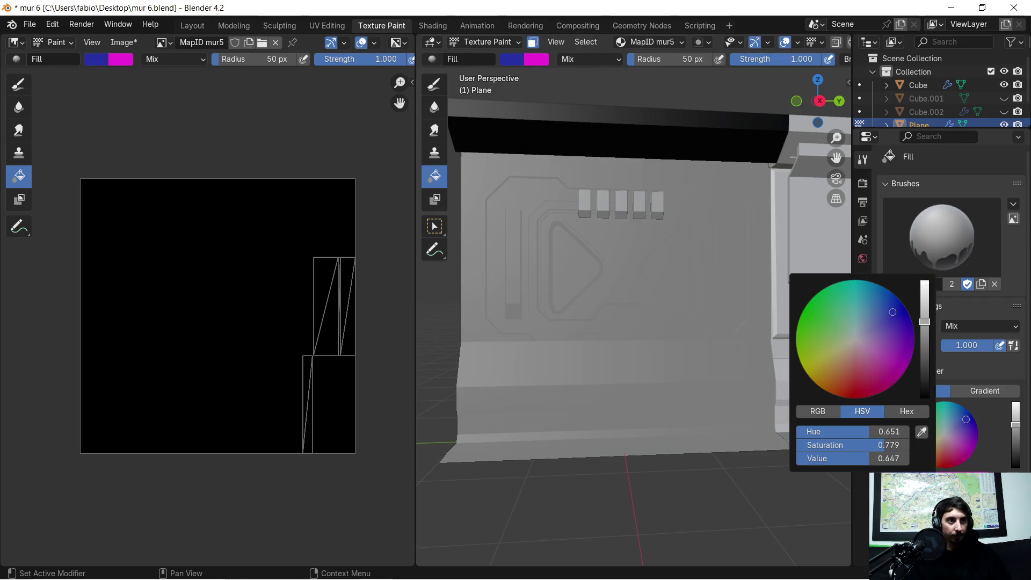
pyautogui.click(853, 339)
pyautogui.moveTo(853, 339); pyautogui.dragTo(858, 337)
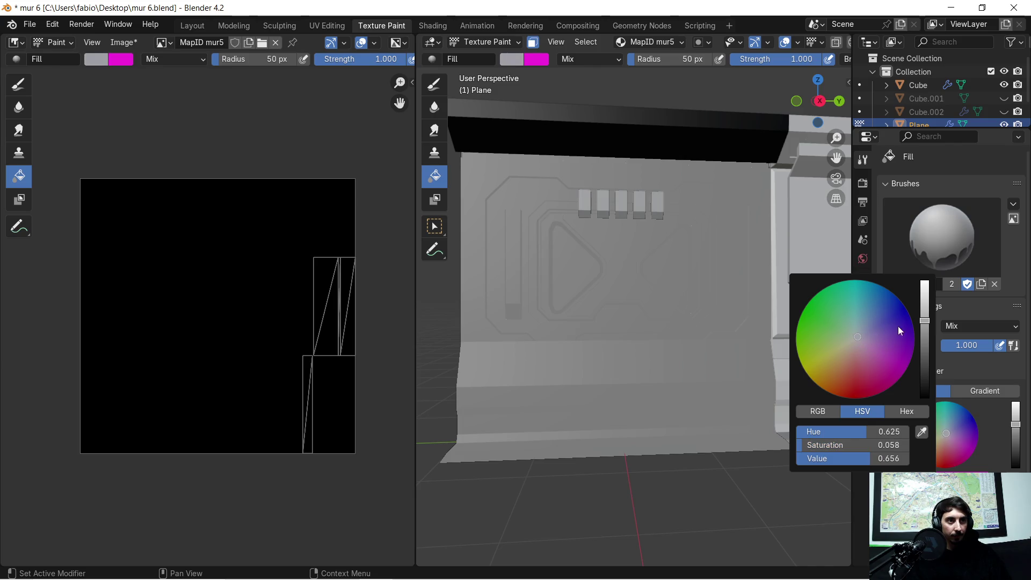
pyautogui.moveTo(924, 321); pyautogui.dragTo(925, 280)
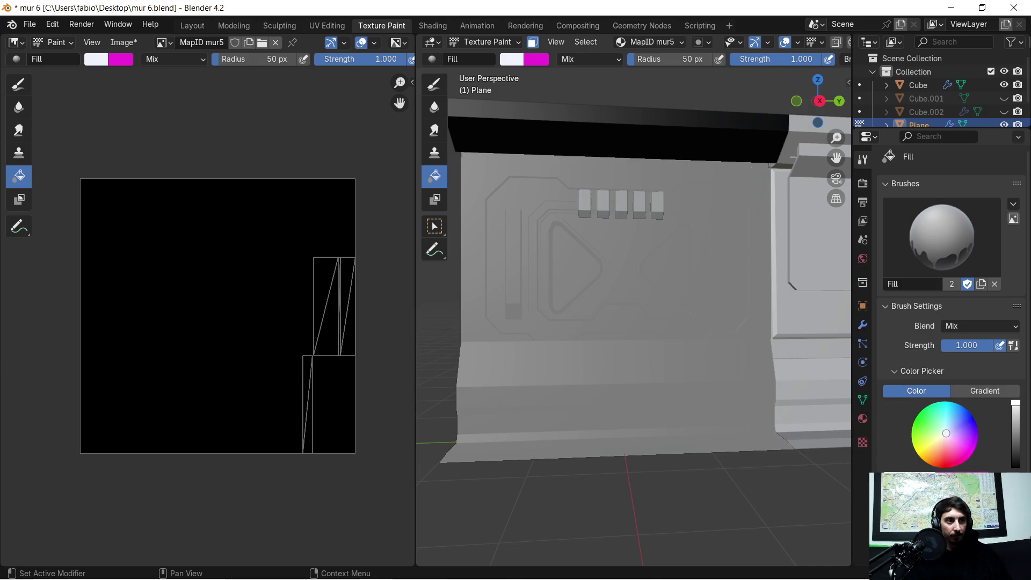
pyautogui.click(985, 481)
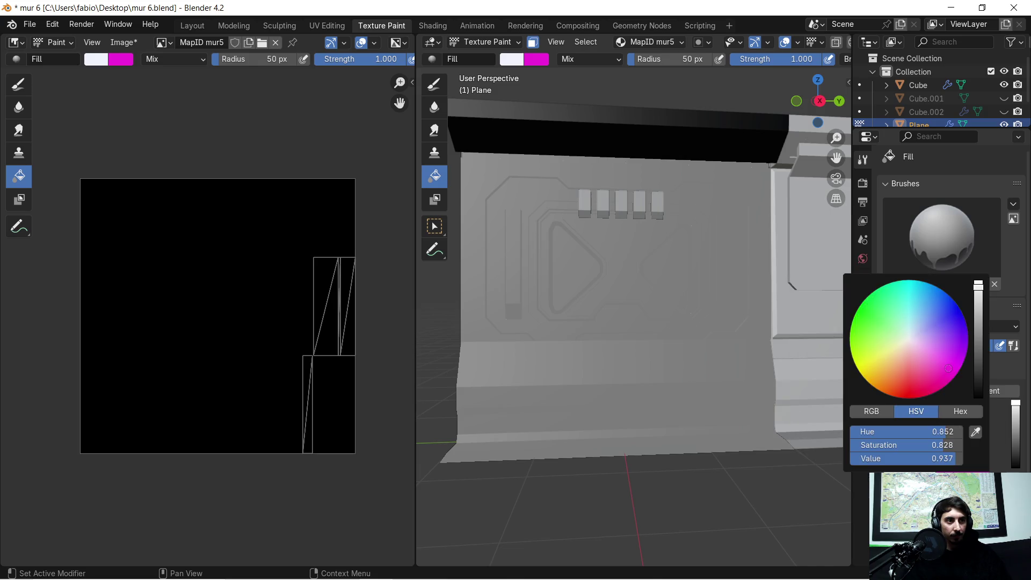
pyautogui.click(951, 321)
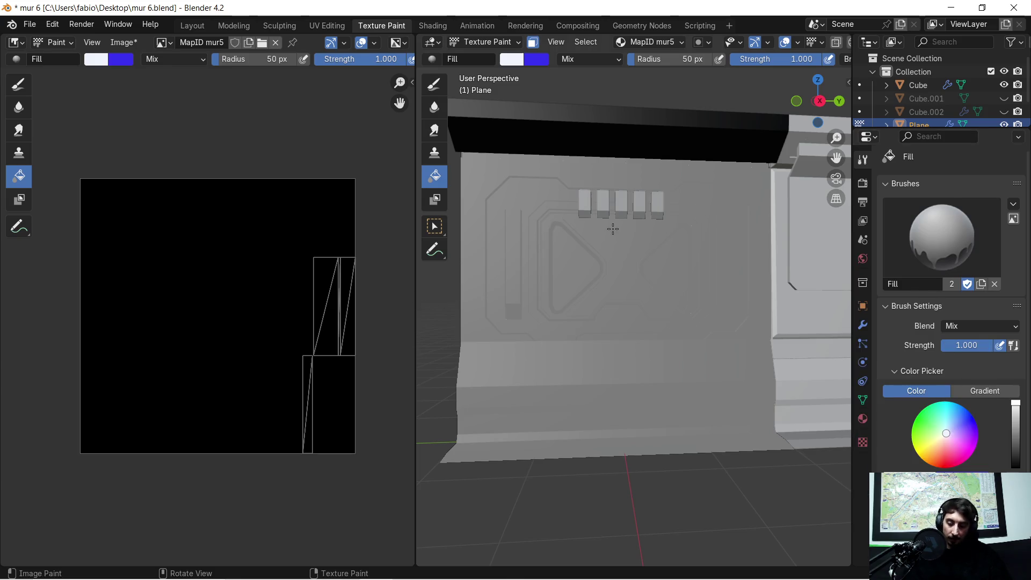
pyautogui.press('Tab')
# Select the face strip below the block plus the right-hand faces, and fill them white.
pyautogui.scroll(4, 613, 229)
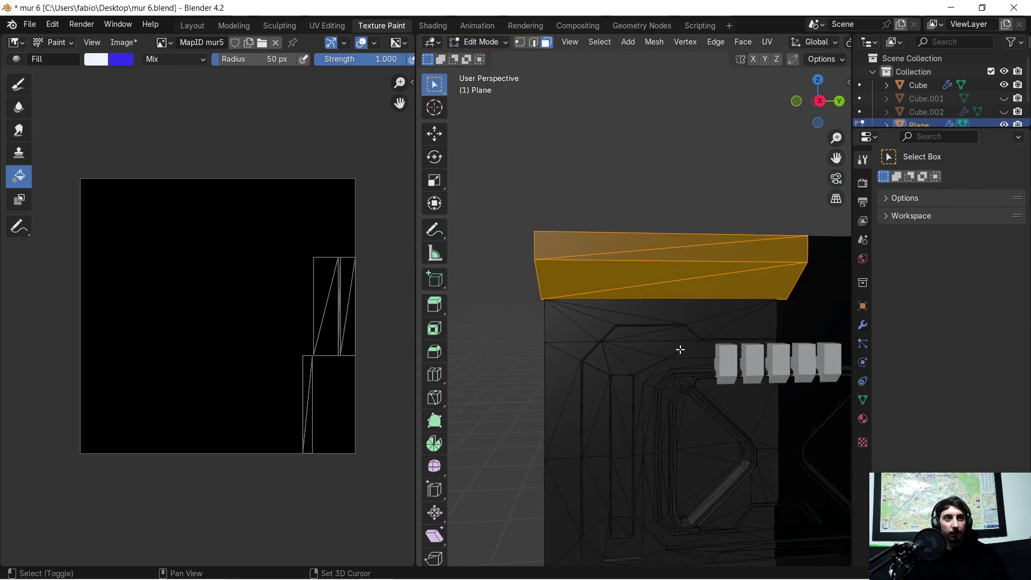
pyautogui.scroll(4, 683, 356)
pyautogui.moveTo(483, 304); pyautogui.dragTo(591, 321)
pyautogui.keyDown('shift'); pyautogui.moveTo(766, 314); pyautogui.dragTo(815, 347); pyautogui.keyUp('shift')
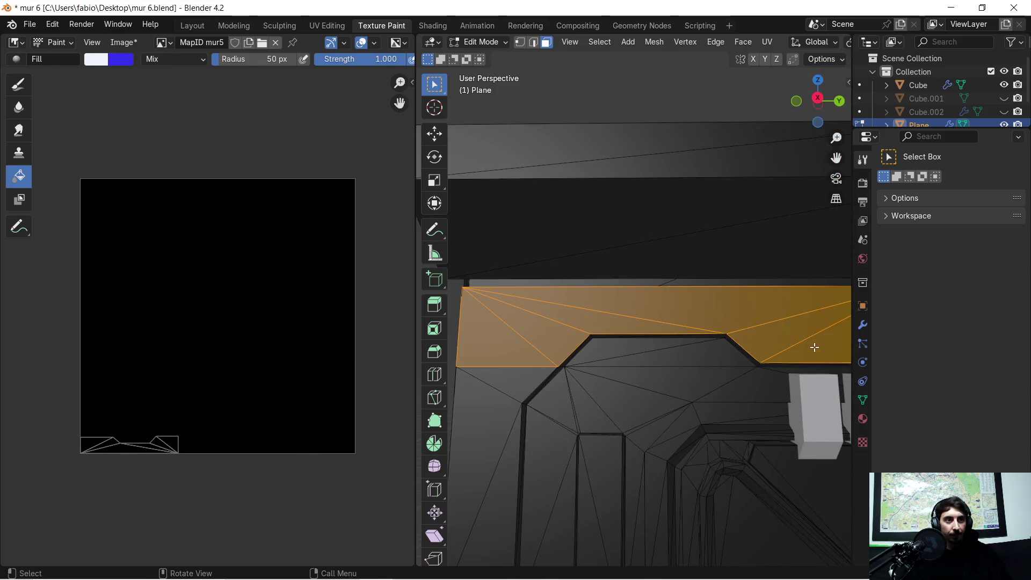
pyautogui.scroll(-5, 815, 347)
pyautogui.press('Tab')
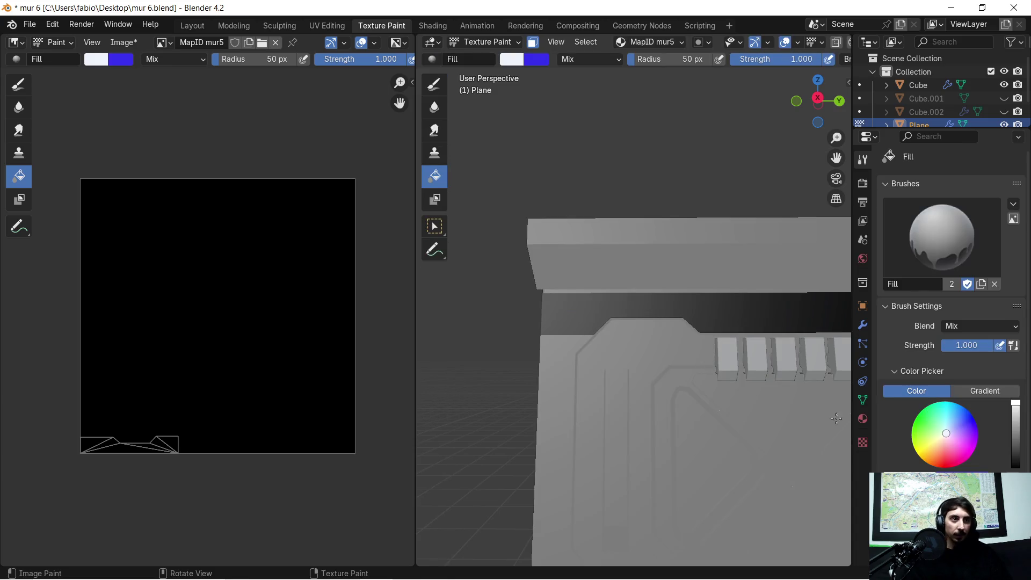
pyautogui.click(729, 319)
# Orbit around the wall to inspect the newly painted white band from several angles.
pyautogui.moveTo(729, 319)
pyautogui.mouseDown(button='middle')
pyautogui.moveTo(610, 322)
pyautogui.moveTo(617, 336)
pyautogui.moveTo(697, 369)
pyautogui.moveTo(651, 350)
pyautogui.moveTo(704, 337)
pyautogui.moveTo(649, 233)
pyautogui.mouseUp(button='middle')
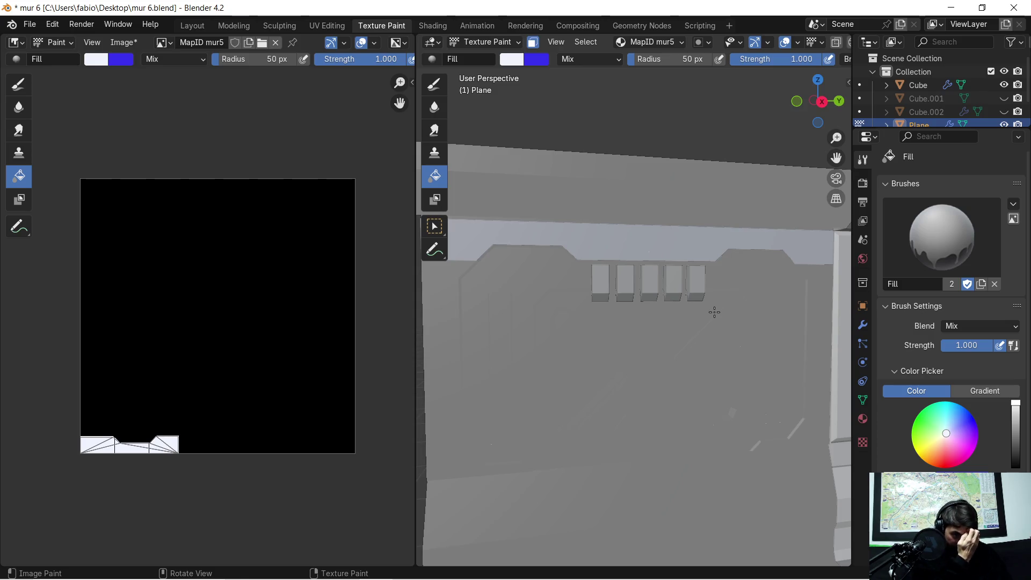
pyautogui.scroll(3, 708, 309)
pyautogui.moveTo(708, 310)
pyautogui.mouseDown(button='middle')
pyautogui.moveTo(643, 225)
pyautogui.moveTo(687, 238)
pyautogui.moveTo(672, 257)
pyautogui.mouseUp(button='middle')
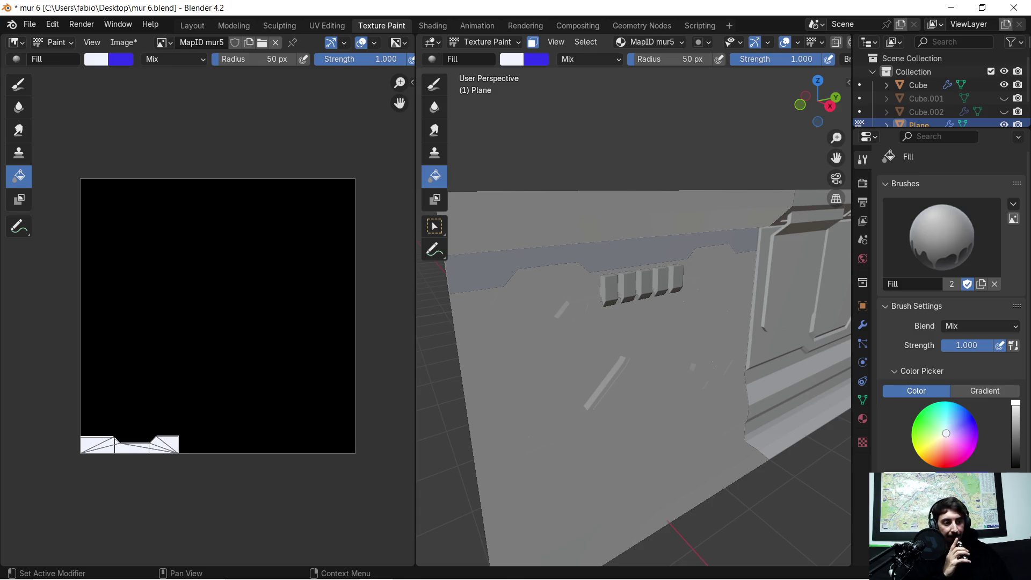
pyautogui.moveTo(666, 269)
pyautogui.mouseDown(button='middle')
pyautogui.moveTo(661, 237)
pyautogui.moveTo(634, 228)
pyautogui.mouseUp(button='middle')
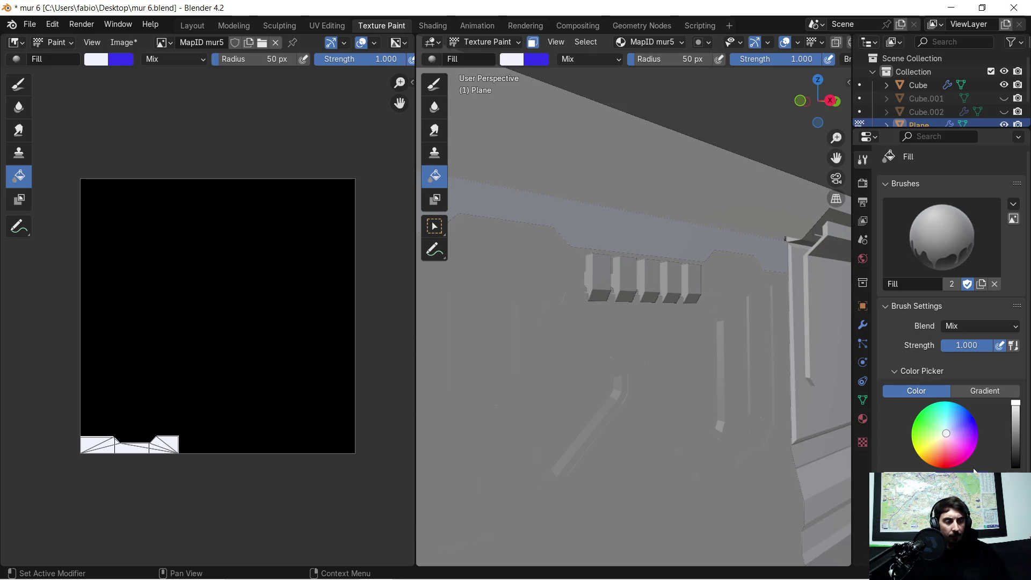
pyautogui.moveTo(572, 281)
pyautogui.mouseDown(button='middle')
pyautogui.moveTo(604, 295)
pyautogui.moveTo(583, 263)
pyautogui.mouseUp(button='middle')
pyautogui.scroll(3, 589, 216)
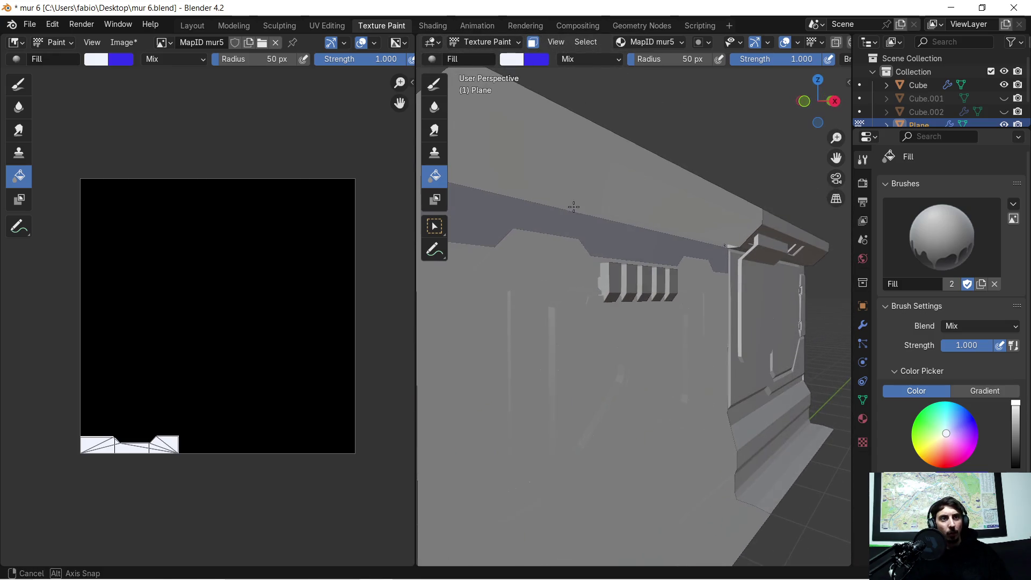
pyautogui.moveTo(573, 188); pyautogui.dragTo(647, 218, button='middle')
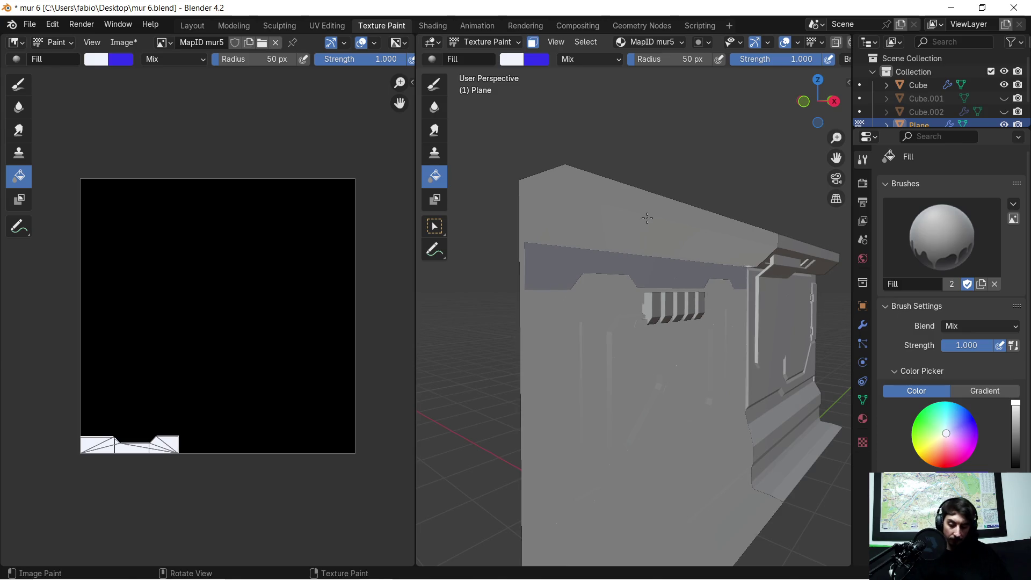
pyautogui.press('Tab')
# Mask painting to the wall's top ledge faces and turn the view to the wall front.
pyautogui.press('l')
pyautogui.press('Tab')
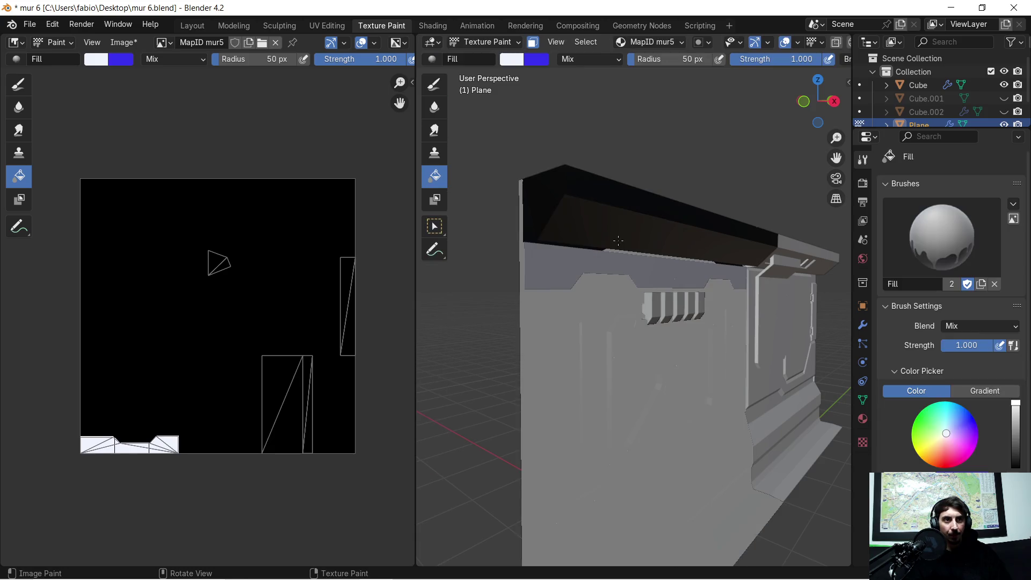
pyautogui.moveTo(676, 271); pyautogui.dragTo(630, 233, button='middle')
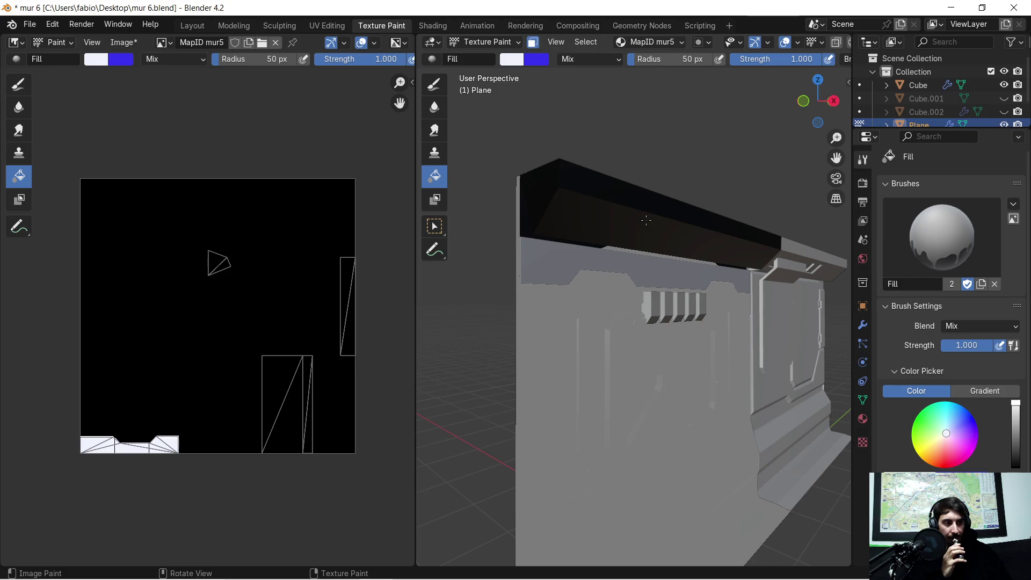
pyautogui.moveTo(646, 220)
pyautogui.mouseDown(button='middle')
pyautogui.moveTo(606, 229)
pyautogui.moveTo(676, 279)
pyautogui.moveTo(652, 207)
pyautogui.mouseUp(button='middle')
pyautogui.scroll(3, 651, 208)
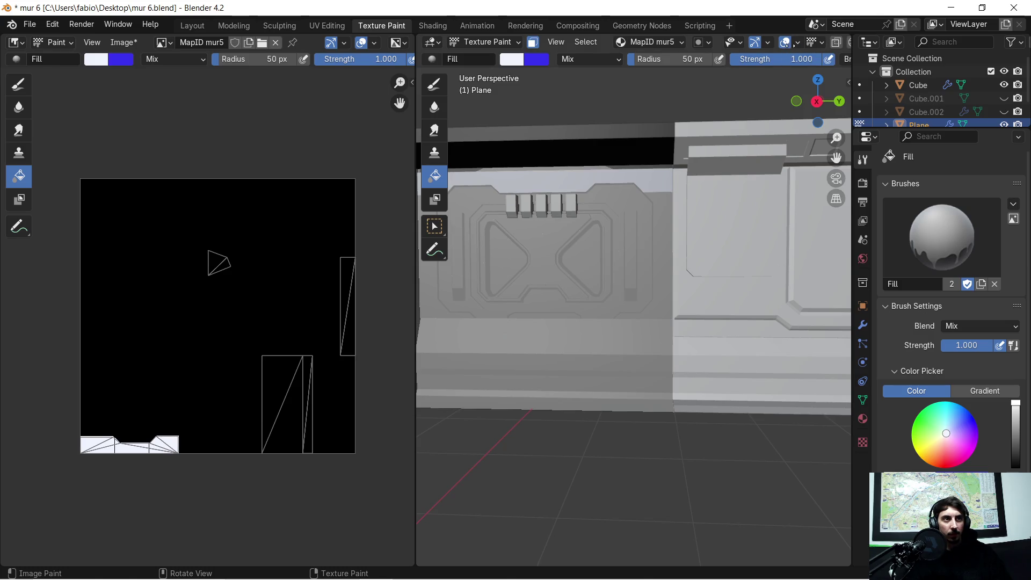
# Switch to Material Preview shading and fill the masked ledge faces with white.
pyautogui.moveTo(741, 51); pyautogui.dragTo(677, 54, button='middle')
pyautogui.click(813, 43)
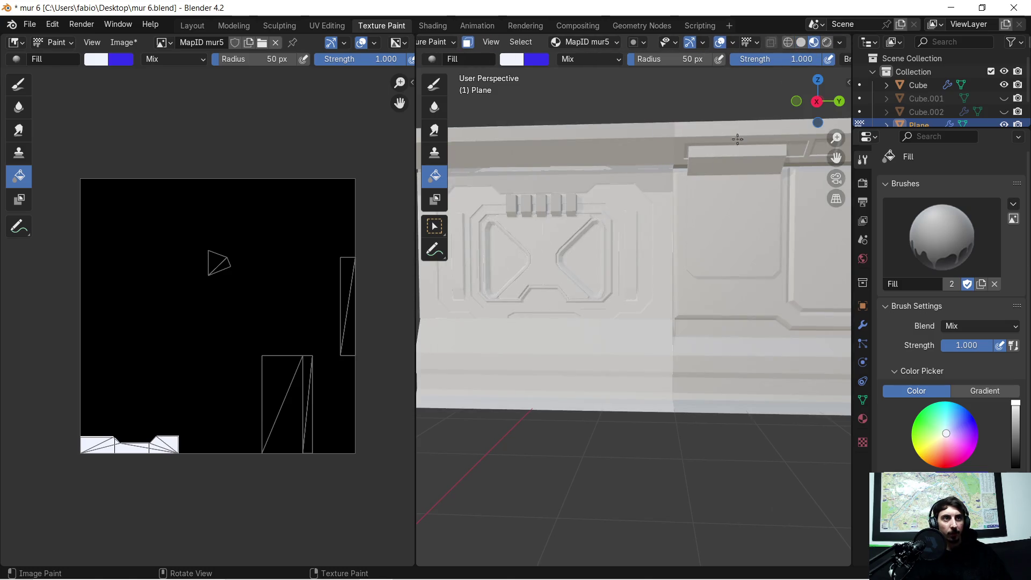
pyautogui.hotkey('shift', 'c')
pyautogui.moveTo(665, 255); pyautogui.dragTo(718, 258, button='middle')
pyautogui.moveTo(637, 198); pyautogui.dragTo(617, 176, button='middle')
pyautogui.press('Tab')
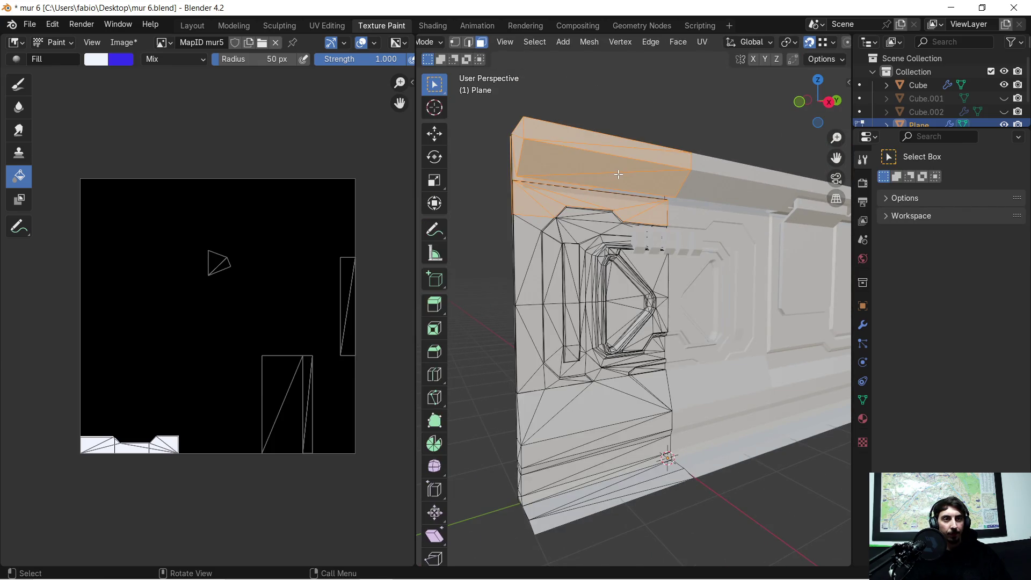
pyautogui.press('Tab')
pyautogui.click(620, 129)
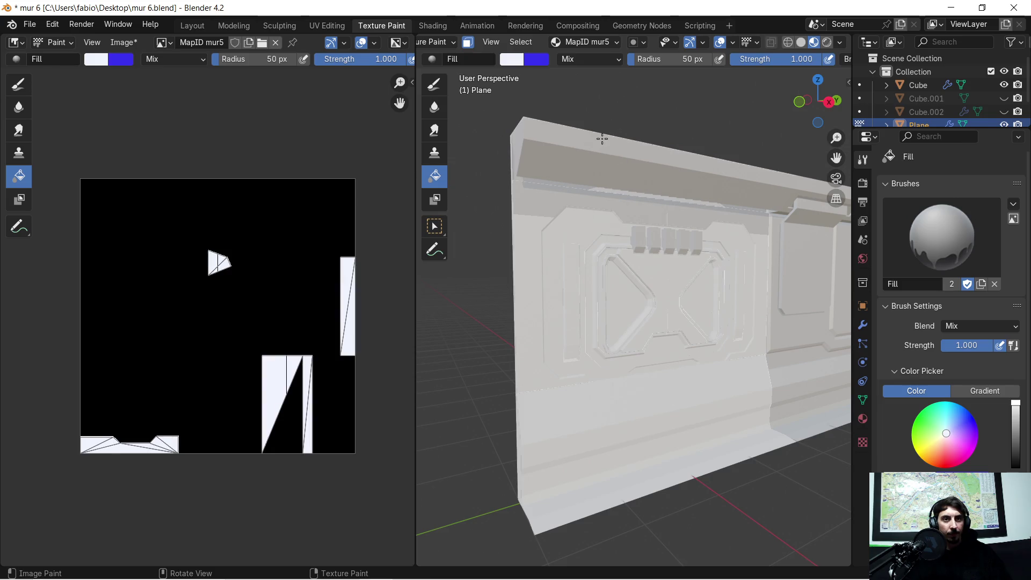
# Select six more upper ledge faces in Edit Mode and return to Texture Paint.
pyautogui.press('Tab')
pyautogui.click(526, 201)
pyautogui.keyDown('shift'); pyautogui.click(546, 197); pyautogui.keyUp('shift')
pyautogui.keyDown('shift'); pyautogui.click(578, 198); pyautogui.keyUp('shift')
pyautogui.keyDown('shift'); pyautogui.click(566, 201); pyautogui.keyUp('shift')
pyautogui.keyDown('shift'); pyautogui.click(654, 215); pyautogui.keyUp('shift')
pyautogui.keyDown('shift'); pyautogui.click(648, 213); pyautogui.keyUp('shift')
pyautogui.press('Tab')
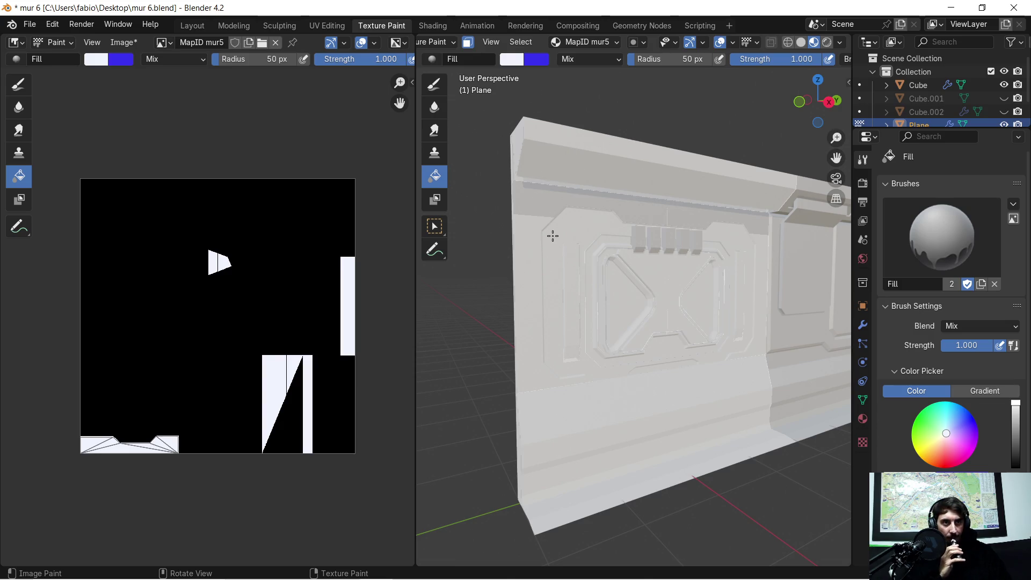
pyautogui.scroll(2, 559, 210)
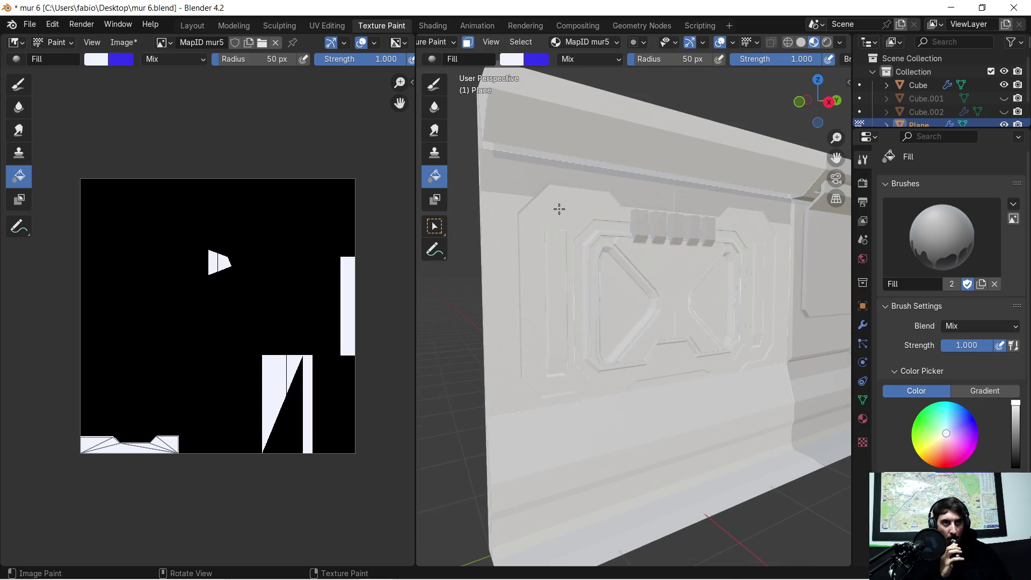
pyautogui.scroll(-2, 559, 210)
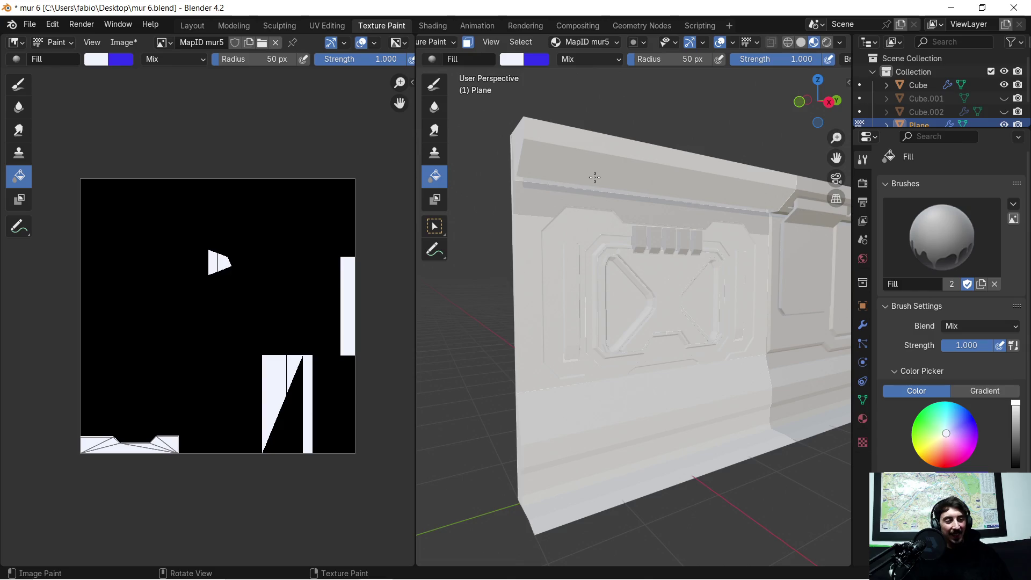
pyautogui.keyDown('shift'); pyautogui.moveTo(590, 185); pyautogui.dragTo(584, 245, button='middle'); pyautogui.keyUp('shift')
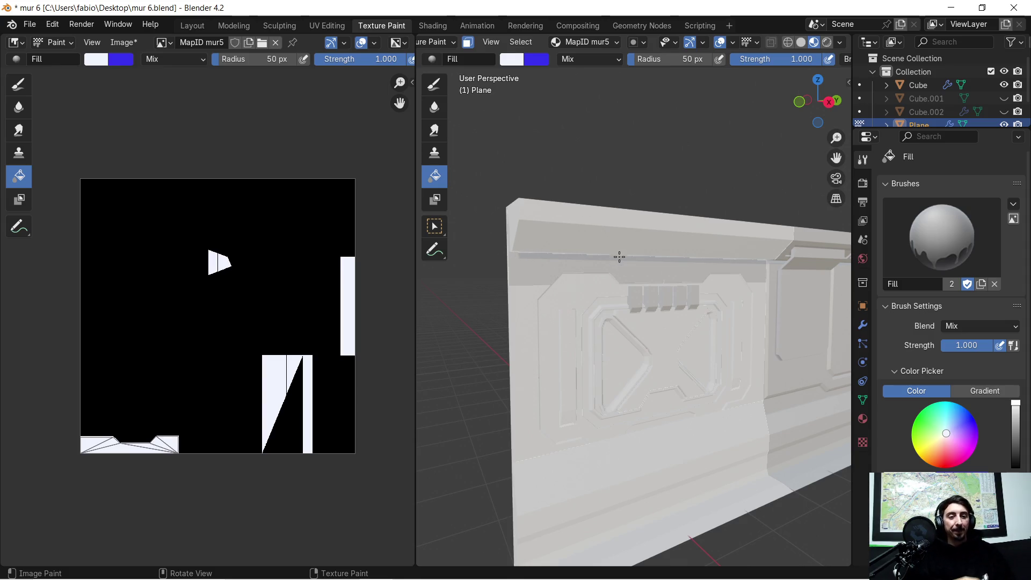
pyautogui.moveTo(605, 264)
pyautogui.mouseDown(button='middle')
pyautogui.moveTo(633, 250)
pyautogui.moveTo(570, 260)
pyautogui.moveTo(614, 260)
pyautogui.mouseUp(button='middle')
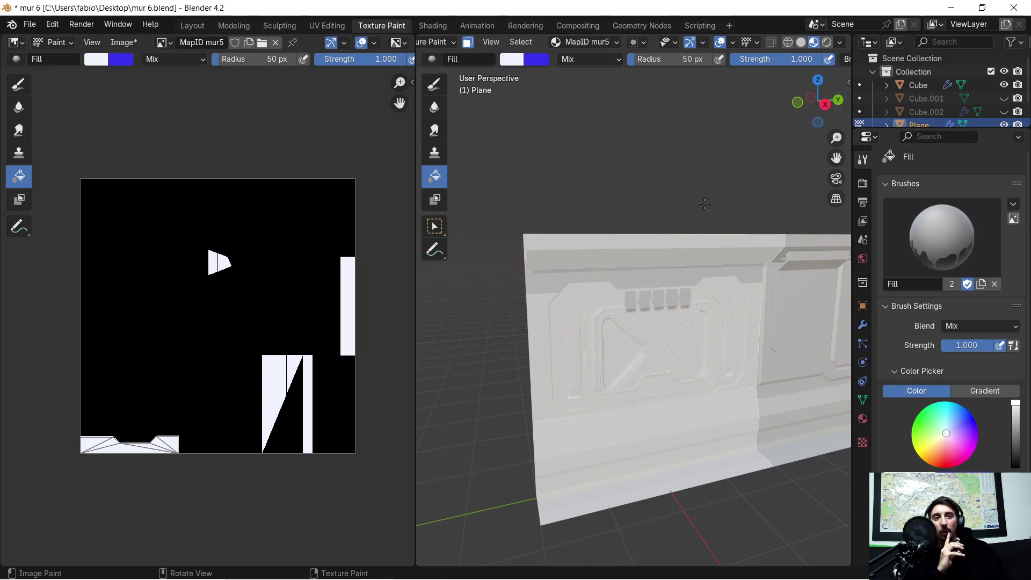
# Turn the wall Plane to face the camera and switch to the Layout workspace.
pyautogui.scroll(-1, 704, 204)
pyautogui.scroll(-1, 689, 228)
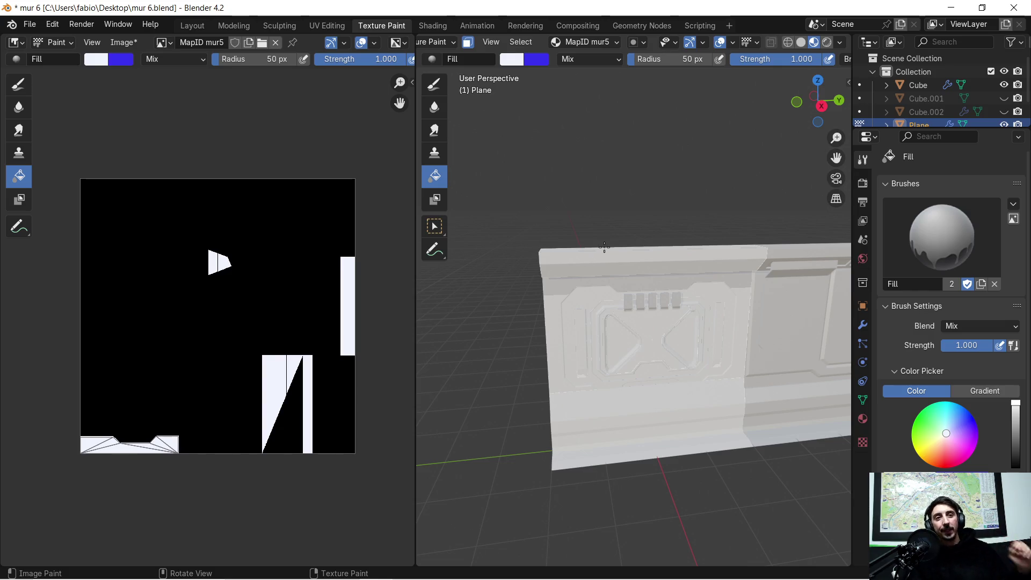
pyautogui.moveTo(736, 324)
pyautogui.mouseDown(button='middle')
pyautogui.moveTo(758, 324)
pyautogui.moveTo(630, 288)
pyautogui.moveTo(626, 263)
pyautogui.moveTo(645, 262)
pyautogui.moveTo(585, 269)
pyautogui.moveTo(644, 290)
pyautogui.moveTo(626, 304)
pyautogui.moveTo(591, 290)
pyautogui.mouseUp(button='middle')
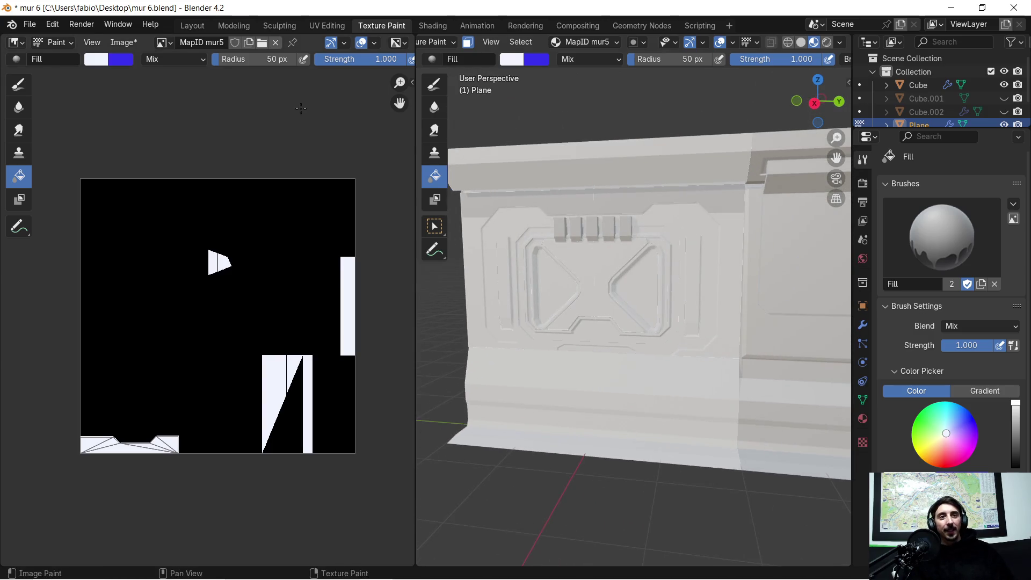
pyautogui.click(190, 29)
pyautogui.moveTo(387, 252)
pyautogui.mouseDown(button='middle')
pyautogui.moveTo(456, 278)
pyautogui.moveTo(436, 260)
pyautogui.mouseUp(button='middle')
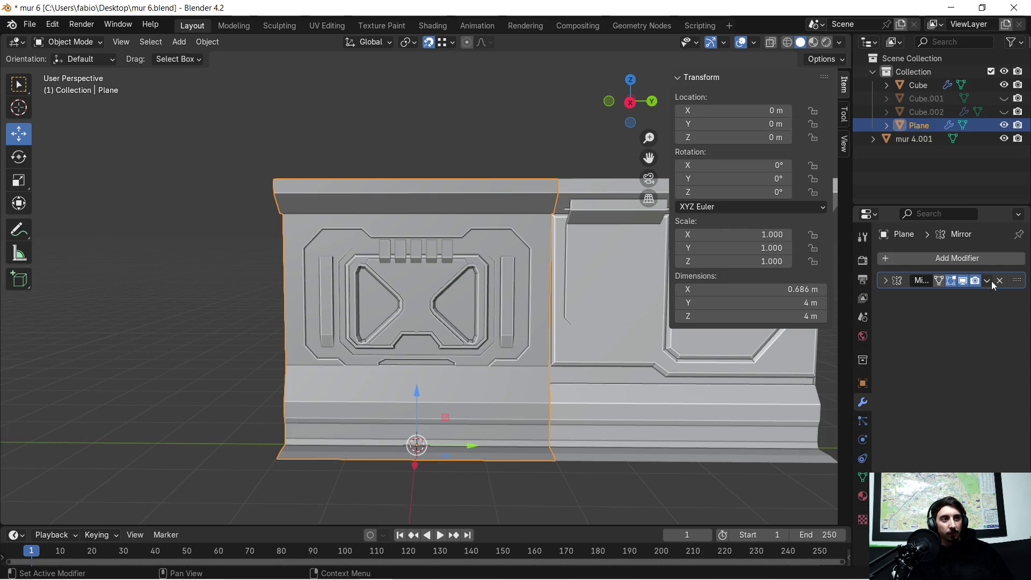
pyautogui.scroll(2, 387, 314)
pyautogui.scroll(-3, 387, 314)
pyautogui.moveTo(374, 330)
pyautogui.mouseDown(button='middle')
pyautogui.moveTo(414, 331)
pyautogui.moveTo(397, 221)
pyautogui.mouseUp(button='middle')
pyautogui.scroll(4, 445, 231)
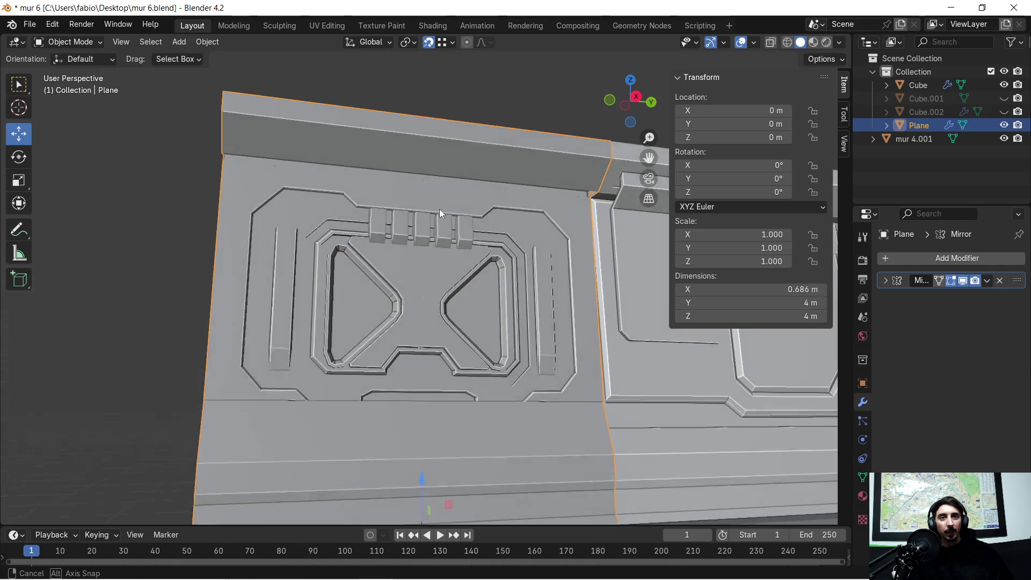
pyautogui.scroll(-2, 416, 172)
pyautogui.moveTo(458, 221); pyautogui.dragTo(435, 260, button='middle')
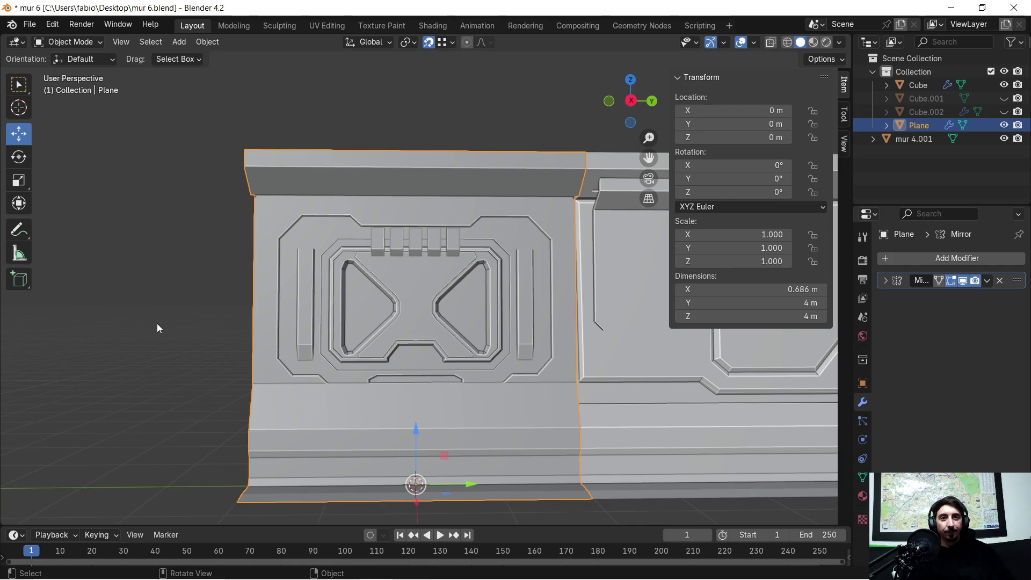
pyautogui.press('super')
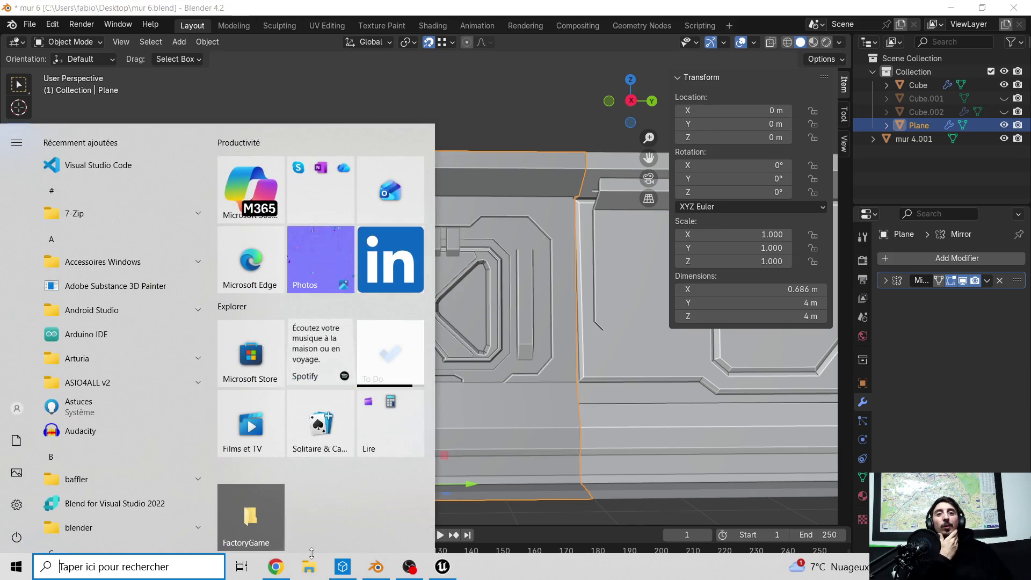
# Dismiss the Start menu and return to Blender.
pyautogui.press('super')
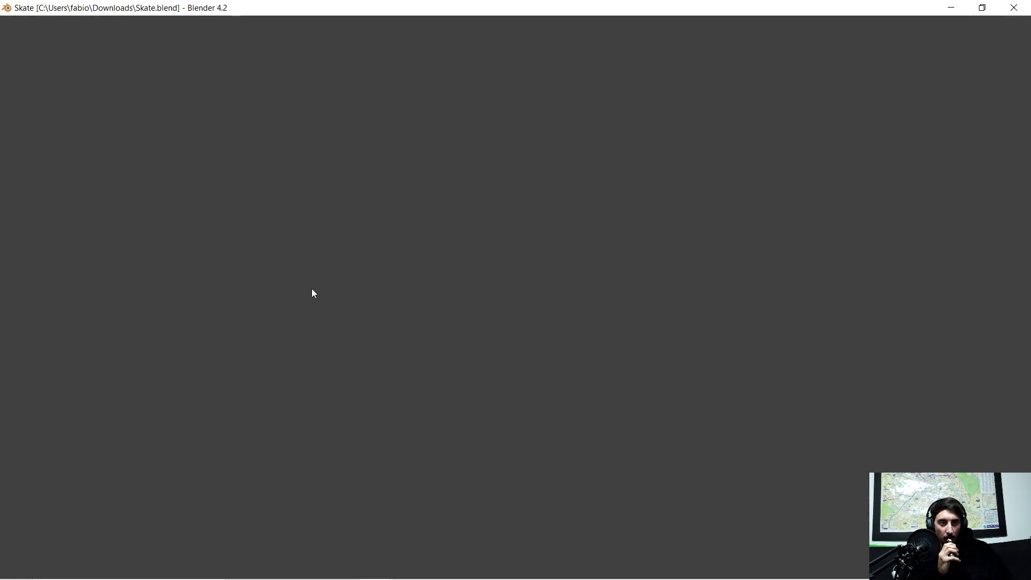
# Inspect the loaded skateboard from above, the side and below, then switch to Texture Paint.
pyautogui.scroll(2, 353, 267)
pyautogui.moveTo(353, 267)
pyautogui.mouseDown(button='middle')
pyautogui.moveTo(334, 270)
pyautogui.moveTo(449, 267)
pyautogui.moveTo(144, 260)
pyautogui.mouseUp(button='middle')
pyautogui.scroll(3, 334, 270)
pyautogui.scroll(-5, 375, 285)
pyautogui.moveTo(243, 303)
pyautogui.mouseDown(button='middle')
pyautogui.moveTo(359, 301)
pyautogui.moveTo(313, 327)
pyautogui.mouseUp(button='middle')
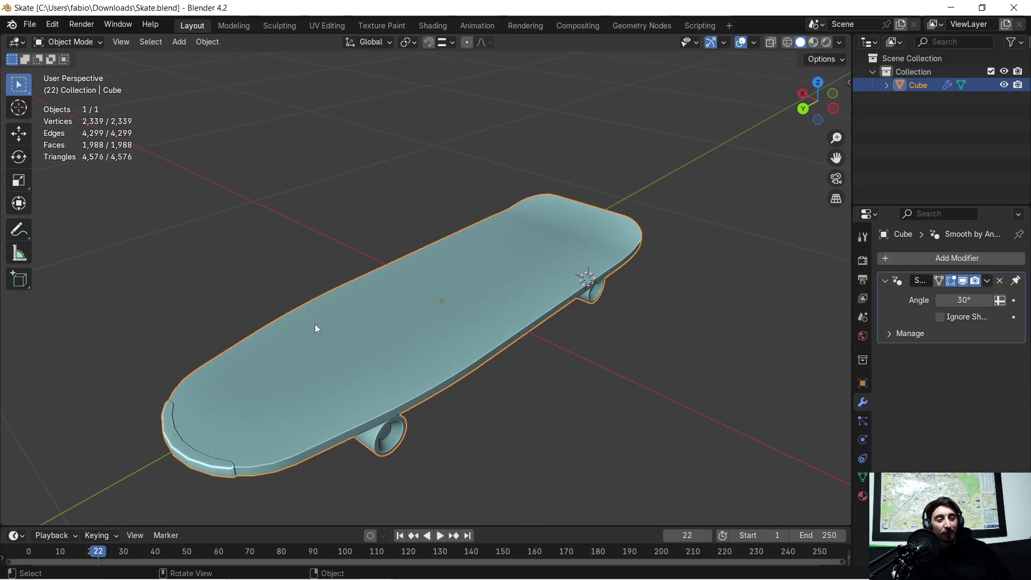
pyautogui.moveTo(627, 353)
pyautogui.mouseDown(button='middle')
pyautogui.moveTo(534, 357)
pyautogui.moveTo(520, 326)
pyautogui.mouseUp(button='middle')
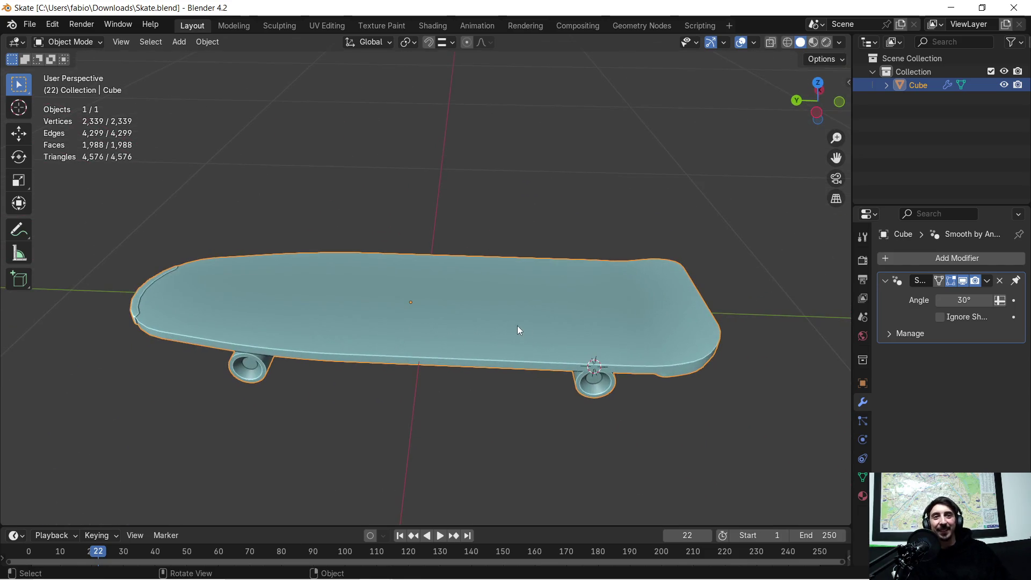
pyautogui.moveTo(550, 289)
pyautogui.mouseDown(button='middle')
pyautogui.moveTo(668, 313)
pyautogui.moveTo(642, 329)
pyautogui.moveTo(589, 241)
pyautogui.moveTo(649, 250)
pyautogui.moveTo(652, 220)
pyautogui.moveTo(682, 196)
pyautogui.moveTo(747, 228)
pyautogui.moveTo(740, 258)
pyautogui.moveTo(626, 337)
pyautogui.mouseUp(button='middle')
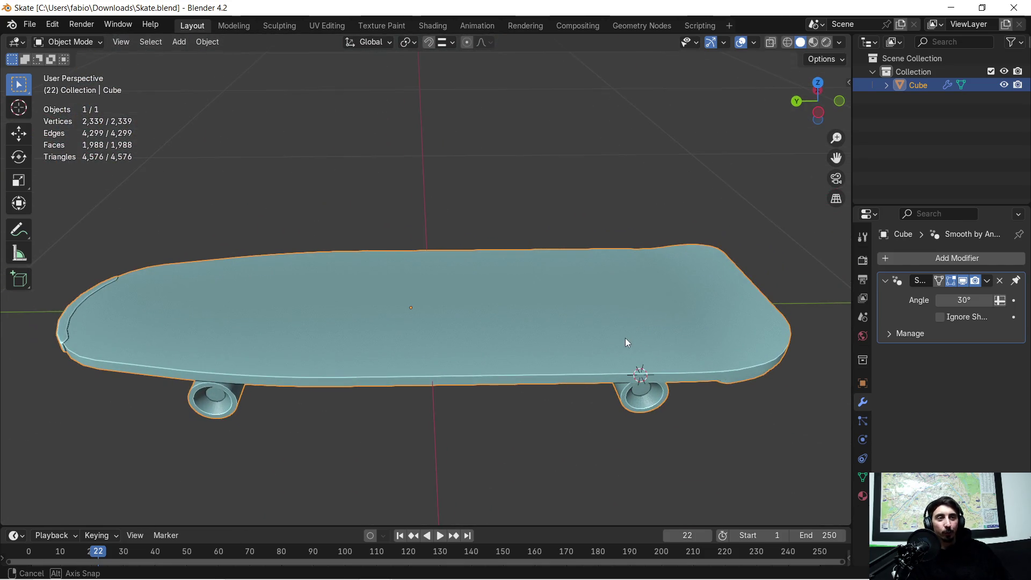
pyautogui.click(394, 25)
# Widen the 3D view beside the ID_Skateboard image and put the skateboard Cube in Edit Mode.
pyautogui.moveTo(693, 305)
pyautogui.mouseDown(button='middle')
pyautogui.moveTo(639, 356)
pyautogui.moveTo(582, 339)
pyautogui.moveTo(557, 289)
pyautogui.mouseUp(button='middle')
pyautogui.scroll(3, 597, 382)
pyautogui.moveTo(596, 410)
pyautogui.mouseDown(button='middle')
pyautogui.moveTo(607, 366)
pyautogui.moveTo(642, 344)
pyautogui.moveTo(793, 290)
pyautogui.moveTo(804, 341)
pyautogui.moveTo(765, 417)
pyautogui.moveTo(708, 434)
pyautogui.moveTo(688, 424)
pyautogui.mouseUp(button='middle')
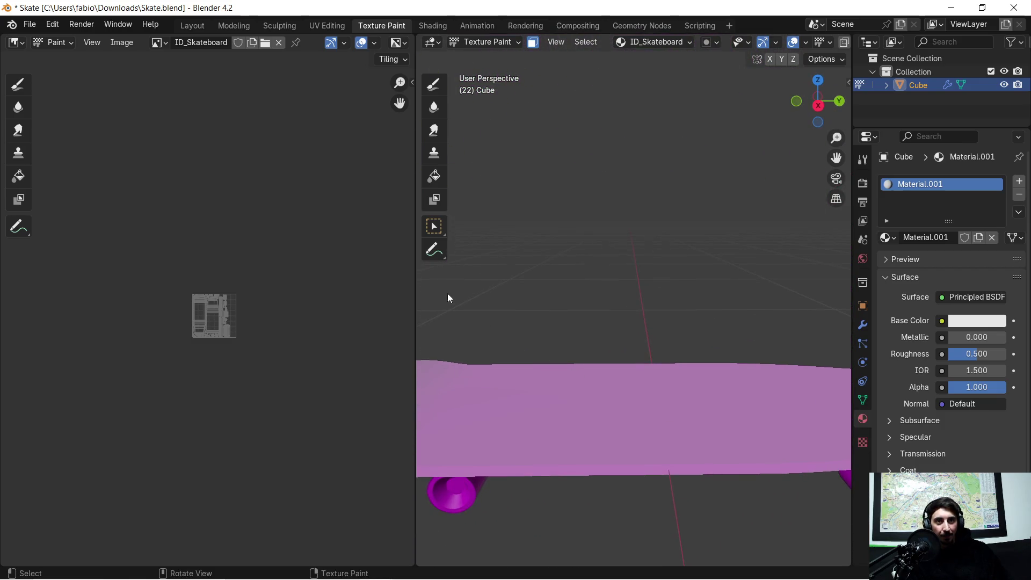
pyautogui.moveTo(414, 277); pyautogui.dragTo(235, 290)
pyautogui.scroll(-3, 462, 311)
pyautogui.press('Tab')
# Orbit to show the skateboard's underside, wheels and trucks, then open File Explorer.
pyautogui.moveTo(510, 298)
pyautogui.mouseDown(button='middle')
pyautogui.moveTo(559, 387)
pyautogui.moveTo(559, 375)
pyautogui.mouseUp(button='middle')
pyautogui.scroll(5, 514, 499)
pyautogui.moveTo(514, 499)
pyautogui.mouseDown(button='middle')
pyautogui.moveTo(510, 373)
pyautogui.moveTo(587, 364)
pyautogui.moveTo(529, 361)
pyautogui.mouseUp(button='middle')
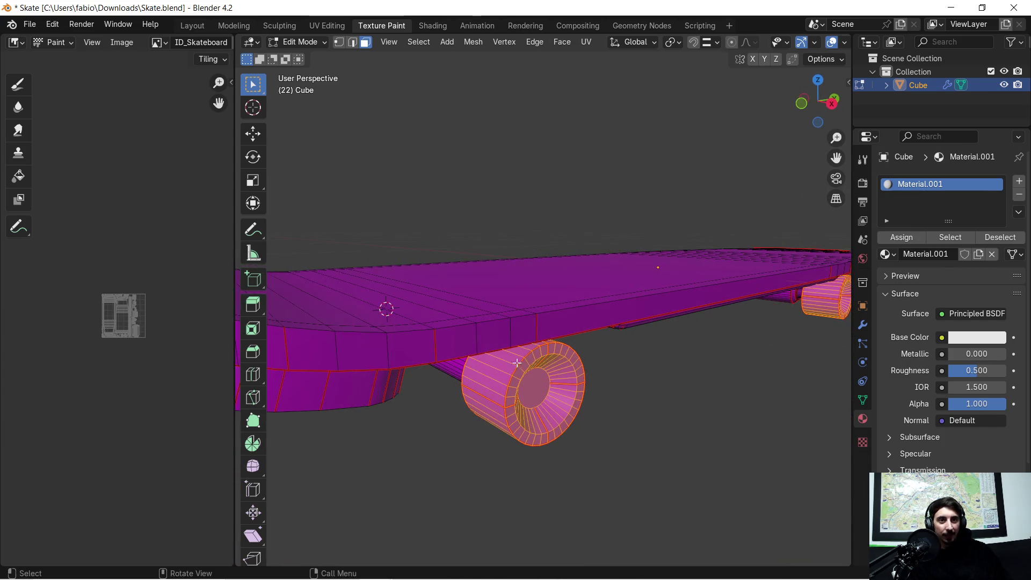
pyautogui.moveTo(387, 367); pyautogui.dragTo(424, 364, button='middle')
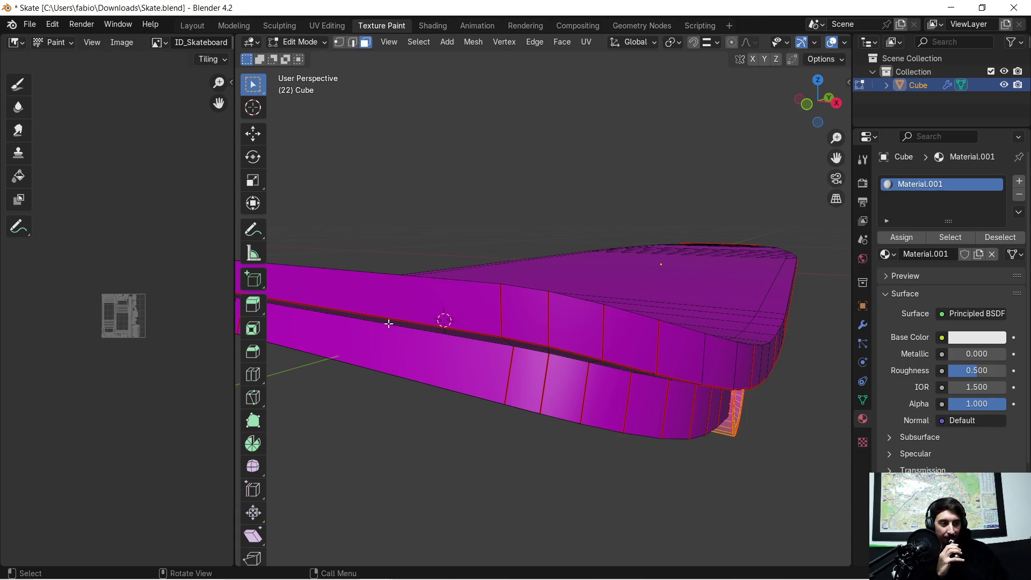
pyautogui.moveTo(387, 323)
pyautogui.mouseDown(button='middle')
pyautogui.moveTo(456, 317)
pyautogui.moveTo(475, 304)
pyautogui.moveTo(470, 290)
pyautogui.moveTo(407, 306)
pyautogui.moveTo(246, 279)
pyautogui.moveTo(246, 301)
pyautogui.moveTo(357, 287)
pyautogui.moveTo(382, 325)
pyautogui.moveTo(361, 351)
pyautogui.moveTo(451, 321)
pyautogui.moveTo(547, 338)
pyautogui.moveTo(490, 321)
pyautogui.moveTo(509, 257)
pyautogui.moveTo(532, 325)
pyautogui.moveTo(622, 276)
pyautogui.moveTo(643, 246)
pyautogui.moveTo(640, 267)
pyautogui.mouseUp(button='middle')
pyautogui.scroll(6, 456, 244)
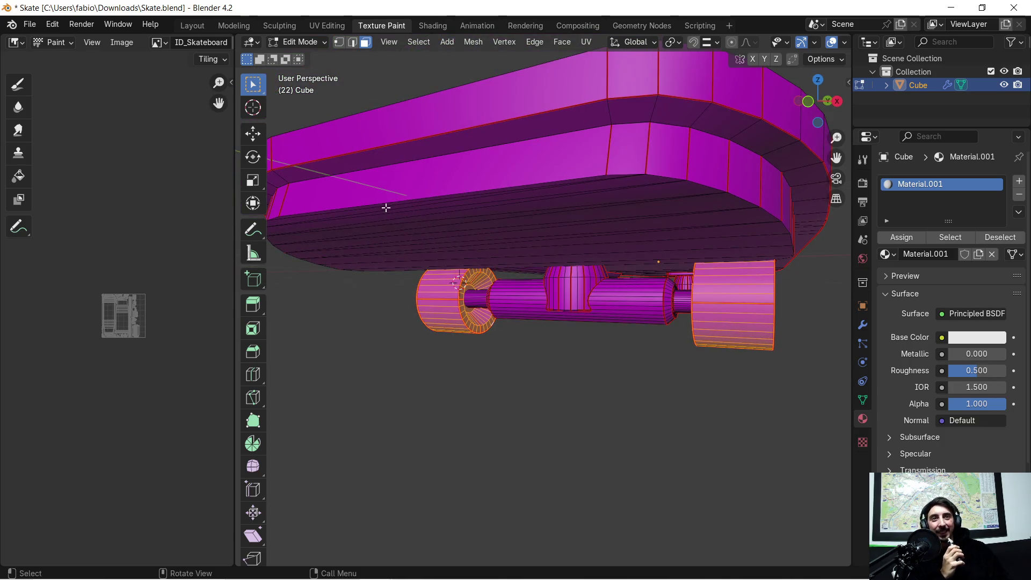
pyautogui.scroll(-6, 477, 221)
pyautogui.moveTo(588, 252)
pyautogui.mouseDown(button='middle')
pyautogui.moveTo(655, 237)
pyautogui.moveTo(651, 219)
pyautogui.moveTo(449, 315)
pyautogui.moveTo(550, 327)
pyautogui.mouseUp(button='middle')
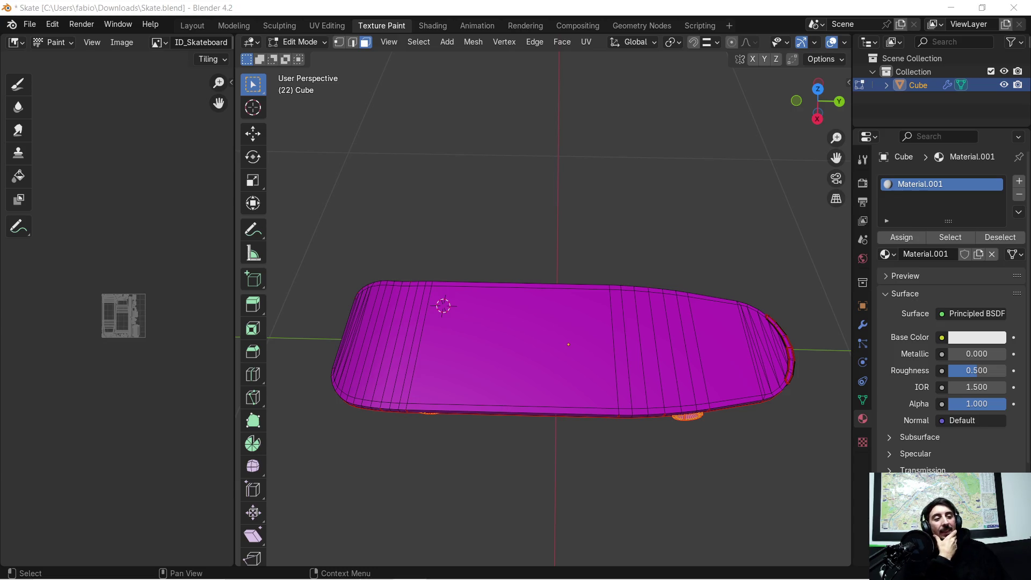
pyautogui.moveTo(587, 379)
pyautogui.mouseDown(button='middle')
pyautogui.moveTo(529, 392)
pyautogui.moveTo(571, 391)
pyautogui.moveTo(629, 342)
pyautogui.moveTo(592, 332)
pyautogui.moveTo(575, 304)
pyautogui.moveTo(555, 306)
pyautogui.moveTo(572, 287)
pyautogui.moveTo(539, 323)
pyautogui.moveTo(553, 279)
pyautogui.mouseUp(button='middle')
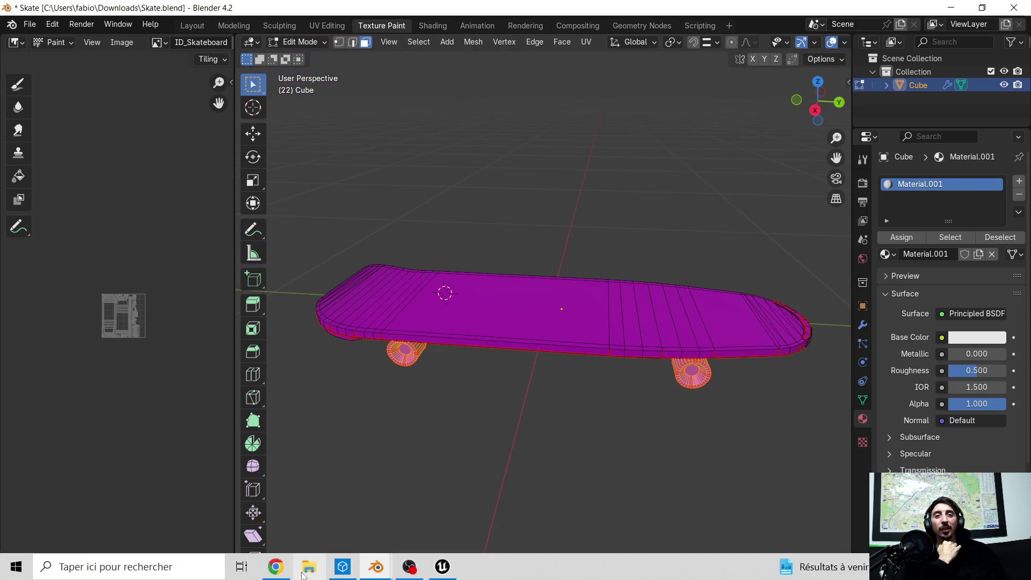
pyautogui.click(309, 576)
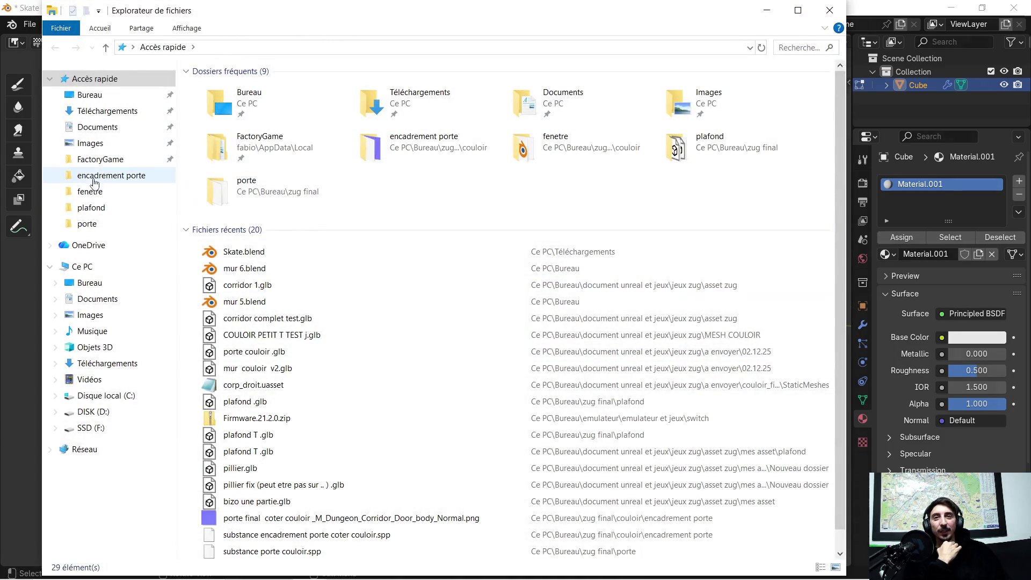
# Close Blender without saving the skateboard file.
pyautogui.click(110, 96)
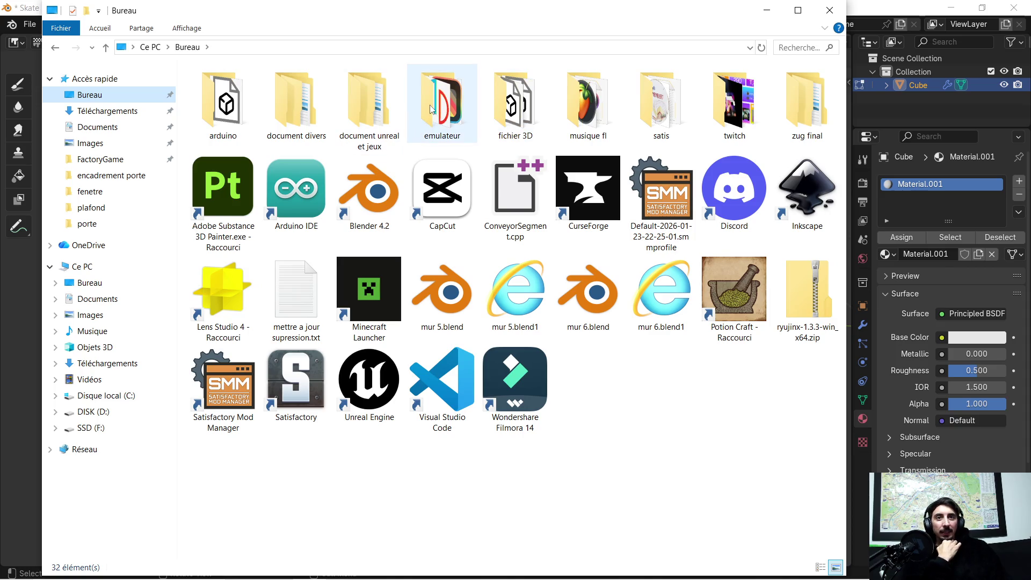
pyautogui.click(902, 16)
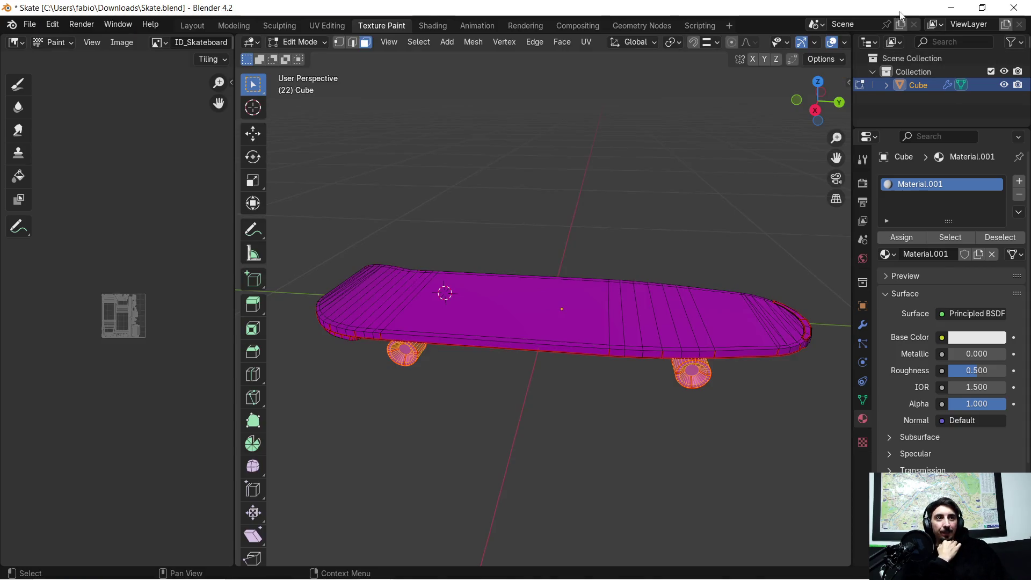
pyautogui.click(1014, 8)
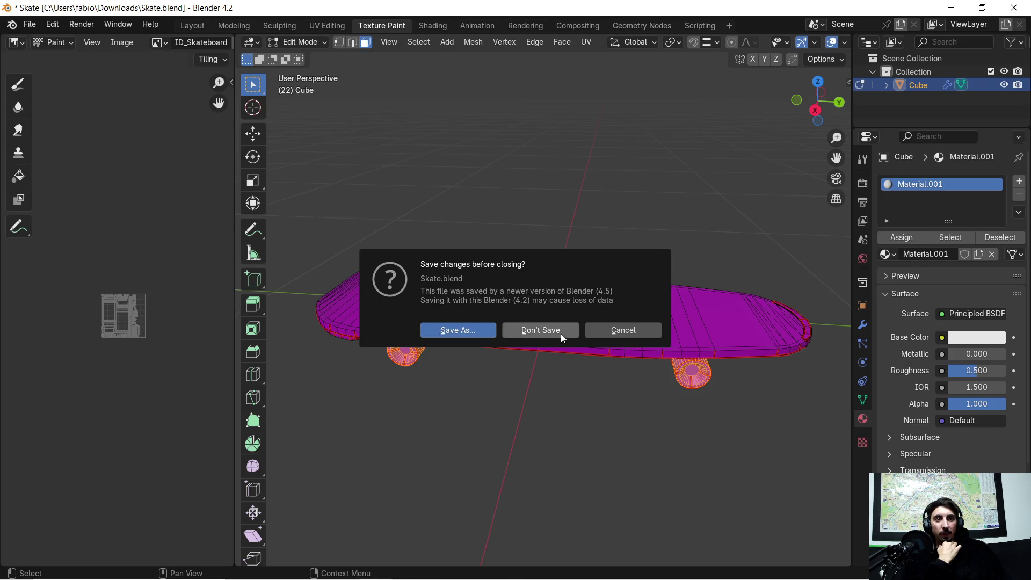
pyautogui.click(560, 333)
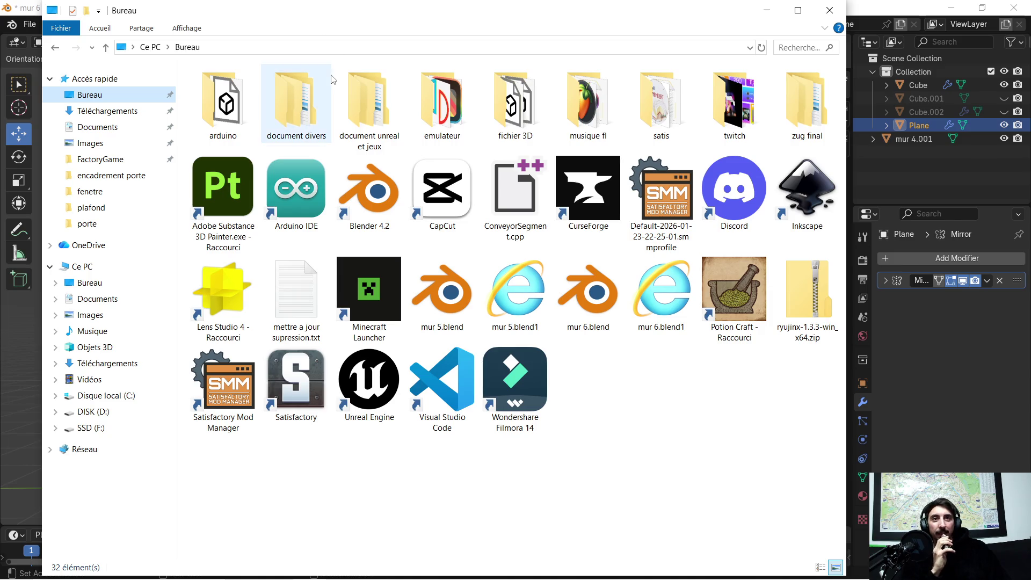
# Browse to document unreal et jeux > jeux zug > MESH COULOIR and open RoomBase.glb.
pyautogui.doubleClick(304, 97)
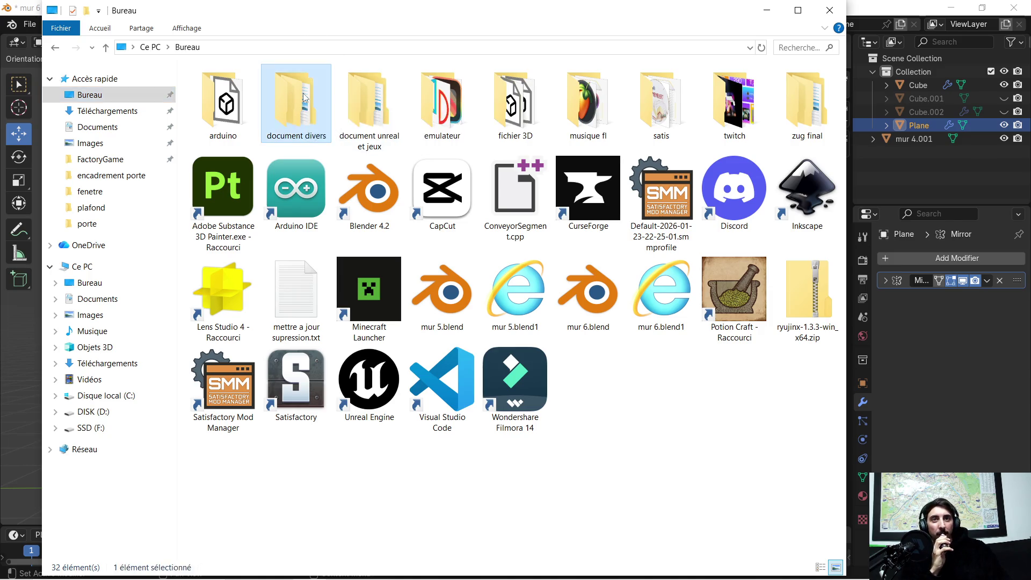
pyautogui.click(54, 49)
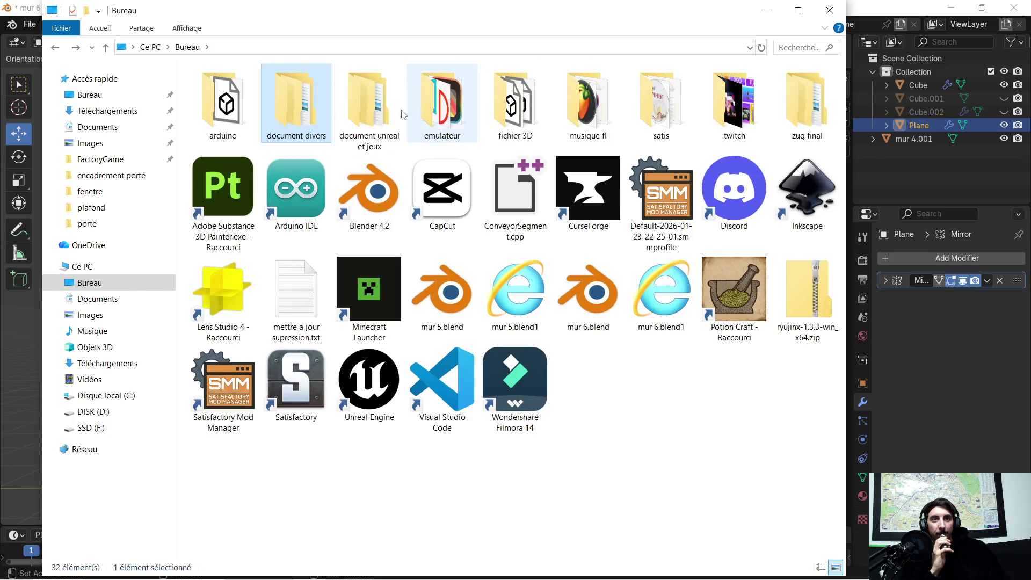
pyautogui.doubleClick(379, 108)
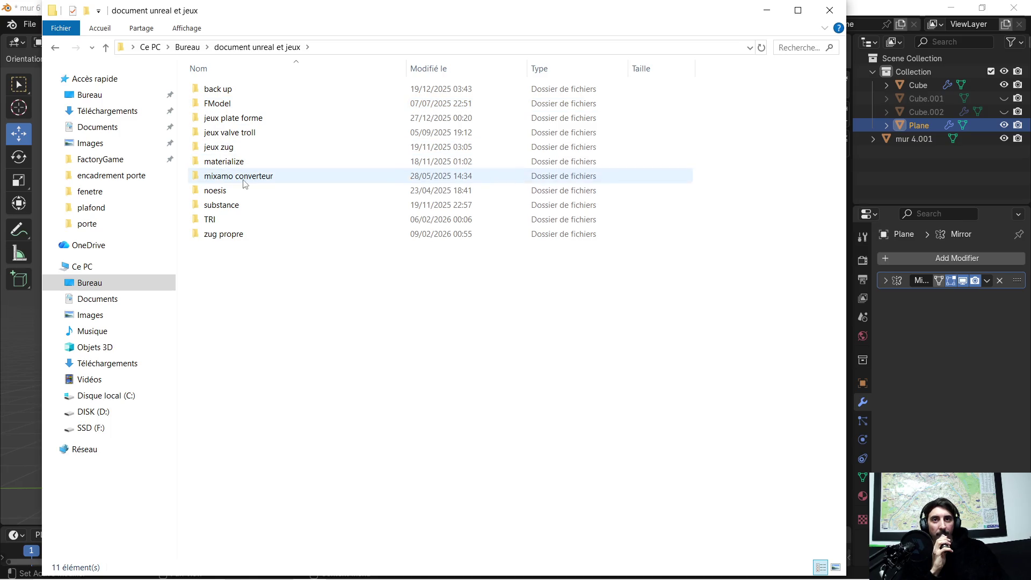
pyautogui.click(248, 152)
pyautogui.doubleClick(249, 153)
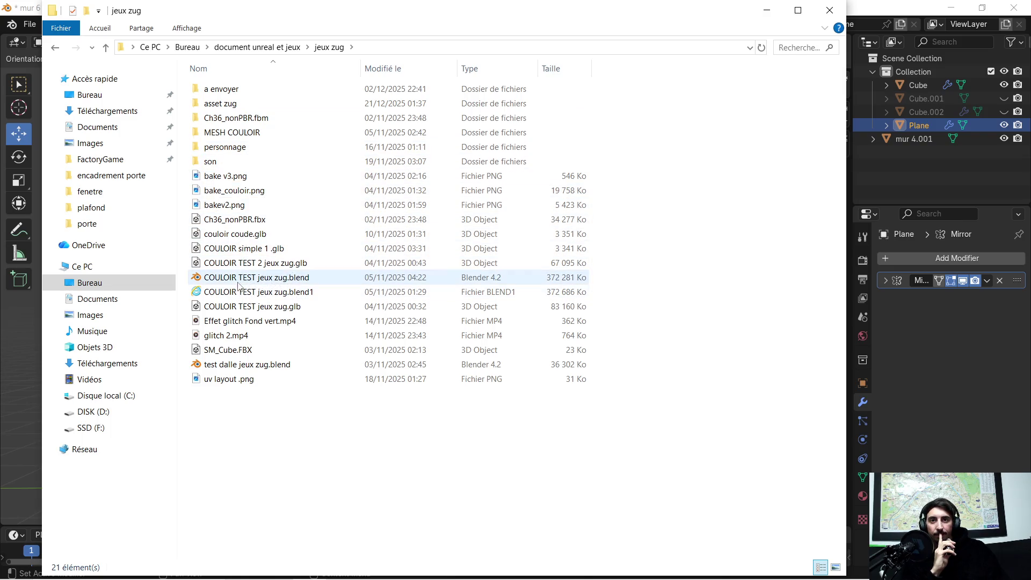
pyautogui.doubleClick(249, 132)
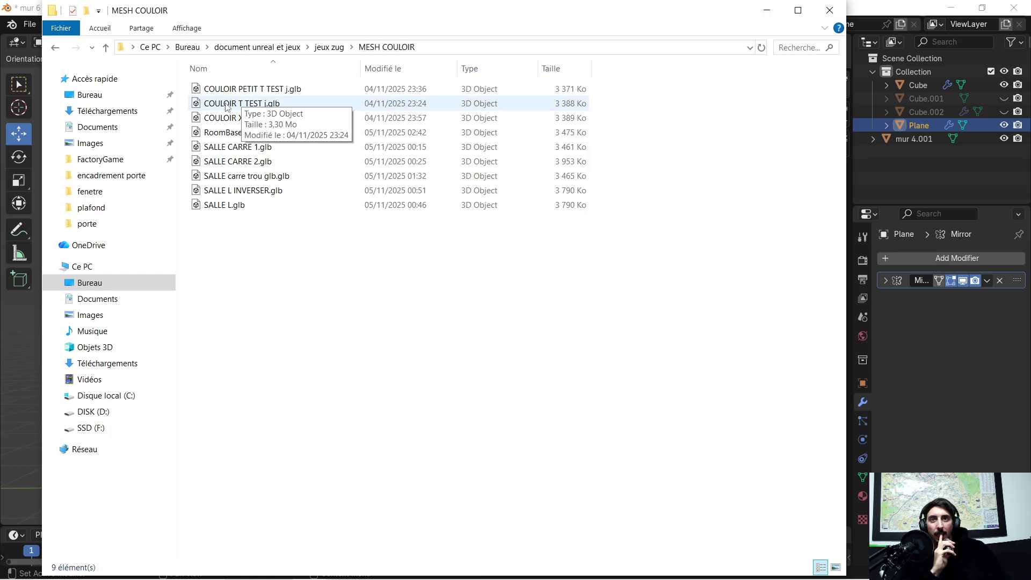
pyautogui.click(57, 47)
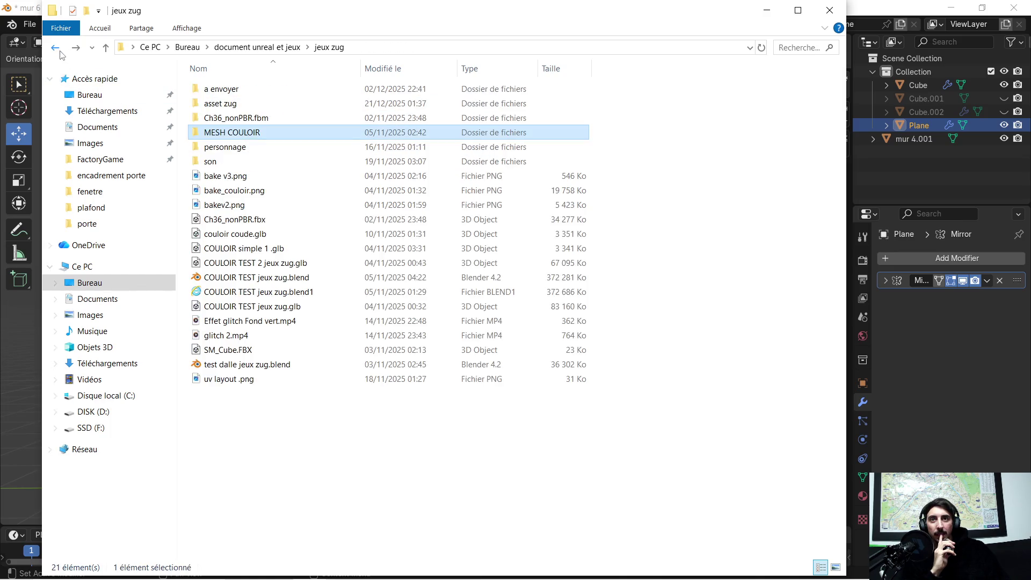
pyautogui.doubleClick(236, 132)
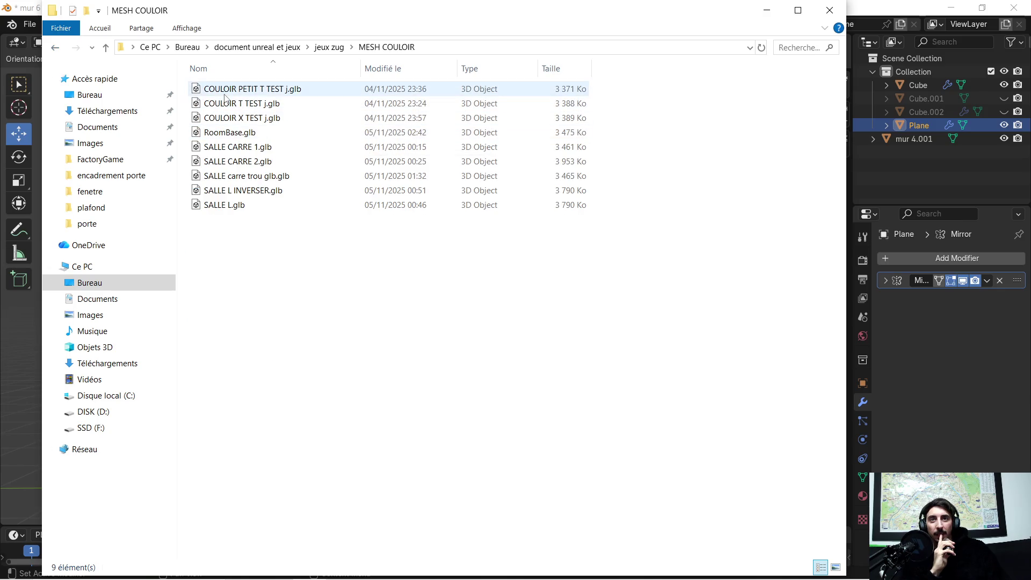
pyautogui.doubleClick(233, 134)
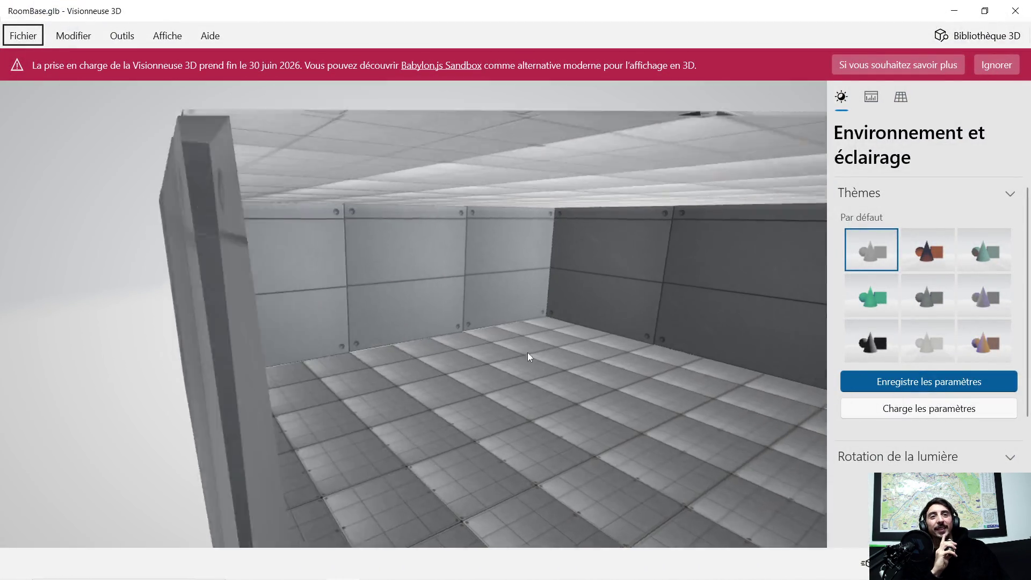
pyautogui.scroll(5, 500, 320)
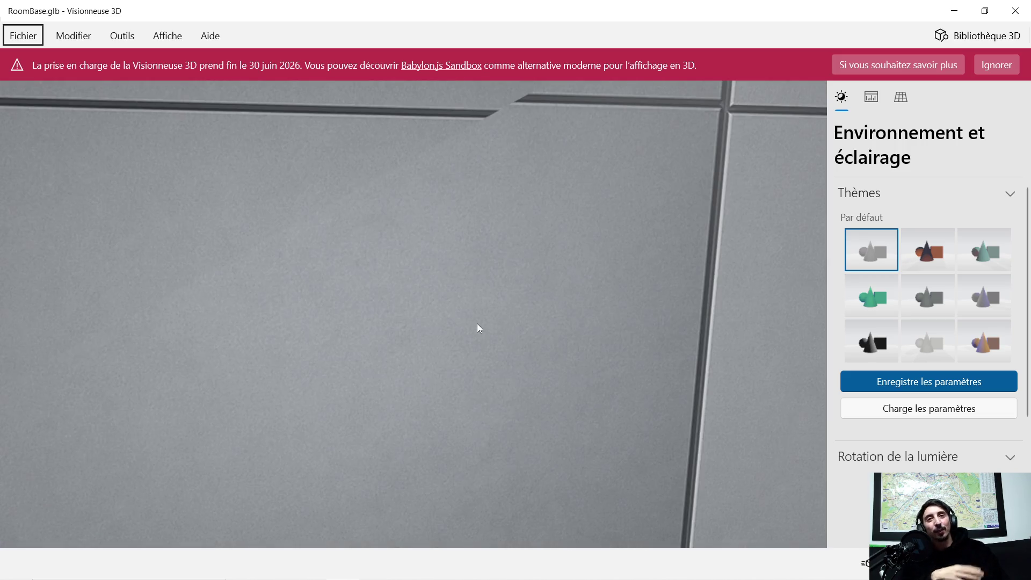
pyautogui.scroll(-5, 479, 323)
pyautogui.moveTo(450, 323); pyautogui.dragTo(479, 327)
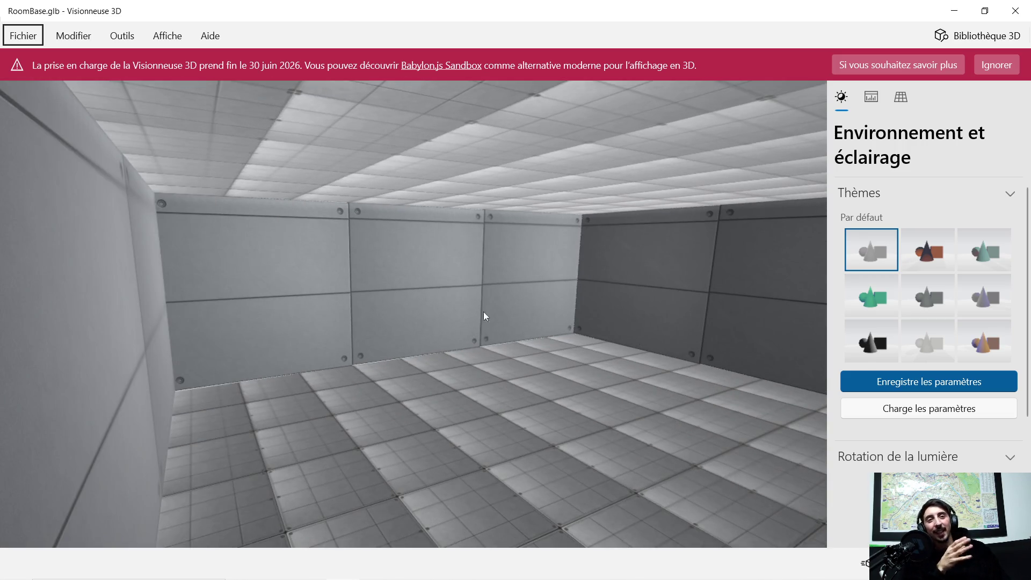
pyautogui.click(1015, 11)
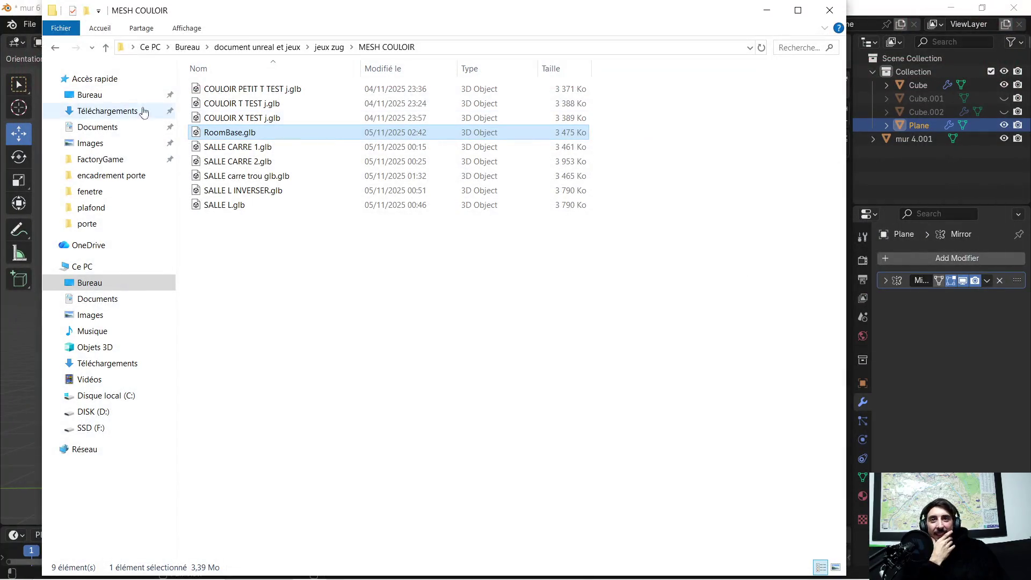
# Go back to jeux zug, open asset zug, and scroll through its 37 files.
pyautogui.click(64, 48)
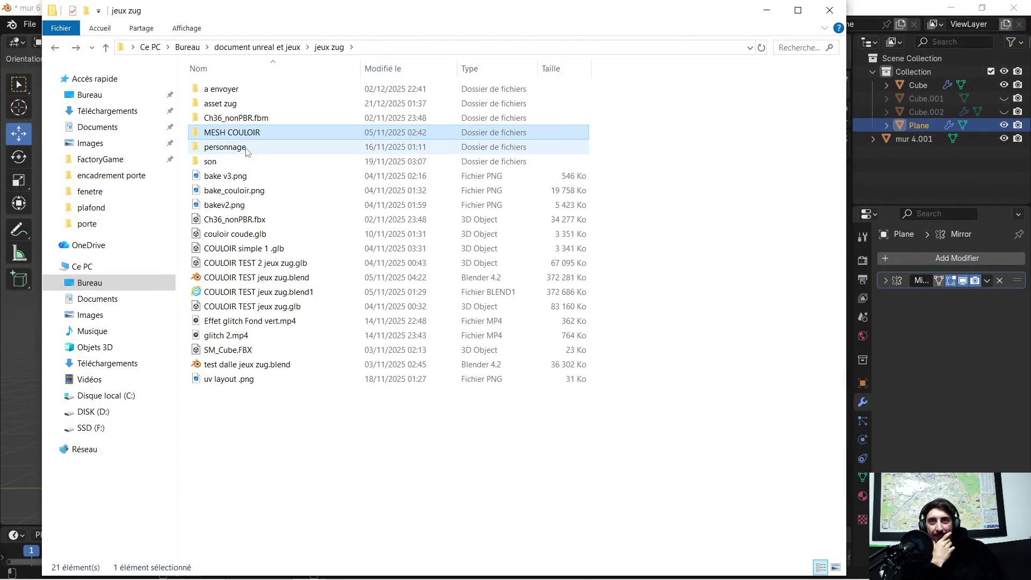
pyautogui.doubleClick(261, 104)
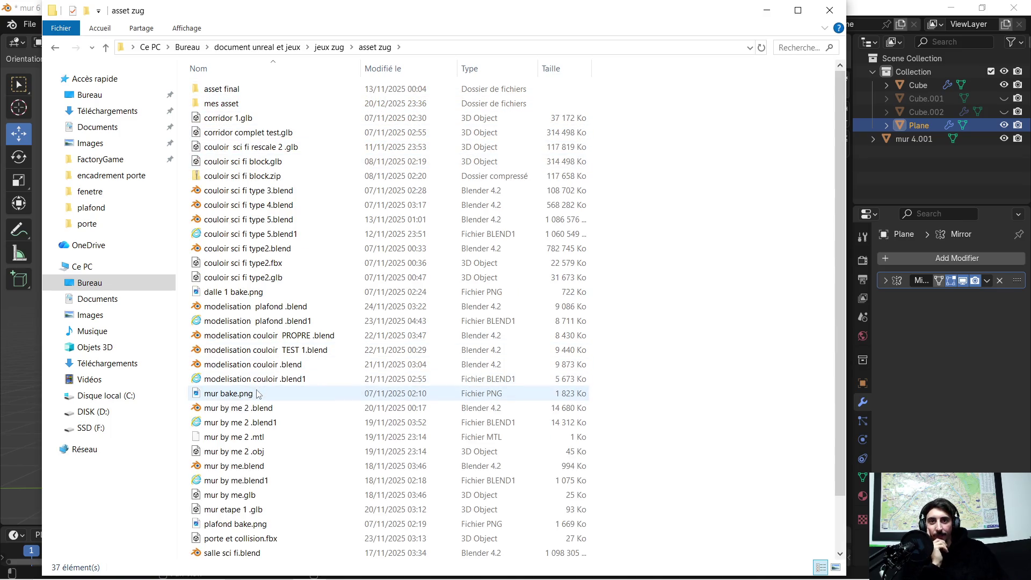
pyautogui.scroll(-1, 281, 425)
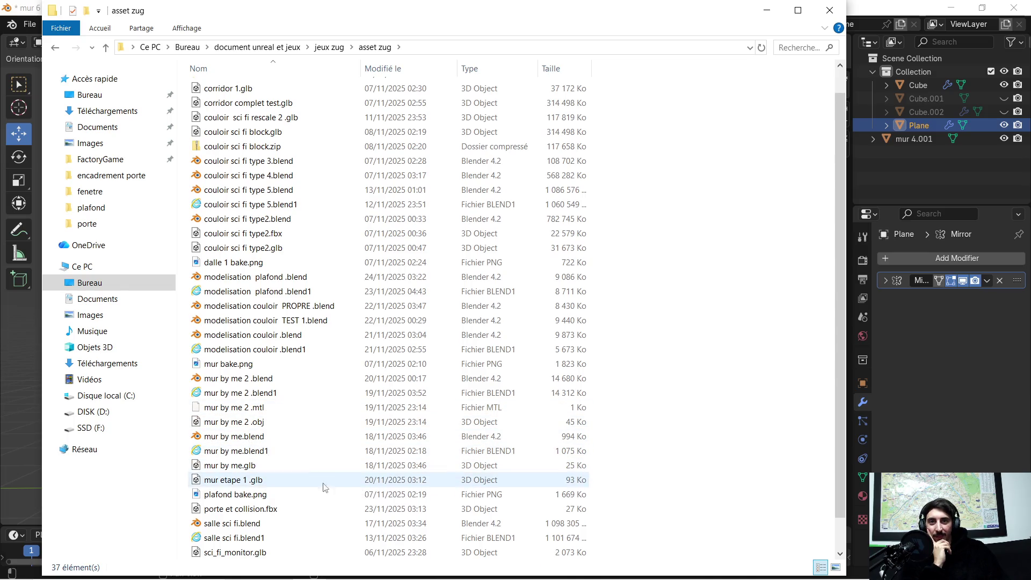
pyautogui.scroll(-1, 283, 525)
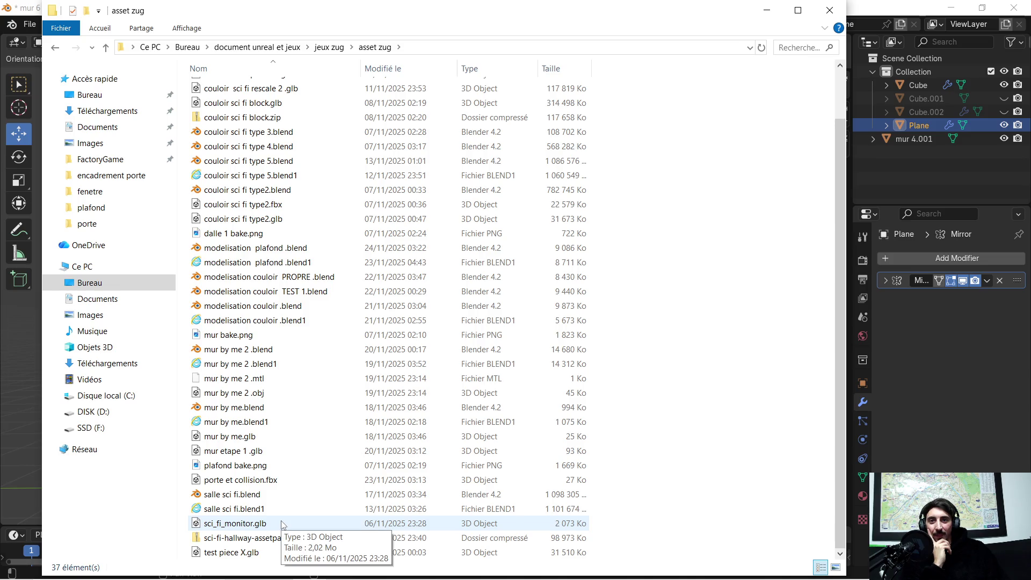
pyautogui.scroll(2, 281, 532)
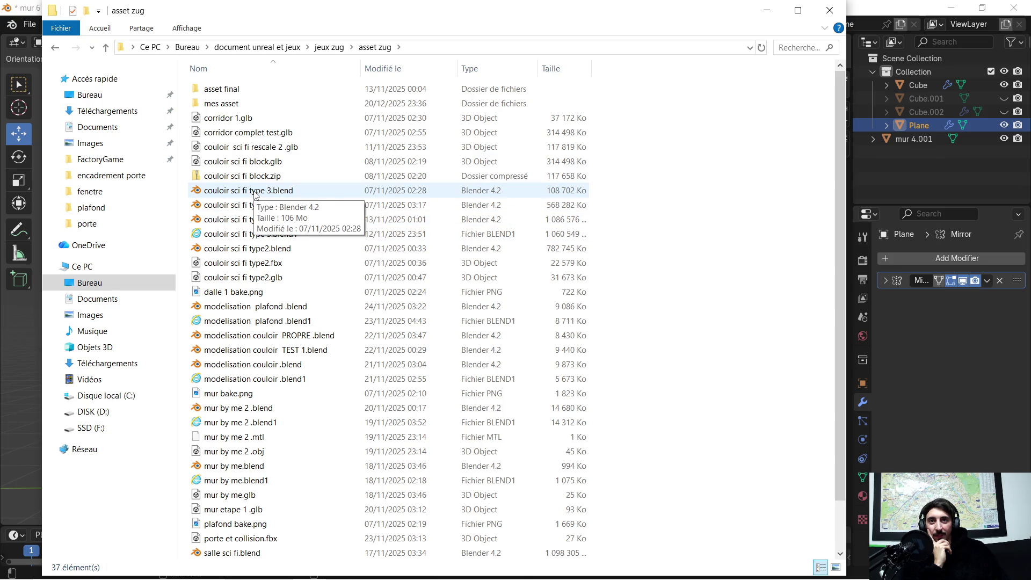
pyautogui.doubleClick(221, 120)
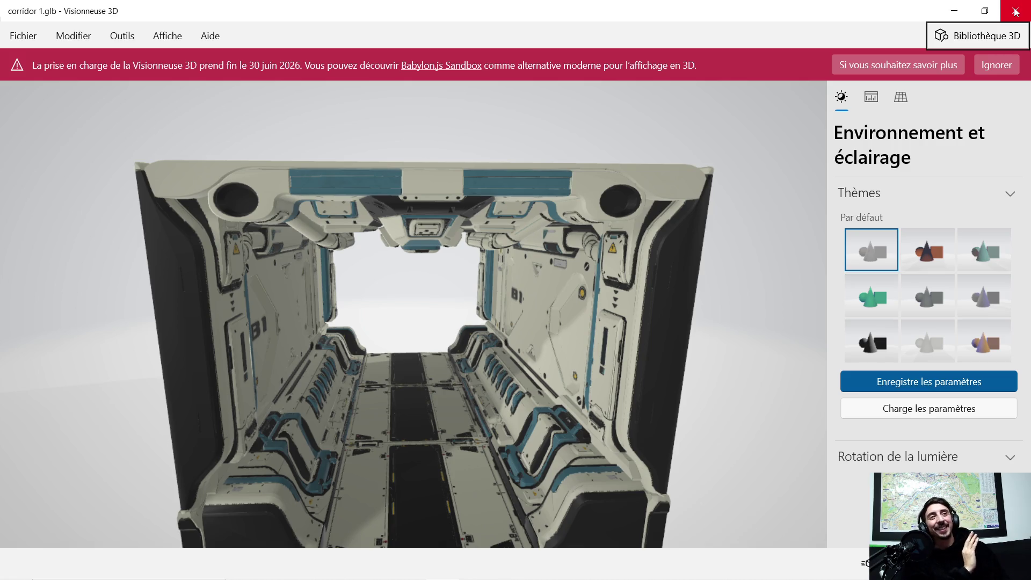
pyautogui.click(1013, 11)
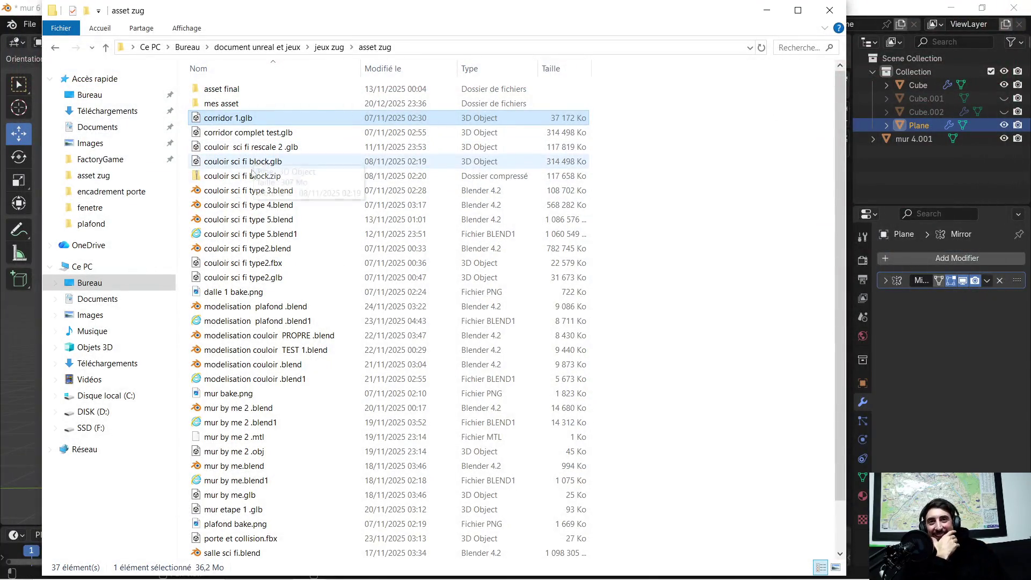
# Open mes asset > mur porte PROPRE v1.glb, orbit around the doorway wall, then close it.
pyautogui.doubleClick(236, 103)
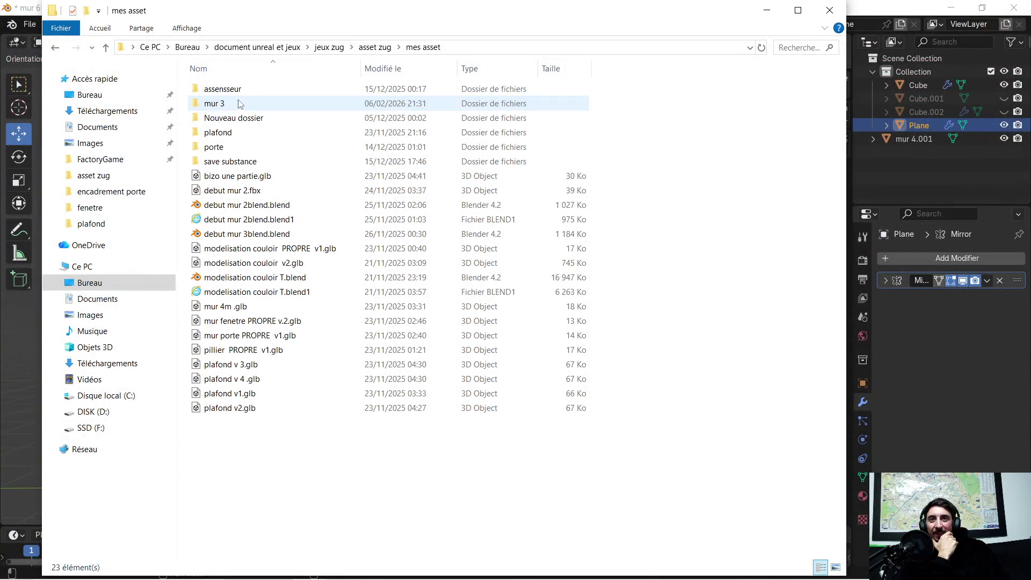
pyautogui.doubleClick(262, 336)
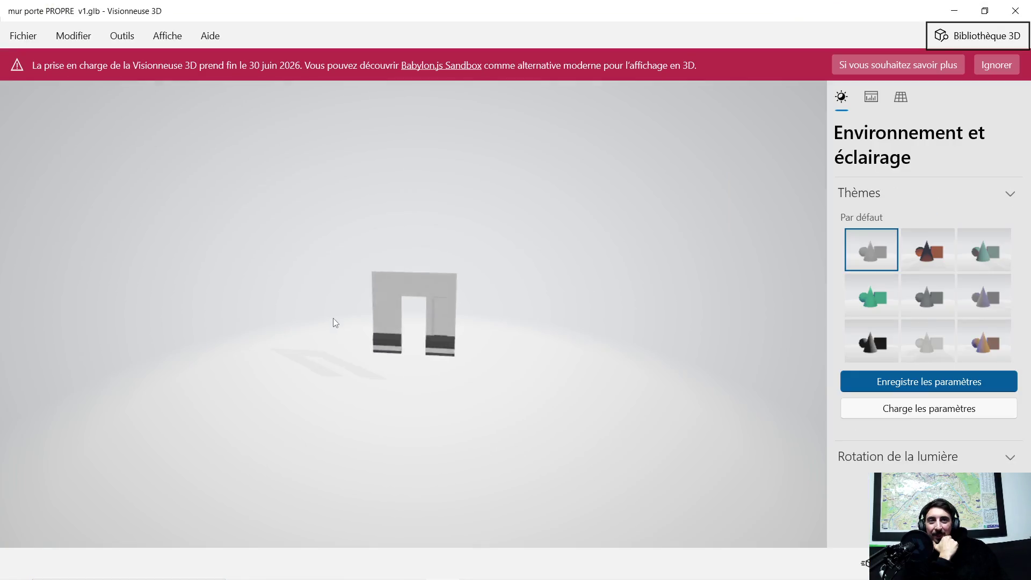
pyautogui.scroll(5, 395, 361)
pyautogui.scroll(-5, 392, 364)
pyautogui.moveTo(391, 364)
pyautogui.mouseDown()
pyautogui.moveTo(447, 402)
pyautogui.moveTo(307, 393)
pyautogui.moveTo(283, 367)
pyautogui.moveTo(324, 376)
pyautogui.moveTo(370, 368)
pyautogui.moveTo(330, 385)
pyautogui.moveTo(269, 386)
pyautogui.mouseUp()
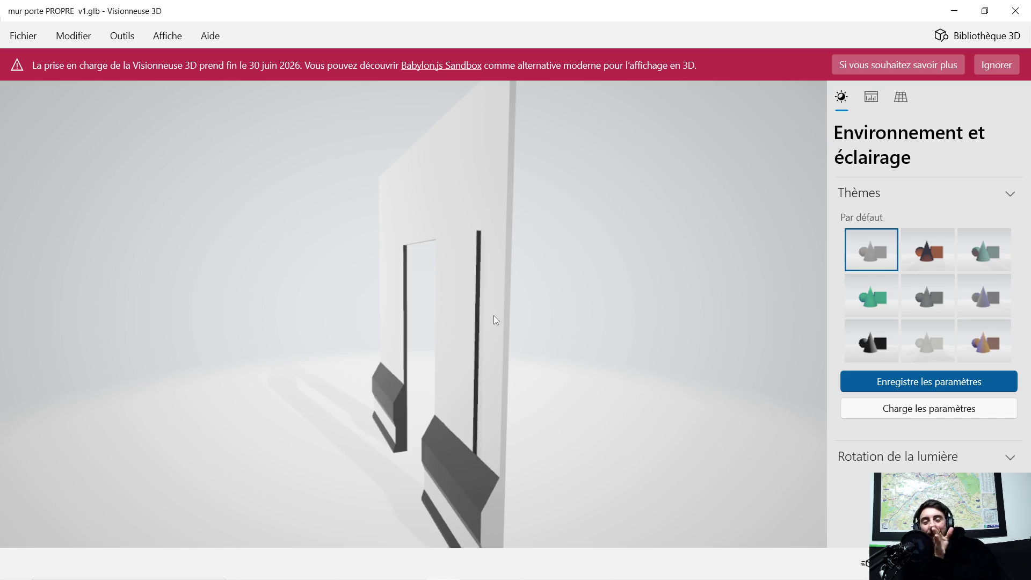
pyautogui.moveTo(460, 292)
pyautogui.mouseDown()
pyautogui.moveTo(557, 302)
pyautogui.moveTo(483, 304)
pyautogui.moveTo(524, 306)
pyautogui.mouseUp()
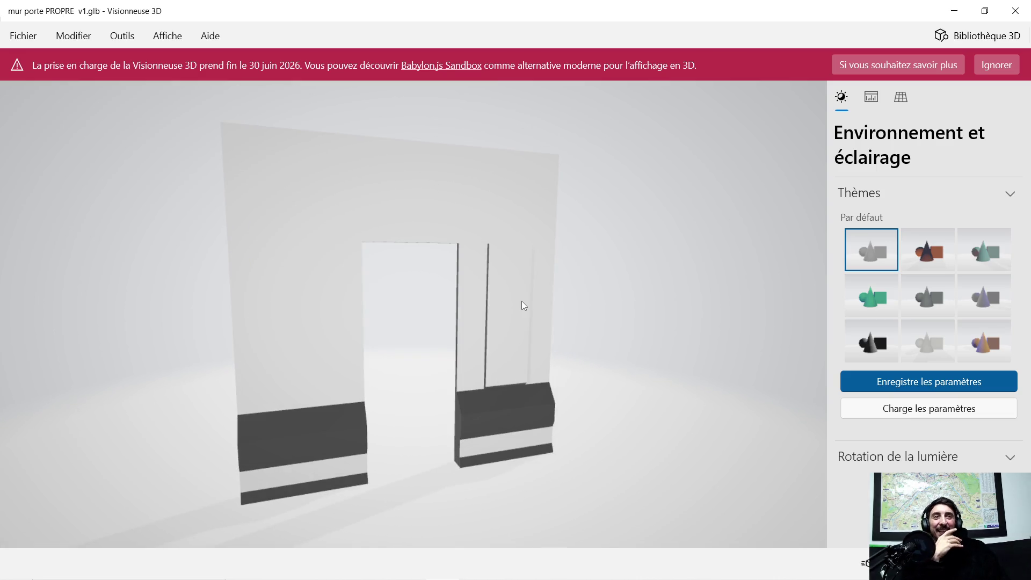
pyautogui.click(1015, 6)
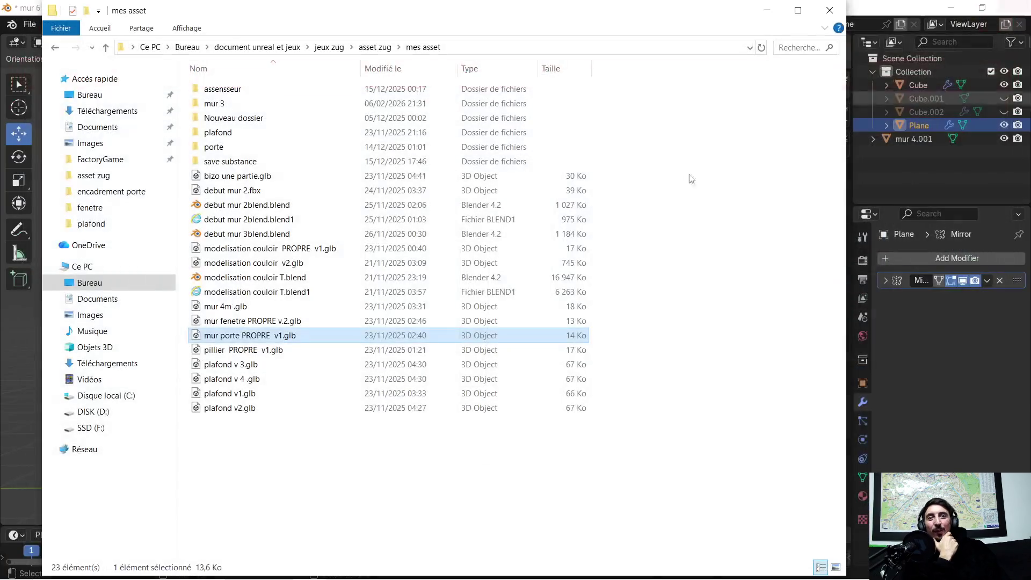
# Inspect the mur 4m .glb wall in 3D Viewer, then close it to return to Blender's mur 6 scene.
pyautogui.doubleClick(262, 308)
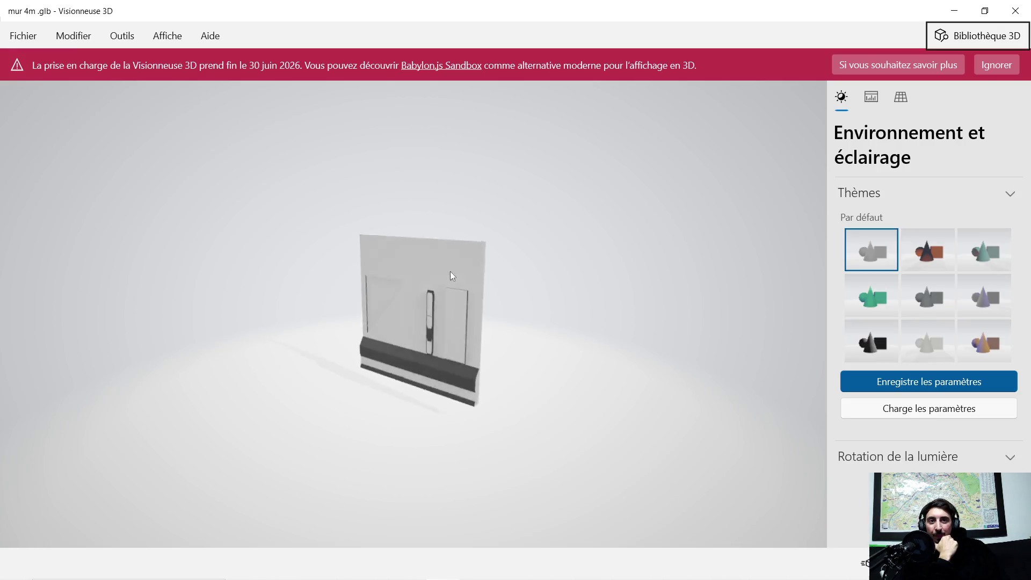
pyautogui.moveTo(453, 276)
pyautogui.mouseDown()
pyautogui.moveTo(410, 357)
pyautogui.moveTo(462, 334)
pyautogui.moveTo(435, 337)
pyautogui.moveTo(349, 303)
pyautogui.moveTo(383, 344)
pyautogui.moveTo(431, 342)
pyautogui.moveTo(395, 342)
pyautogui.moveTo(320, 316)
pyautogui.moveTo(369, 333)
pyautogui.mouseUp()
pyautogui.doubleClick(369, 332)
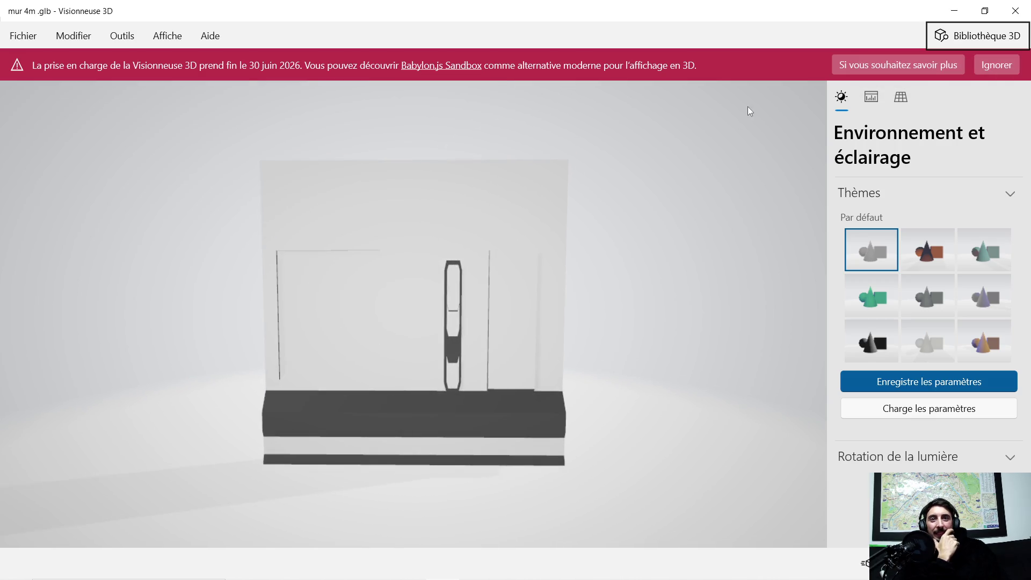
pyautogui.click(1015, 11)
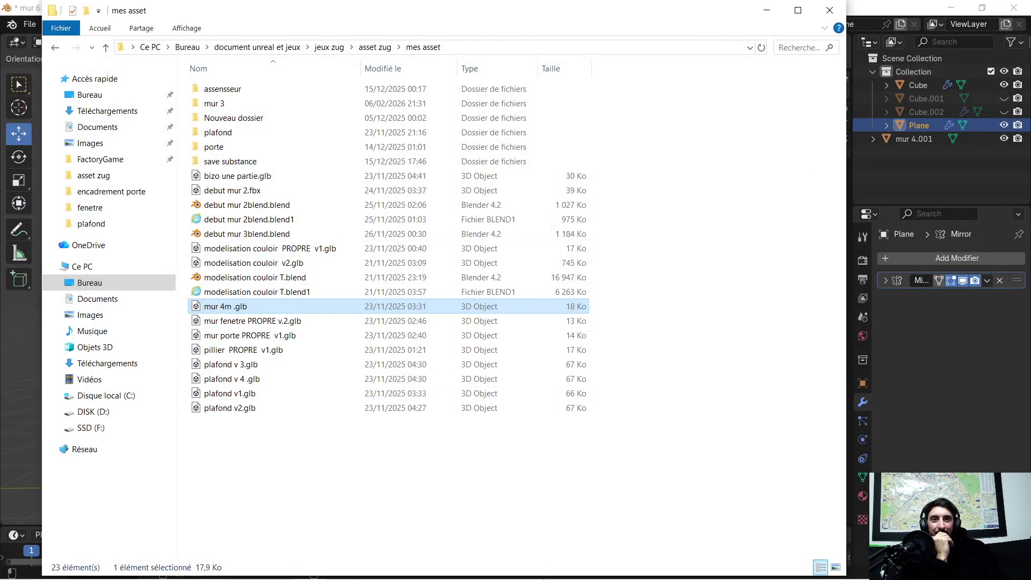
pyautogui.click(765, 12)
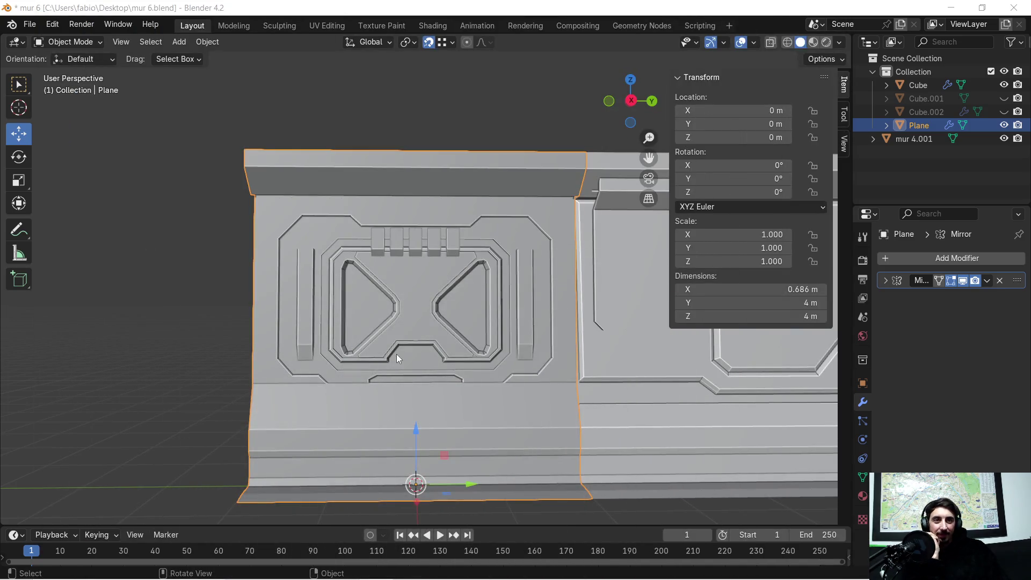
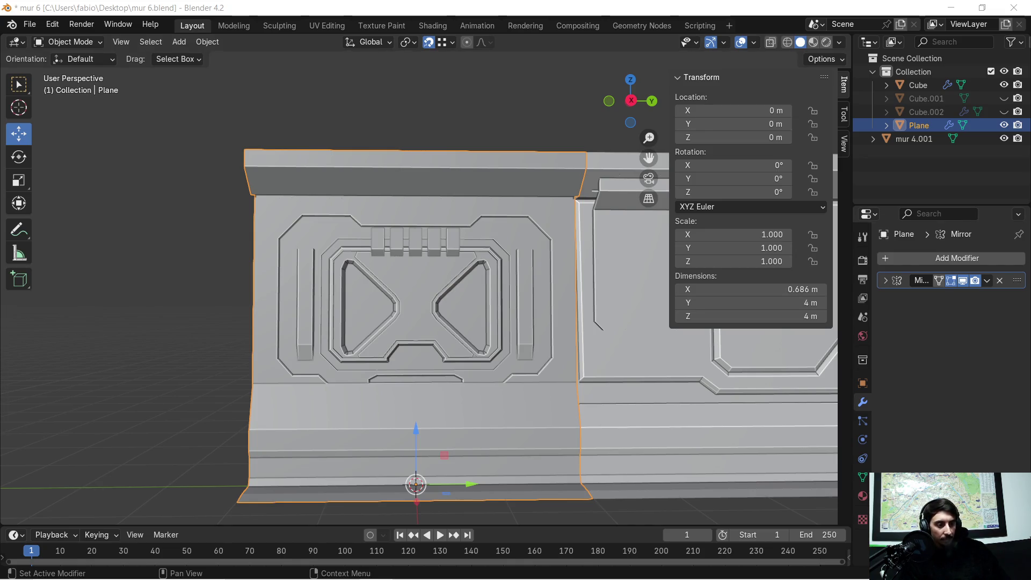
# Move the browser window with the lovecraftien search up and left over Blender.
pyautogui.moveTo(260, 575)
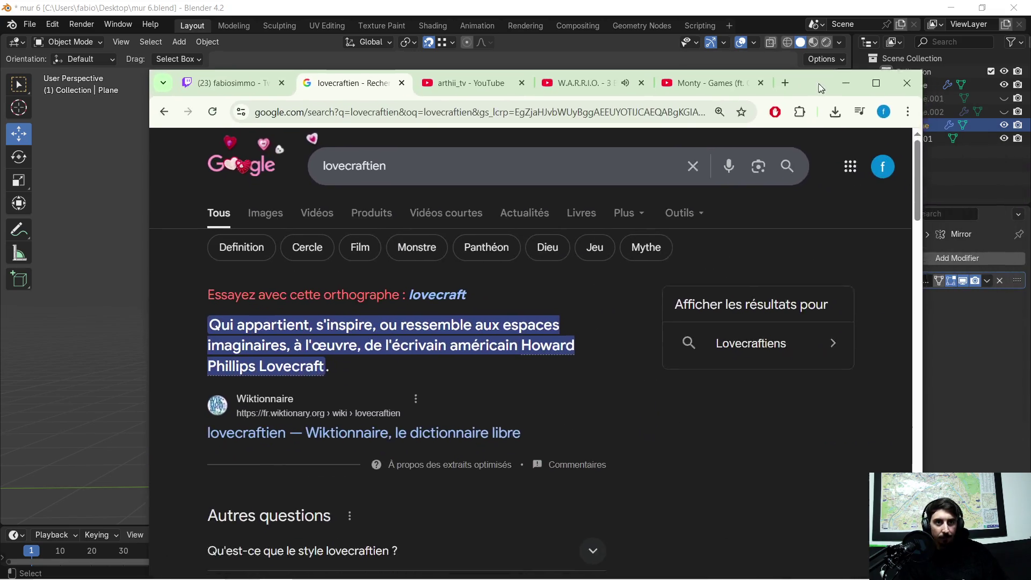
pyautogui.moveTo(819, 83)
pyautogui.mouseDown()
pyautogui.moveTo(801, 50)
pyautogui.moveTo(802, 20)
pyautogui.mouseUp()
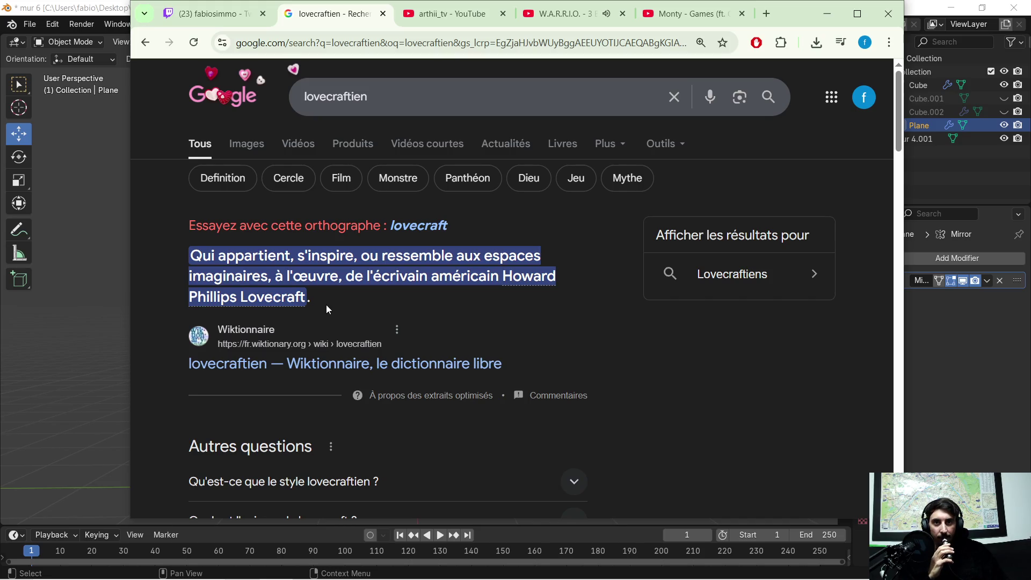
# Search the corrected spelling 'lovecraft', skim its results, and place the cursor in the query.
pyautogui.click(407, 228)
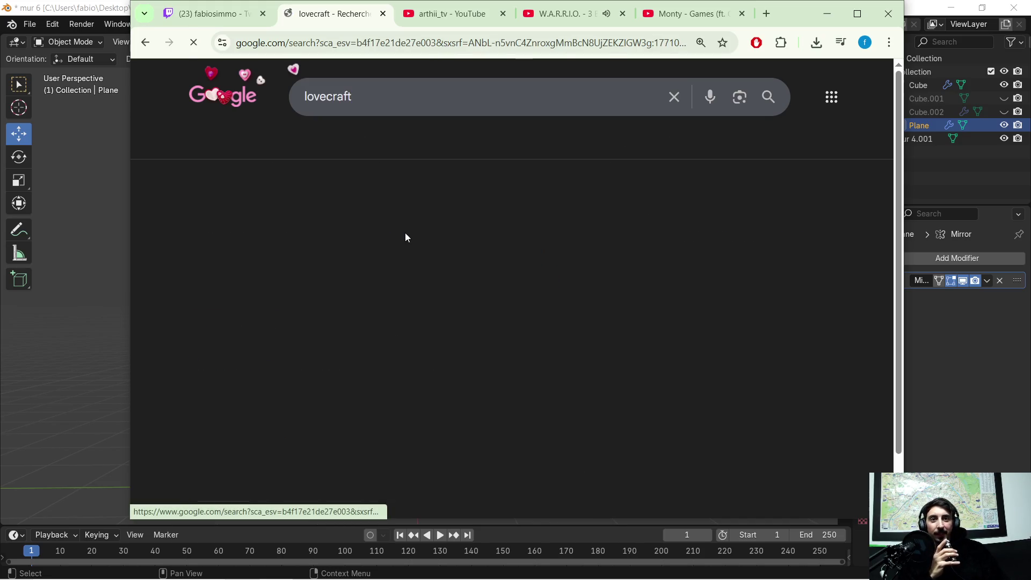
pyautogui.scroll(-4, 450, 277)
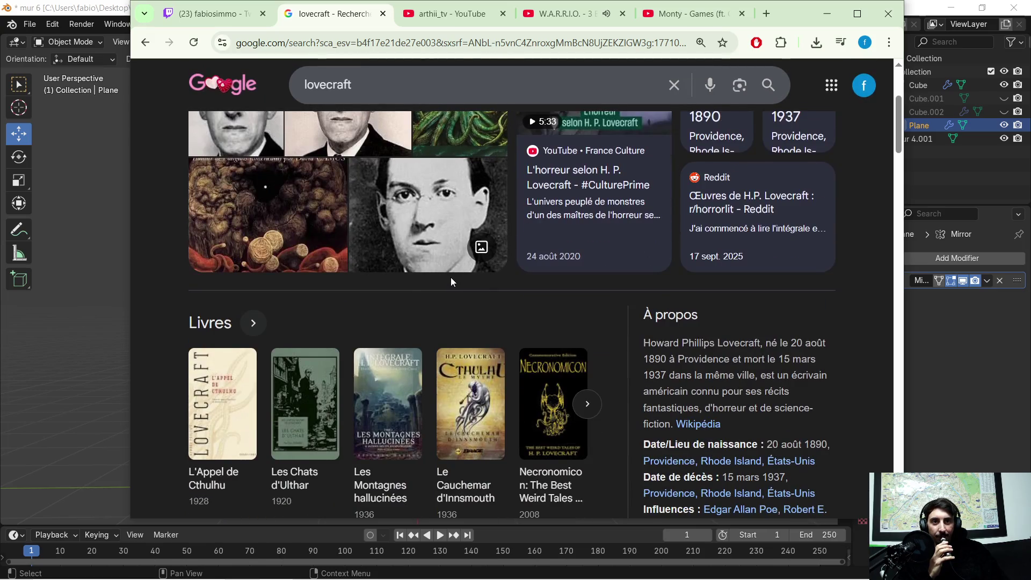
pyautogui.scroll(-2, 450, 277)
pyautogui.scroll(-3, 449, 256)
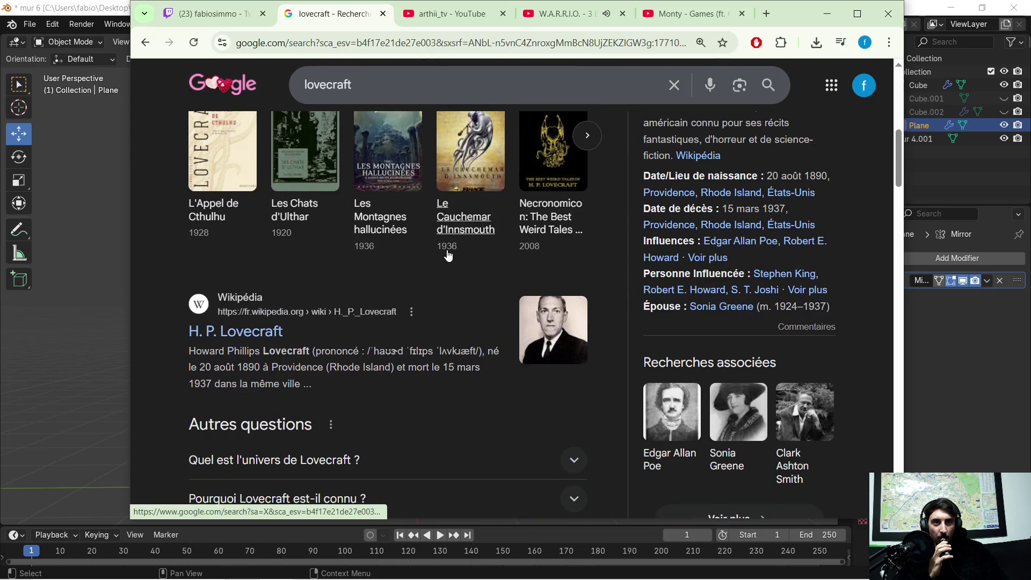
pyautogui.scroll(10, 442, 260)
pyautogui.click(375, 90)
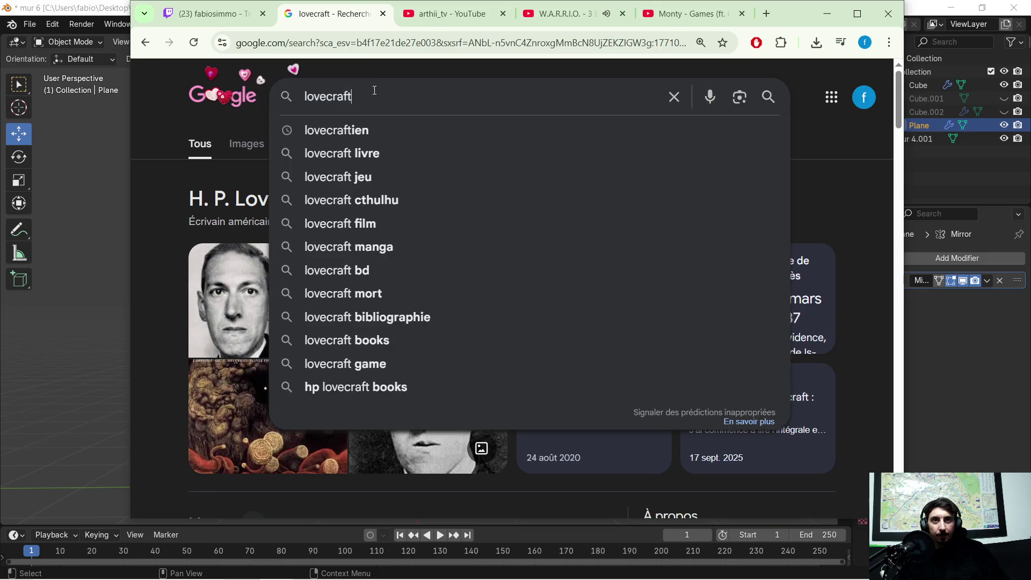
# Search 'lovecraft architecture', show image results, and maximize the browser.
pyautogui.write('architecture')
pyautogui.press('Return')
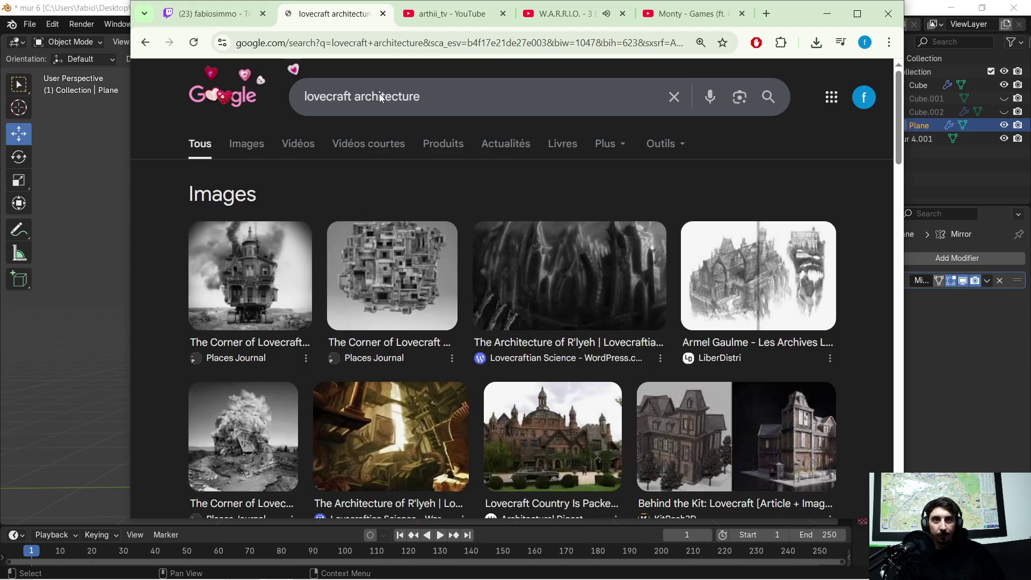
pyautogui.click(246, 144)
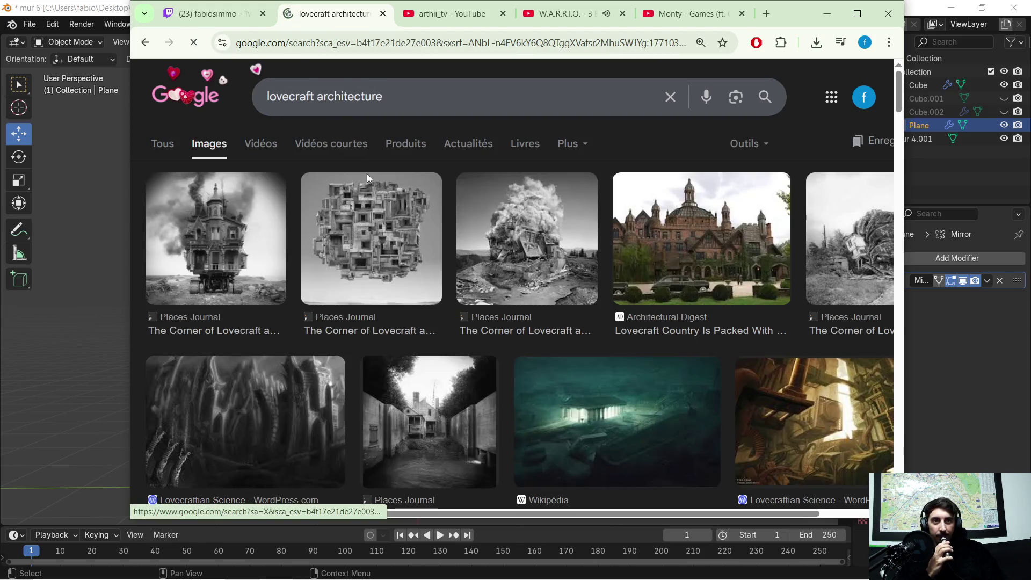
pyautogui.scroll(-1, 510, 209)
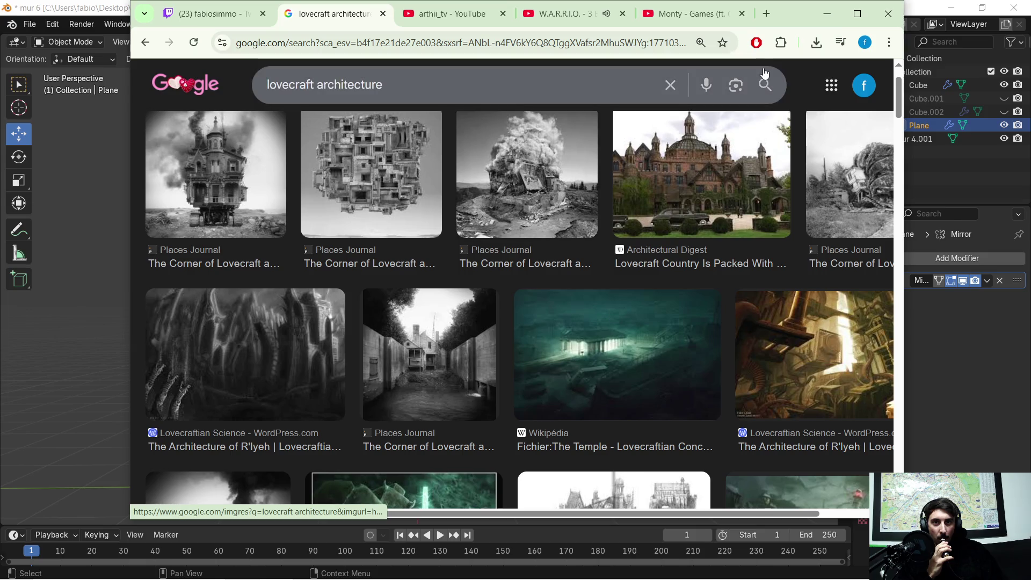
pyautogui.click(858, 13)
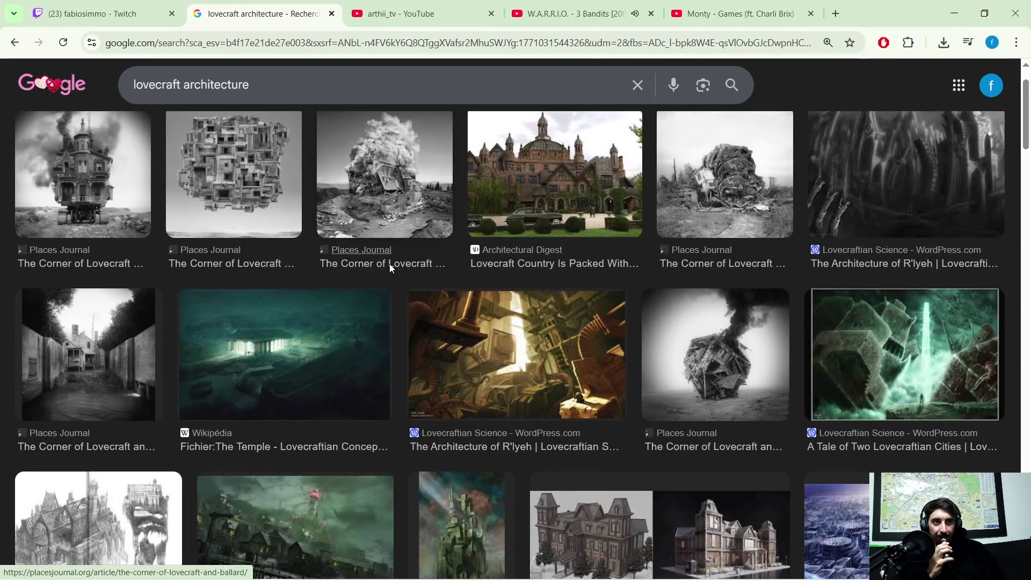
# Scroll down through the lovecraft architecture image grid and back up.
pyautogui.scroll(-4, 392, 263)
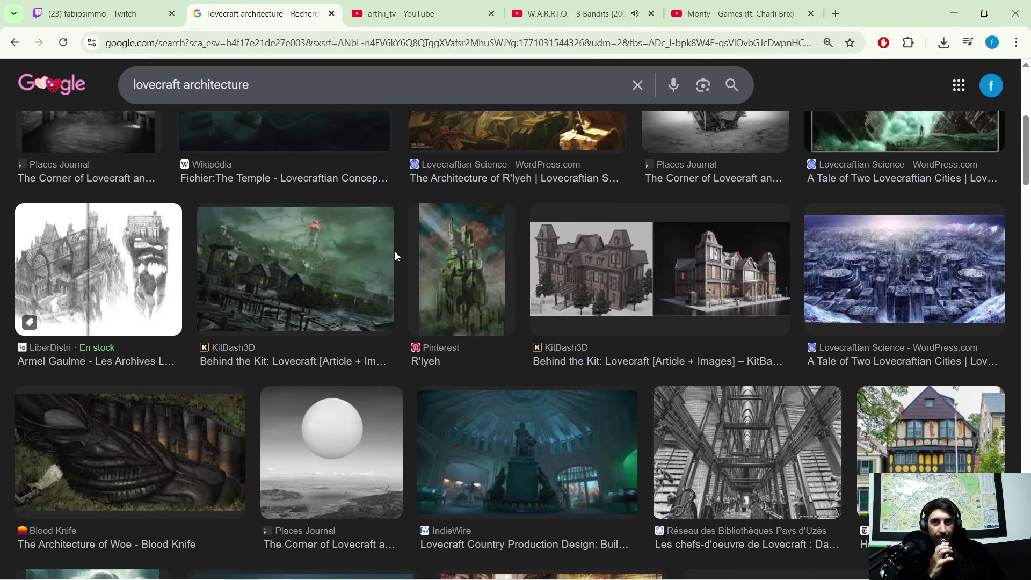
pyautogui.scroll(-3, 394, 252)
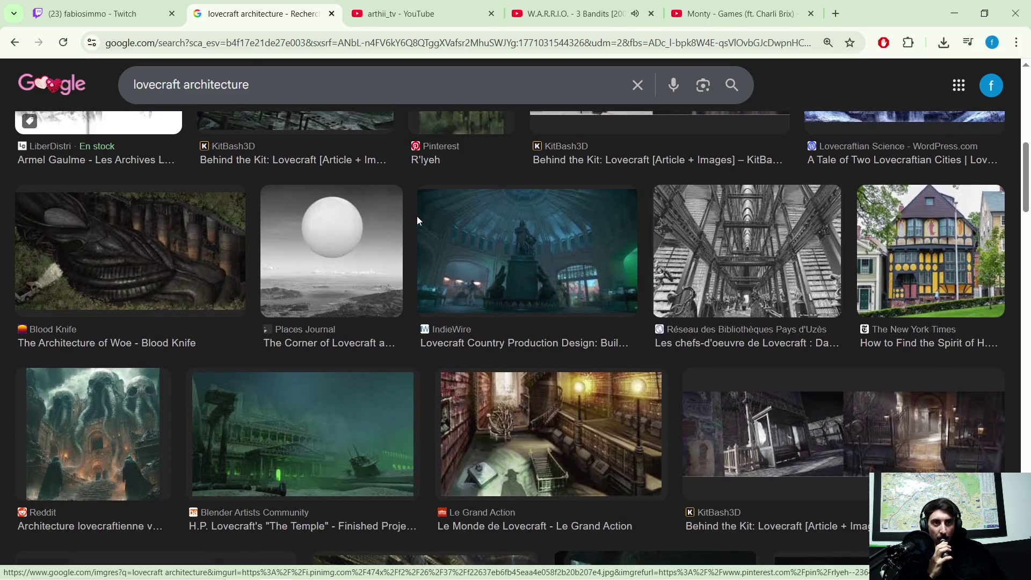
pyautogui.scroll(-2, 417, 221)
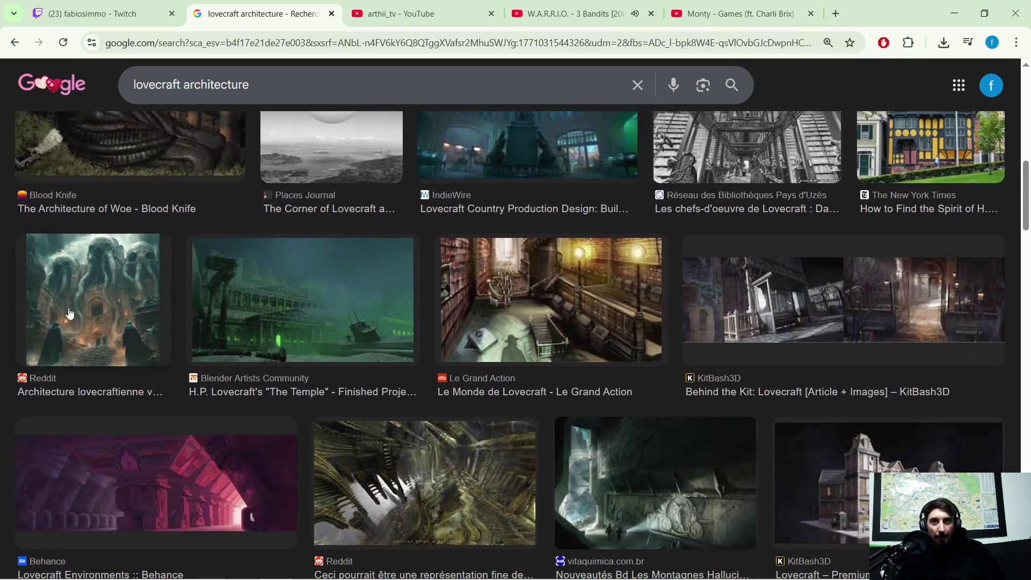
pyautogui.scroll(-3, 250, 263)
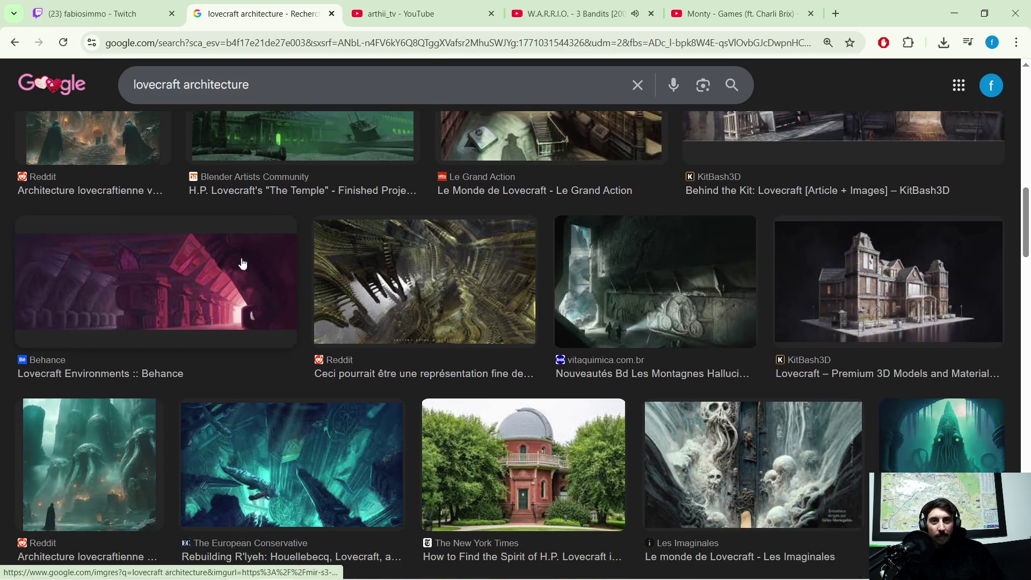
pyautogui.scroll(-3, 250, 263)
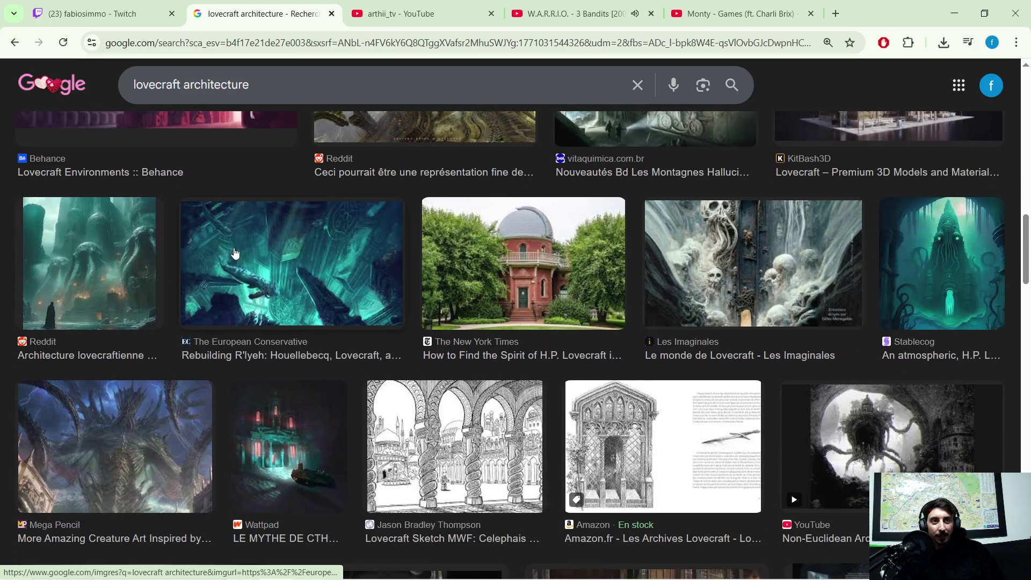
pyautogui.scroll(-1, 234, 253)
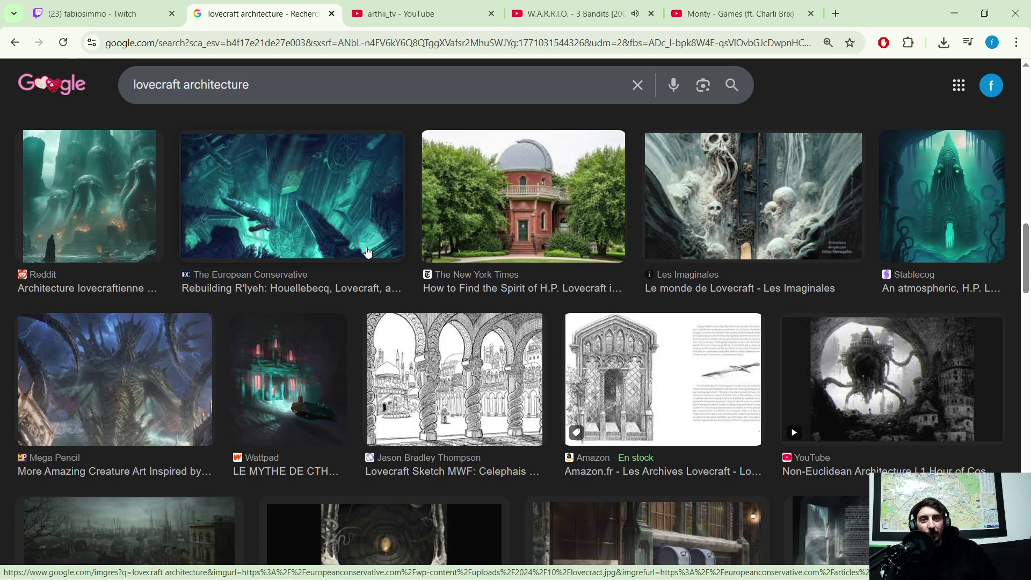
pyautogui.scroll(-5, 368, 252)
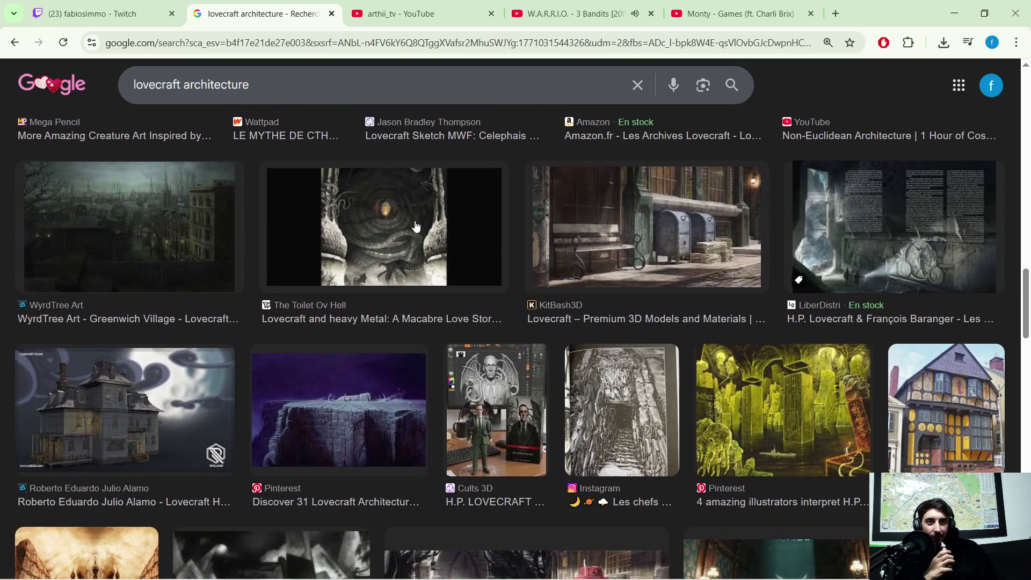
pyautogui.scroll(-3, 416, 225)
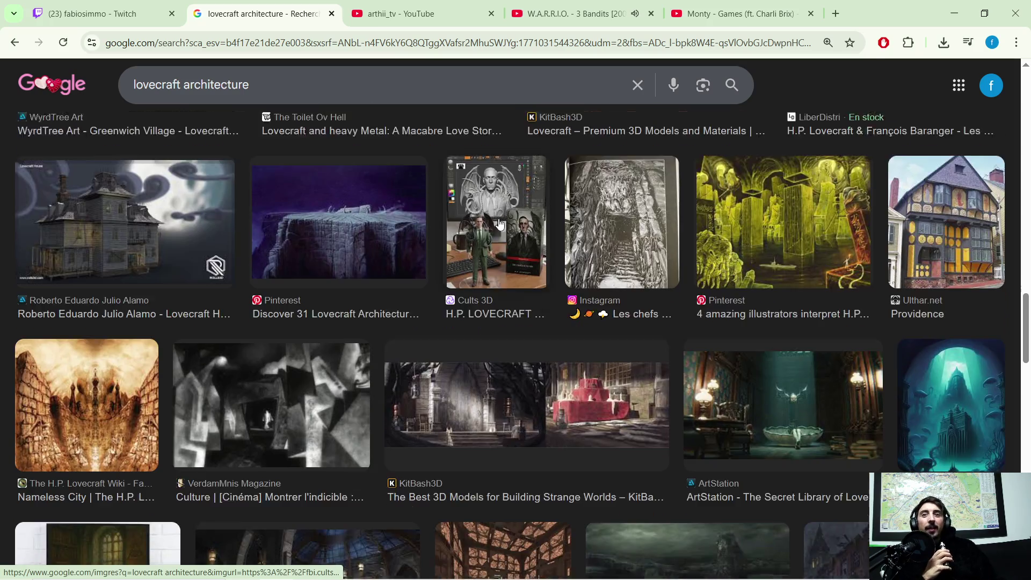
pyautogui.scroll(2, 564, 258)
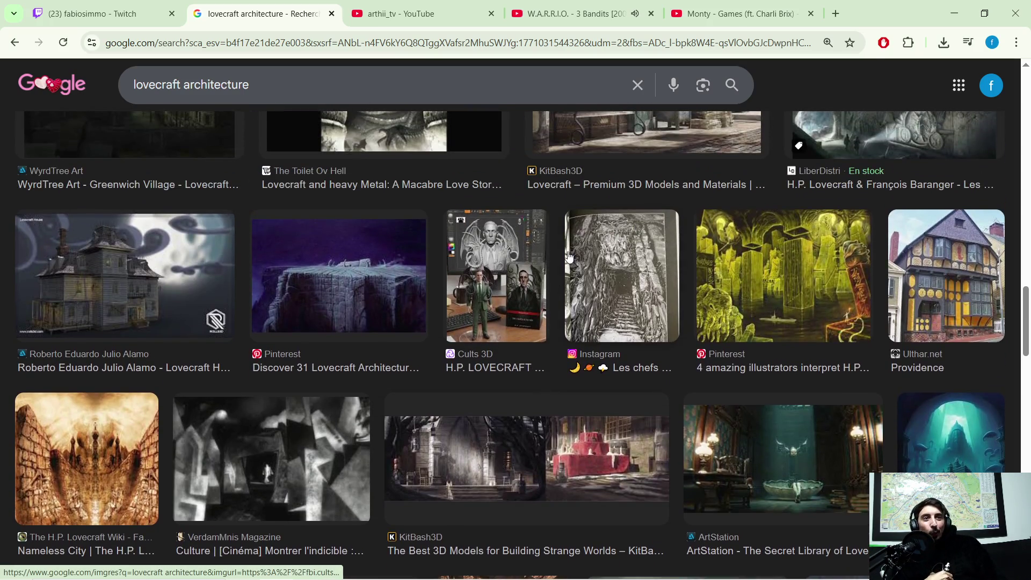
pyautogui.scroll(-5, 542, 250)
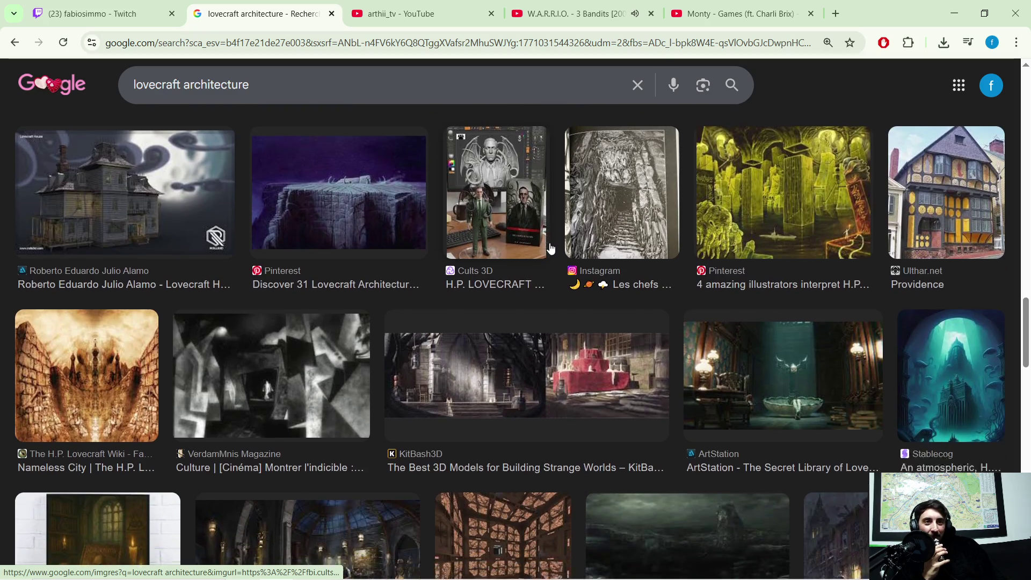
pyautogui.scroll(-1, 551, 246)
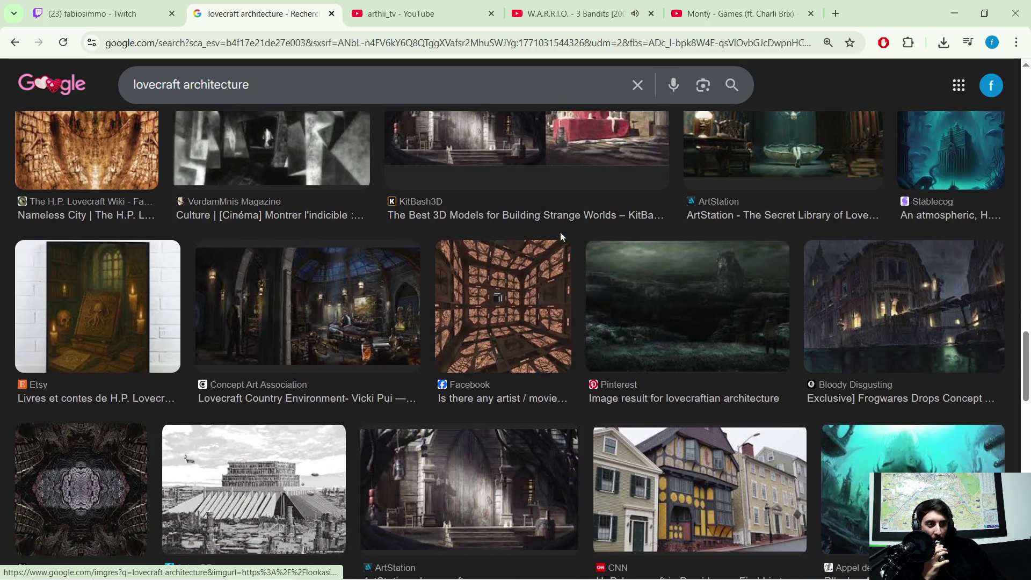
pyautogui.scroll(-5, 558, 231)
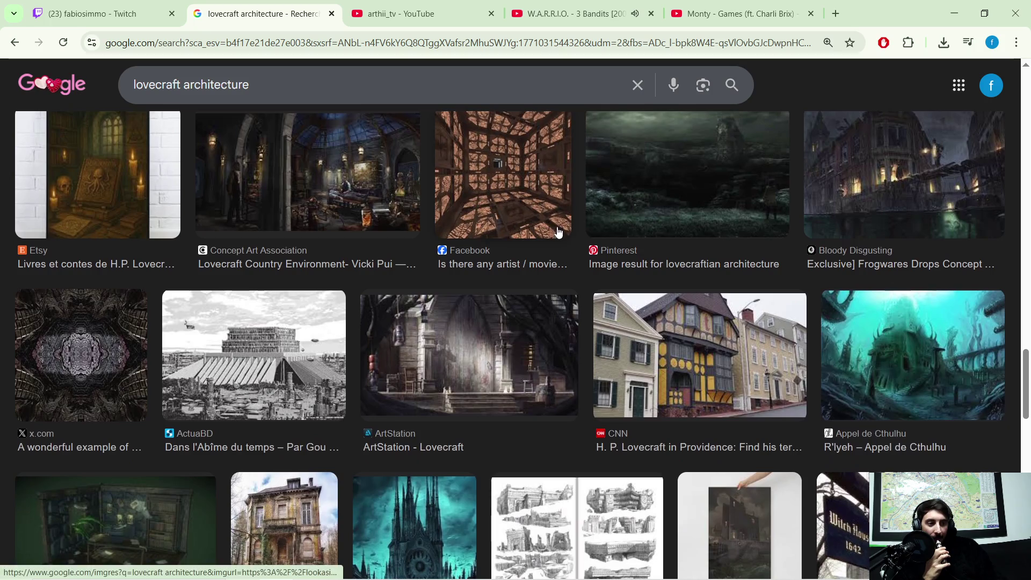
pyautogui.scroll(10, 376, 317)
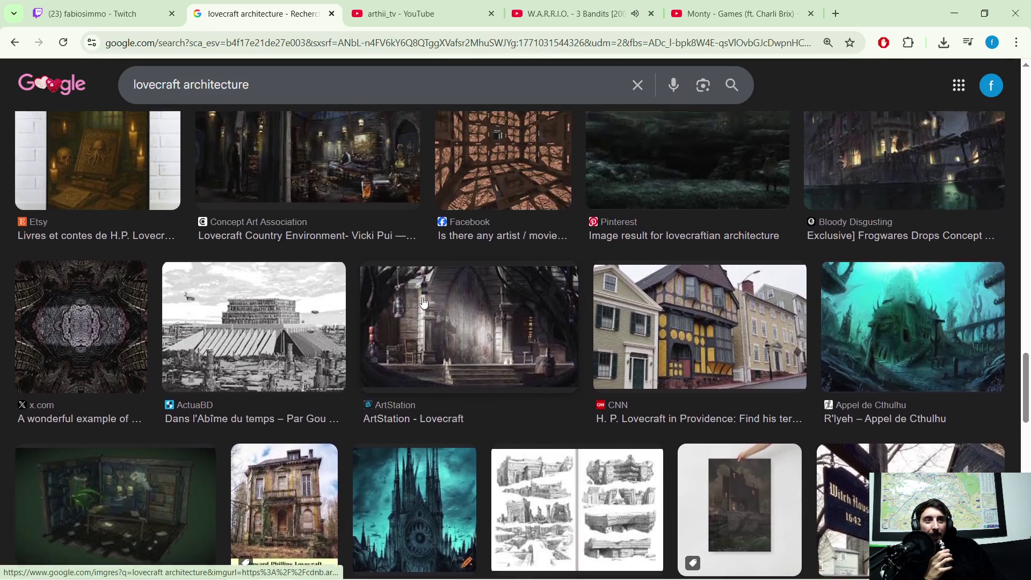
pyautogui.scroll(10, 303, 329)
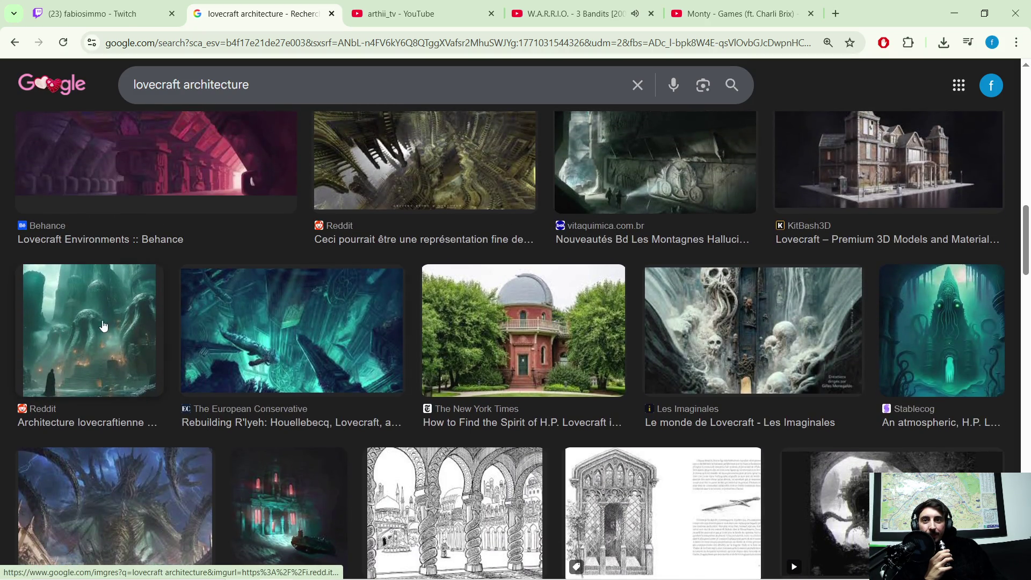
pyautogui.scroll(5, 89, 329)
pyautogui.scroll(3, 172, 220)
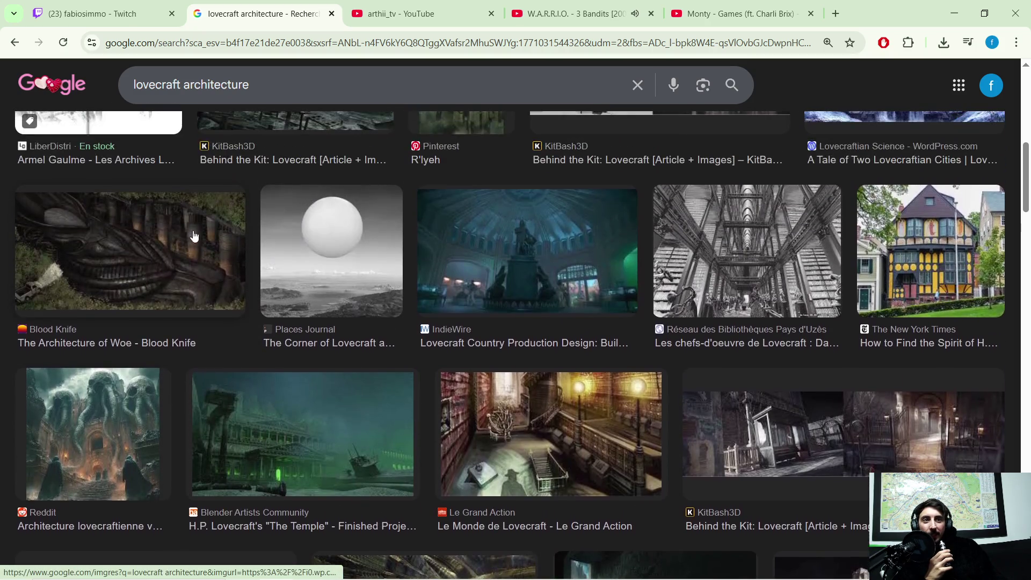
pyautogui.scroll(3, 242, 274)
pyautogui.scroll(5, 286, 279)
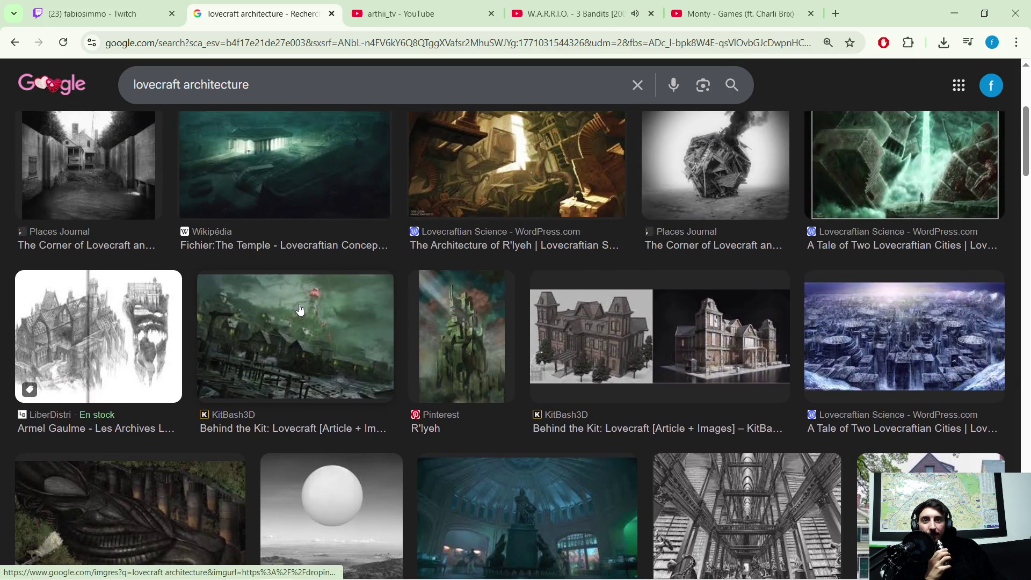
pyautogui.scroll(3, 297, 315)
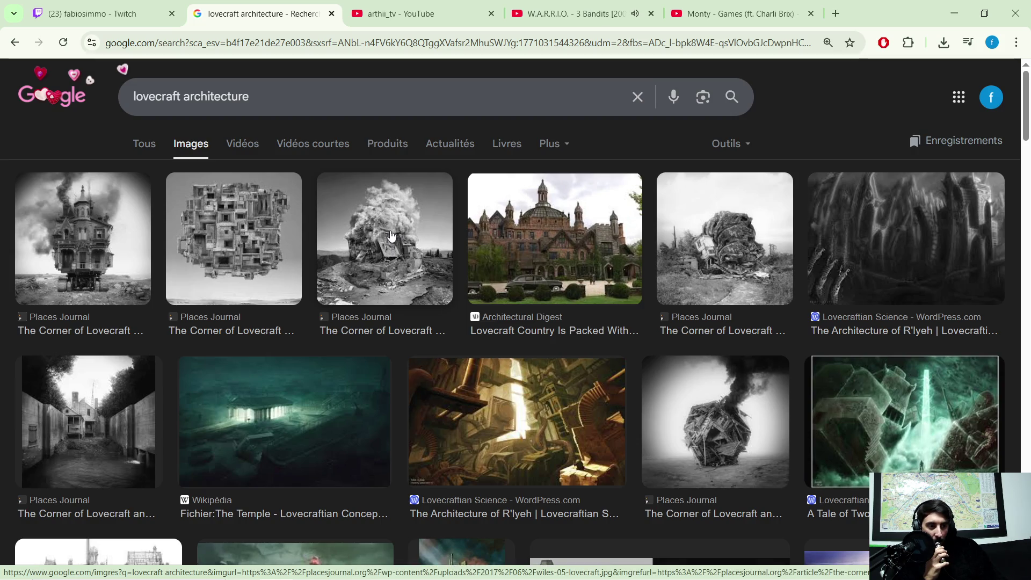
# Edit the query and run an image search for lovecraft monde.
pyautogui.click(280, 97)
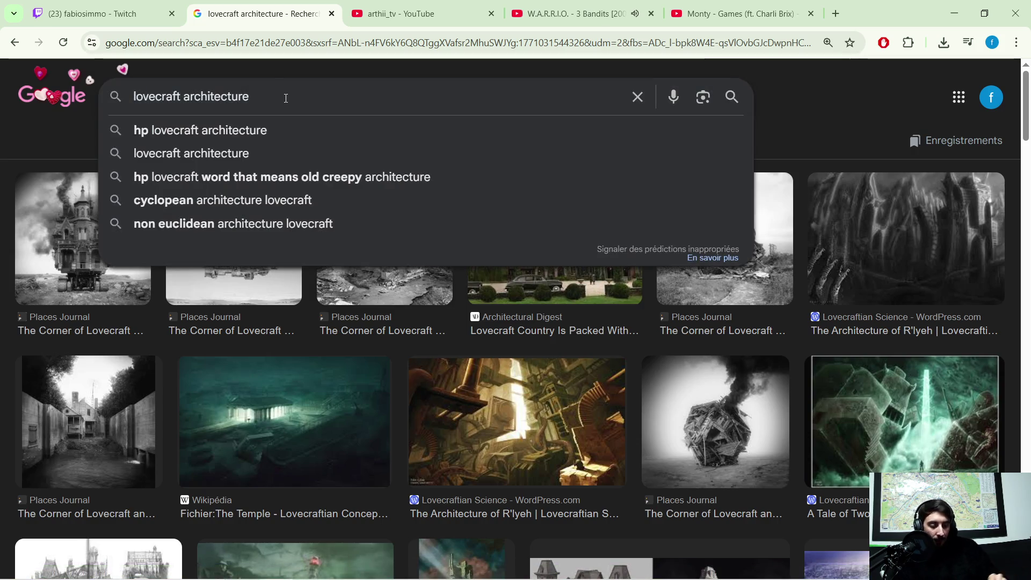
pyautogui.press('BackSpace')
pyautogui.press('BackSpace')
pyautogui.press('BackSpace')
pyautogui.press('BackSpace')
pyautogui.press('BackSpace')
pyautogui.press('BackSpace')
pyautogui.write('monde')
pyautogui.press('Return')
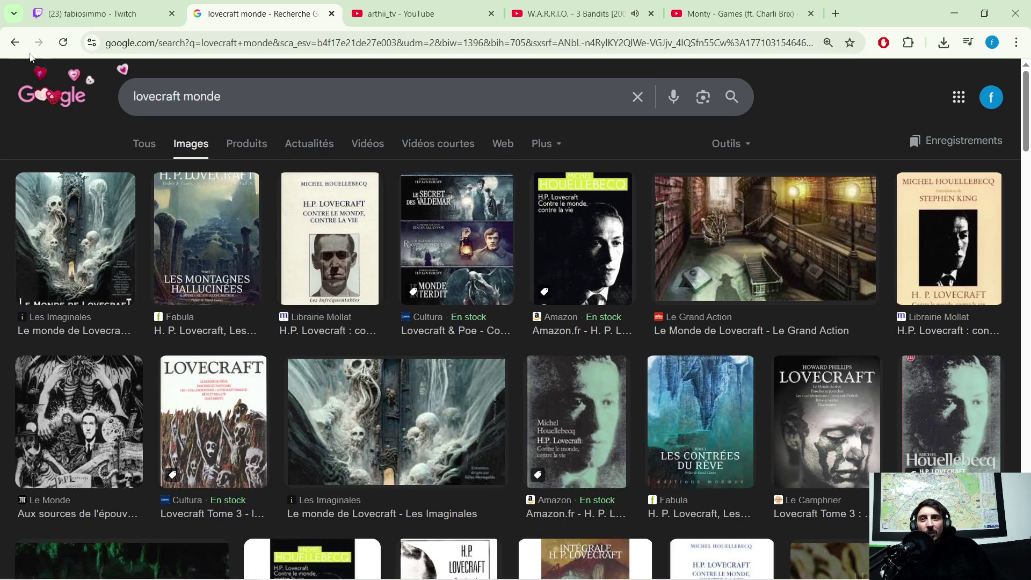
# Go back three pages to the earlier 'lovecraft' results and scroll down to Autres questions.
pyautogui.click(16, 43)
pyautogui.click(16, 42)
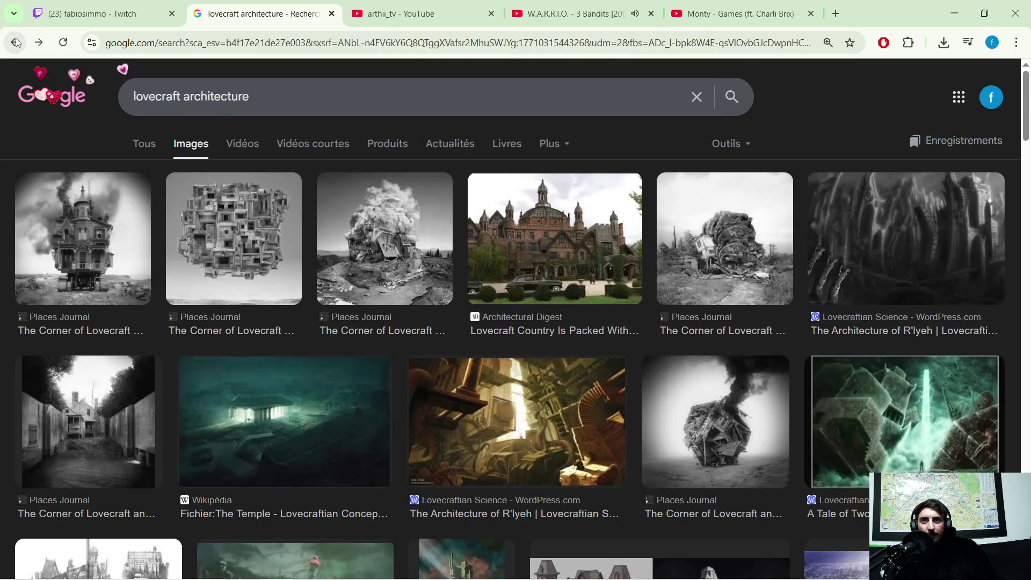
pyautogui.click(16, 42)
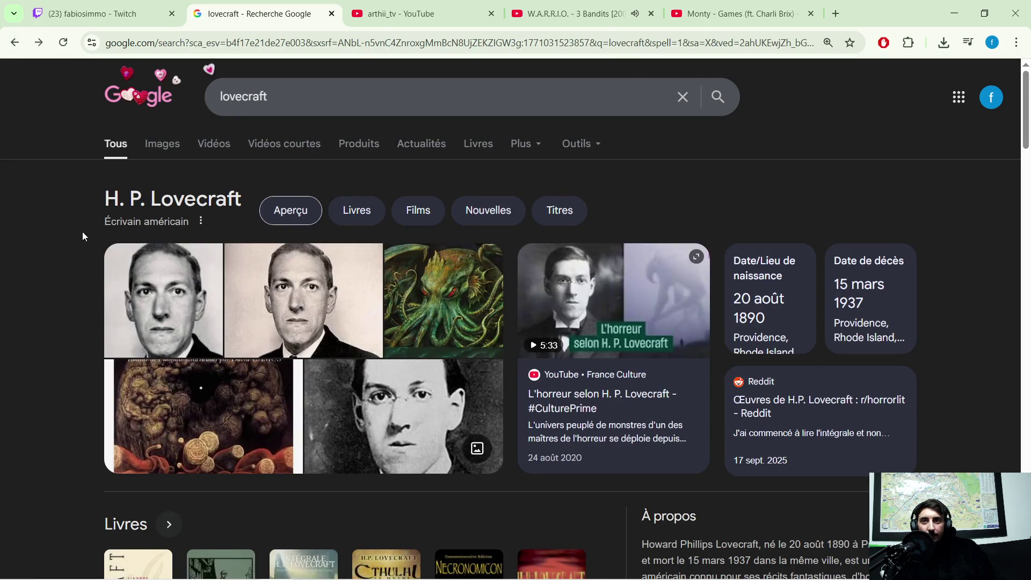
pyautogui.scroll(-1, 81, 236)
pyautogui.scroll(-3, 89, 224)
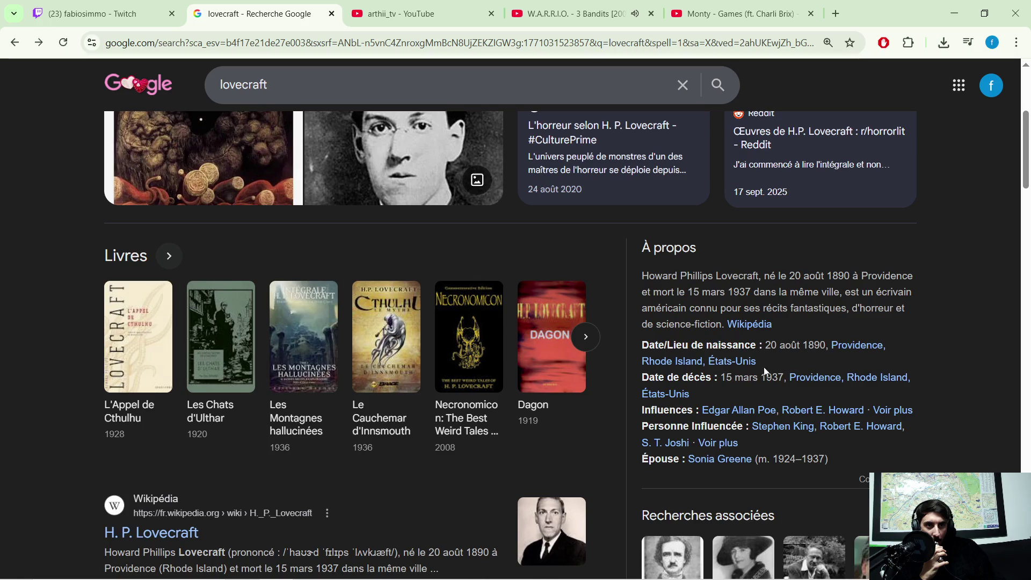
pyautogui.scroll(-1, 744, 382)
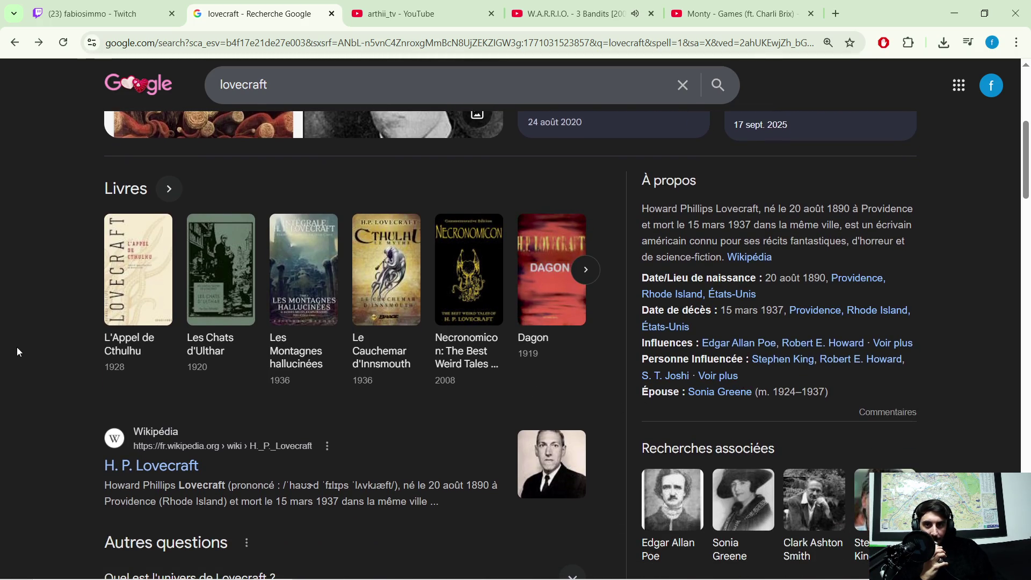
pyautogui.scroll(-1, 17, 347)
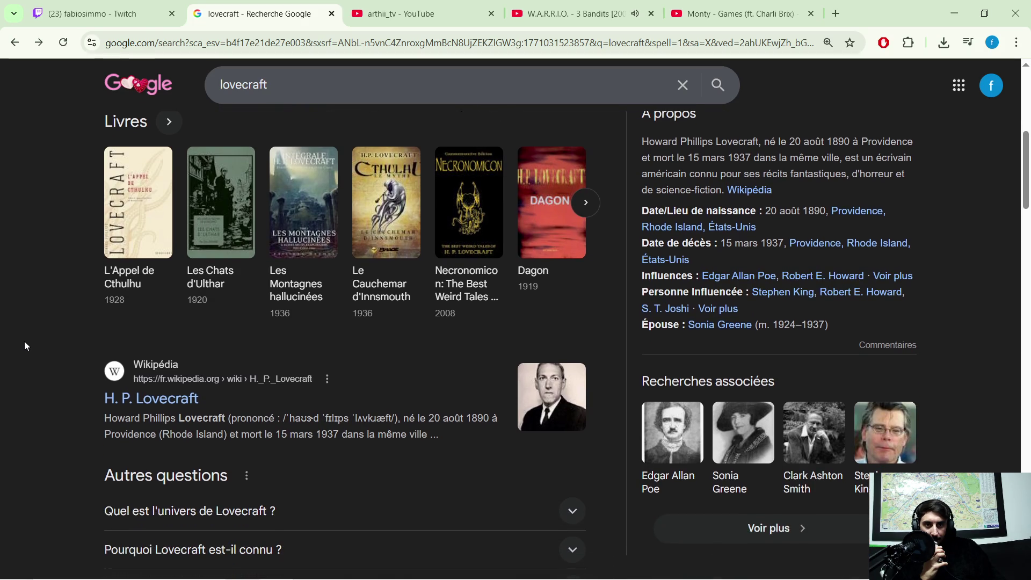
pyautogui.scroll(-2, 24, 341)
# Expand and read the 'Quel est l'univers de Lovecraft ?' answer.
pyautogui.click(573, 377)
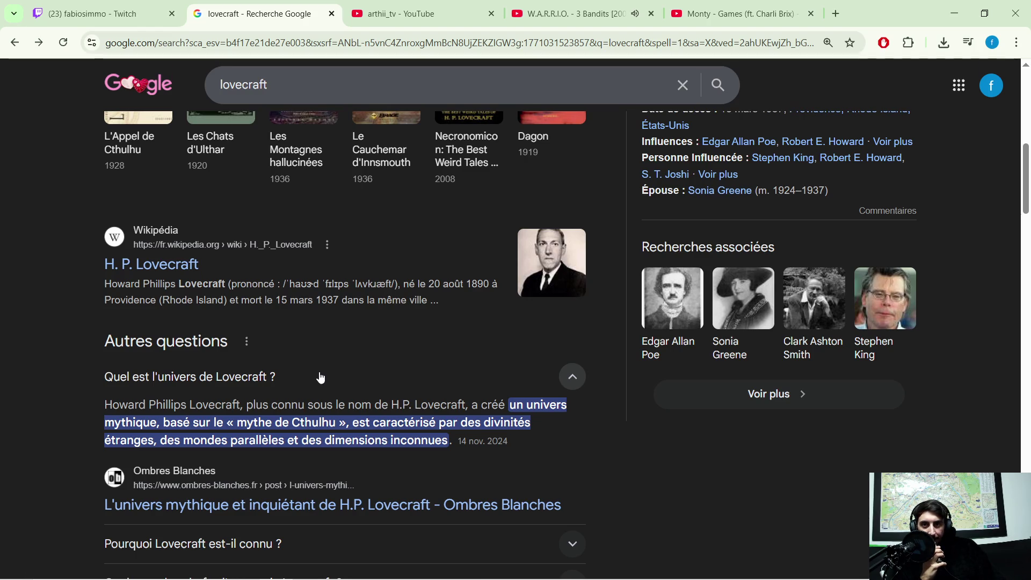
pyautogui.scroll(-1, 376, 365)
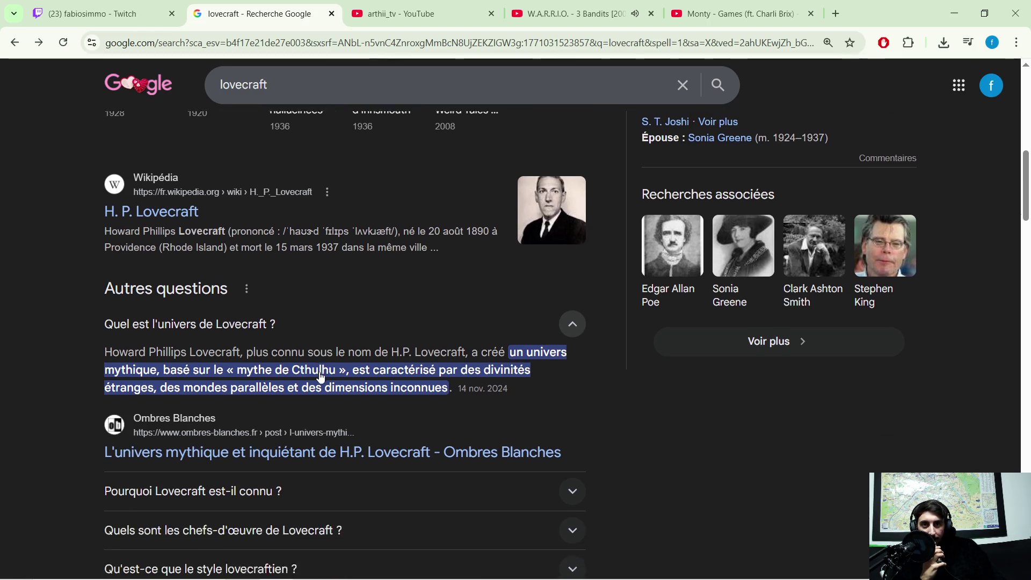
pyautogui.scroll(-1, 432, 355)
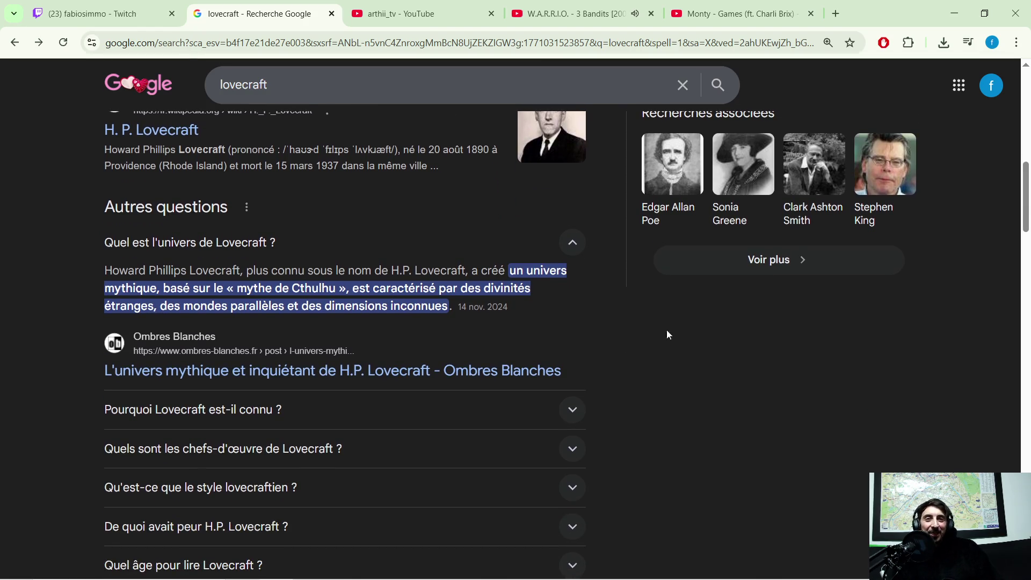
pyautogui.scroll(1, 515, 336)
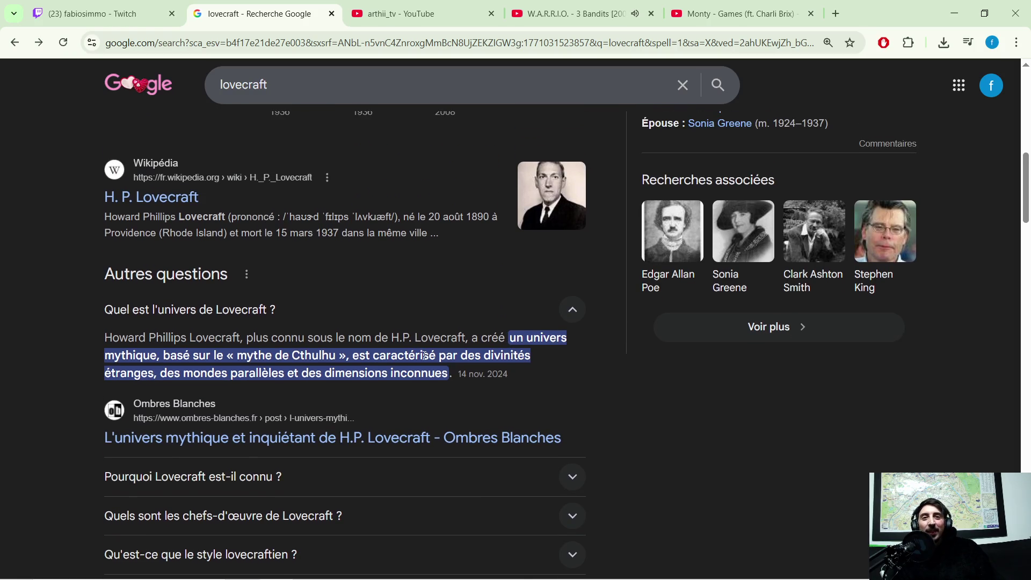
# Scroll back to the top of the results, restore the browser window, then minimize it.
pyautogui.scroll(-1, 423, 355)
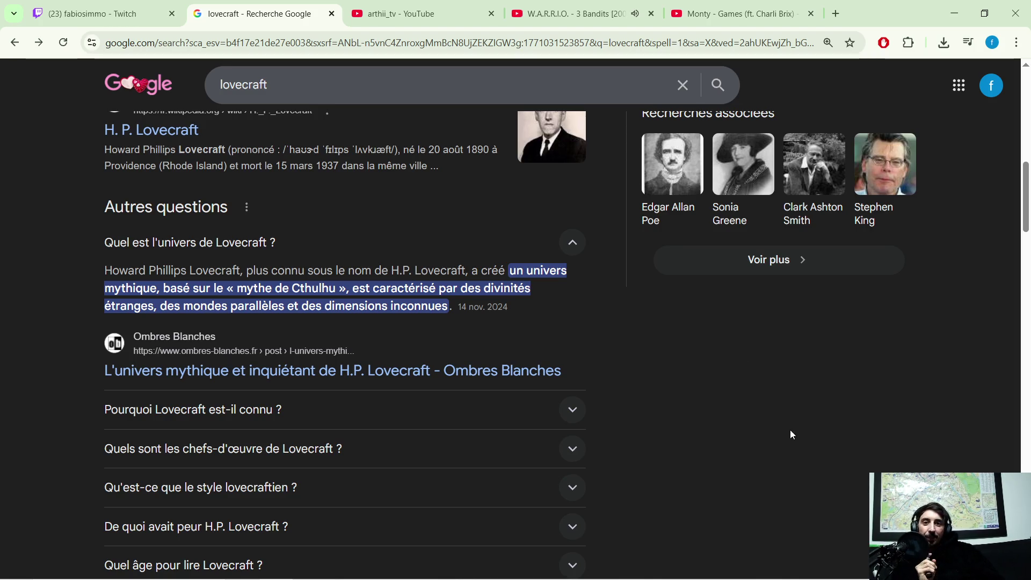
pyautogui.scroll(-2, 594, 290)
pyautogui.scroll(5, 661, 305)
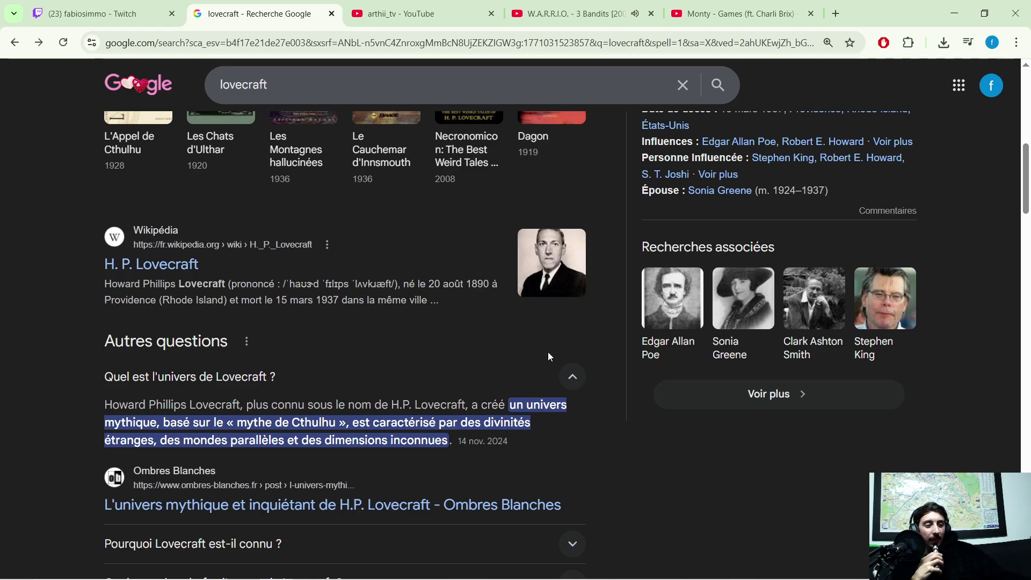
pyautogui.scroll(2, 457, 359)
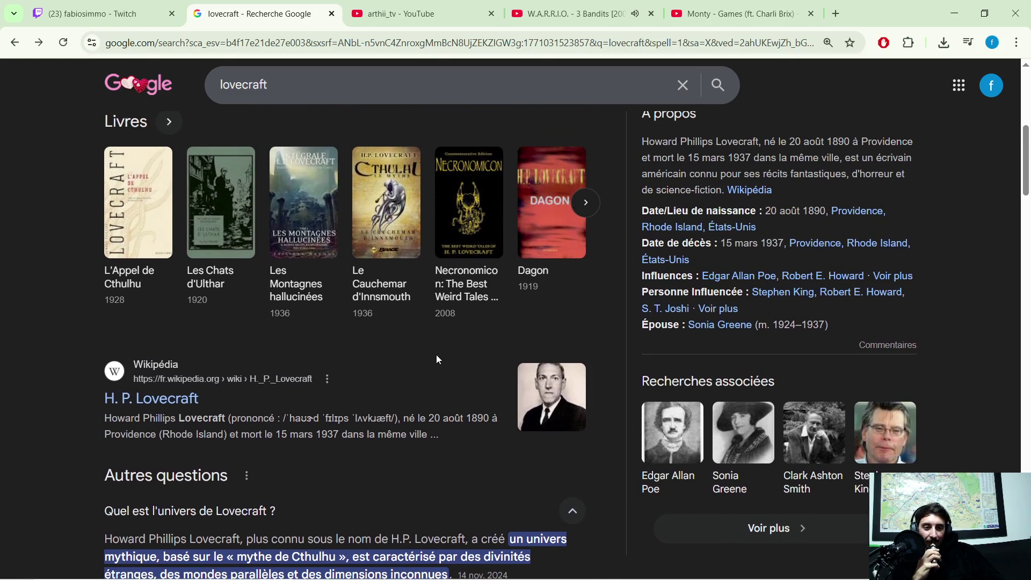
pyautogui.scroll(7, 442, 313)
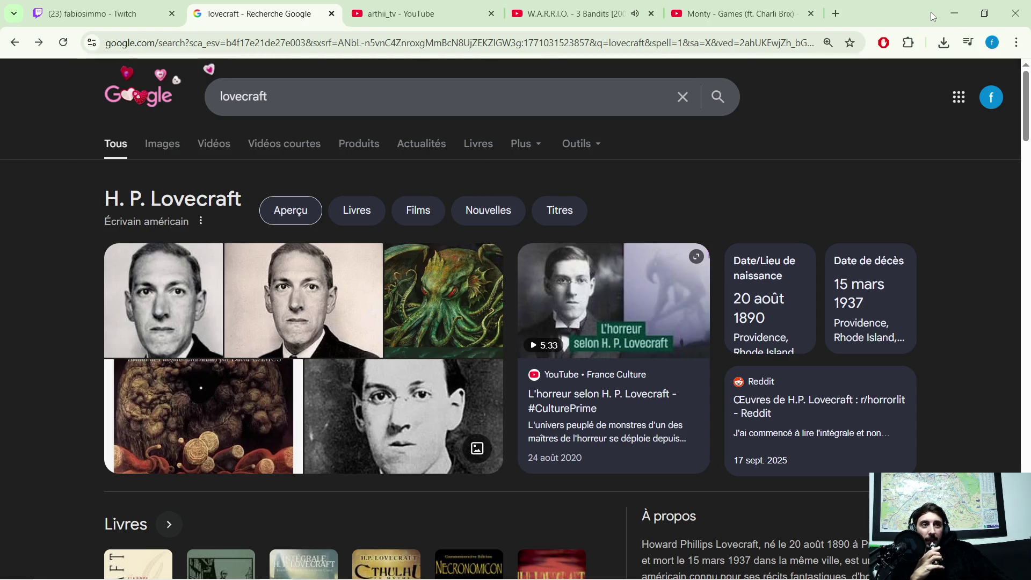
pyautogui.doubleClick(899, 20)
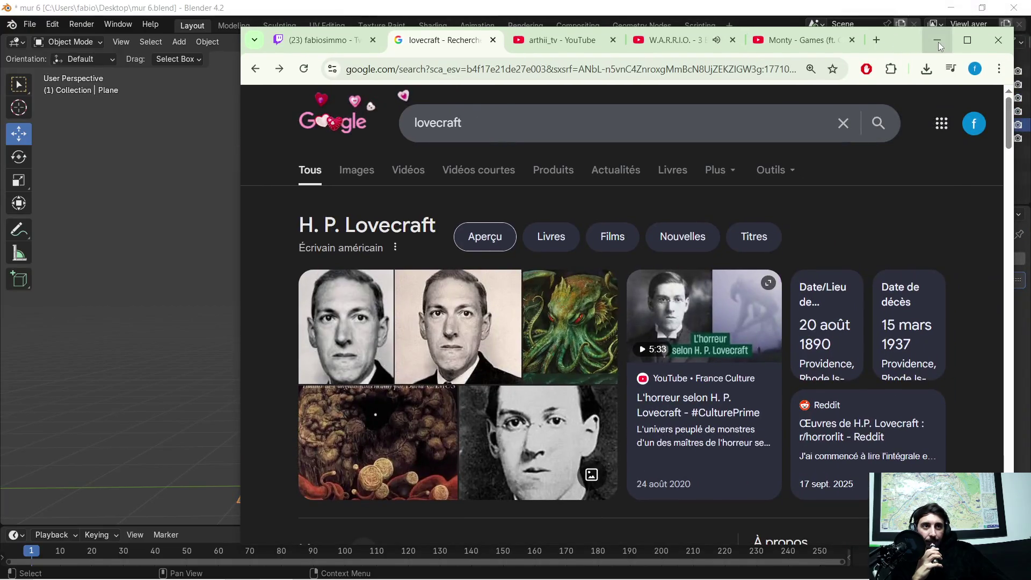
pyautogui.click(934, 37)
pyautogui.scroll(-1, 465, 285)
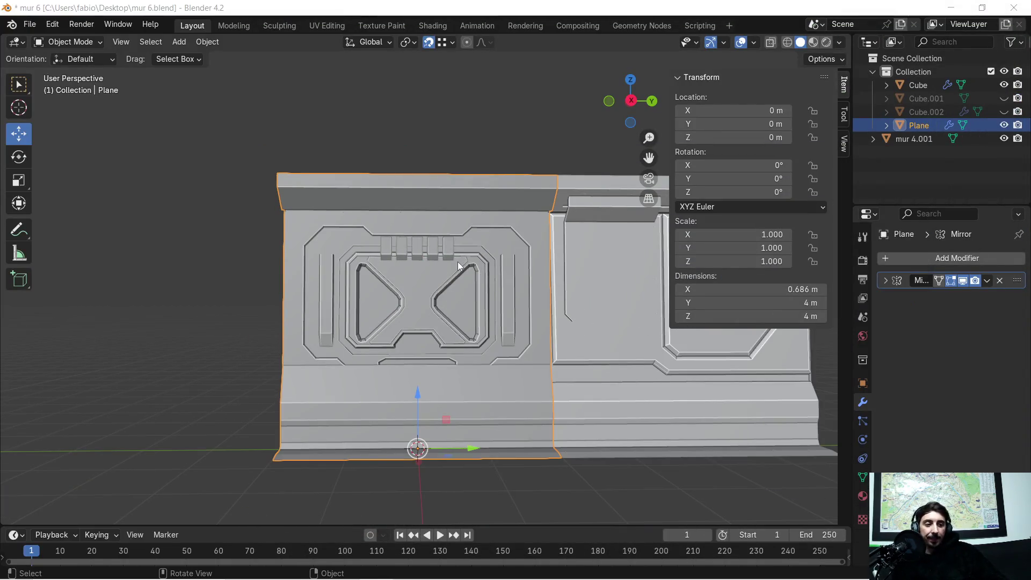
# Orbit to the panel's top overhang and enter Edit Mode on the plane.
pyautogui.moveTo(463, 256); pyautogui.dragTo(471, 272, button='middle')
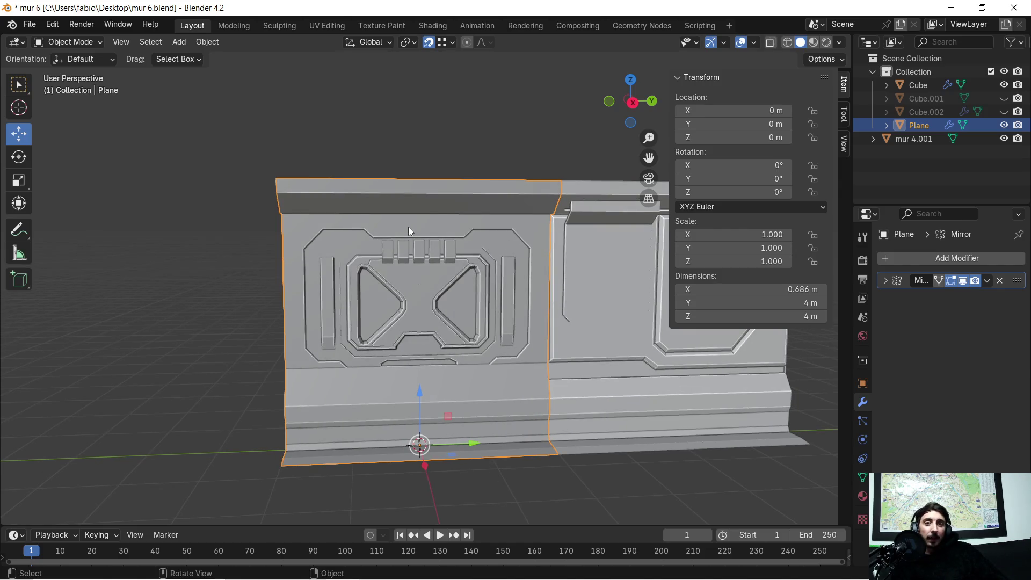
pyautogui.scroll(2, 411, 228)
pyautogui.moveTo(358, 270)
pyautogui.mouseDown(button='middle')
pyautogui.moveTo(427, 258)
pyautogui.moveTo(408, 266)
pyautogui.moveTo(441, 327)
pyautogui.moveTo(556, 286)
pyautogui.moveTo(515, 301)
pyautogui.moveTo(510, 344)
pyautogui.mouseUp(button='middle')
pyautogui.press('Tab')
# Extrude an overhang edge into a new strip constrained to the X axis.
pyautogui.click(459, 142)
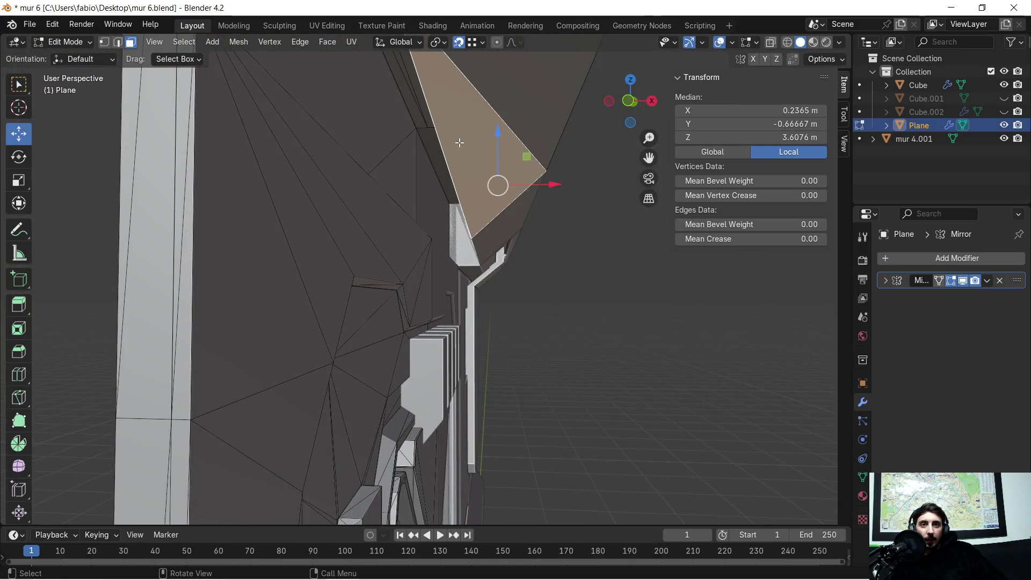
pyautogui.click(120, 46)
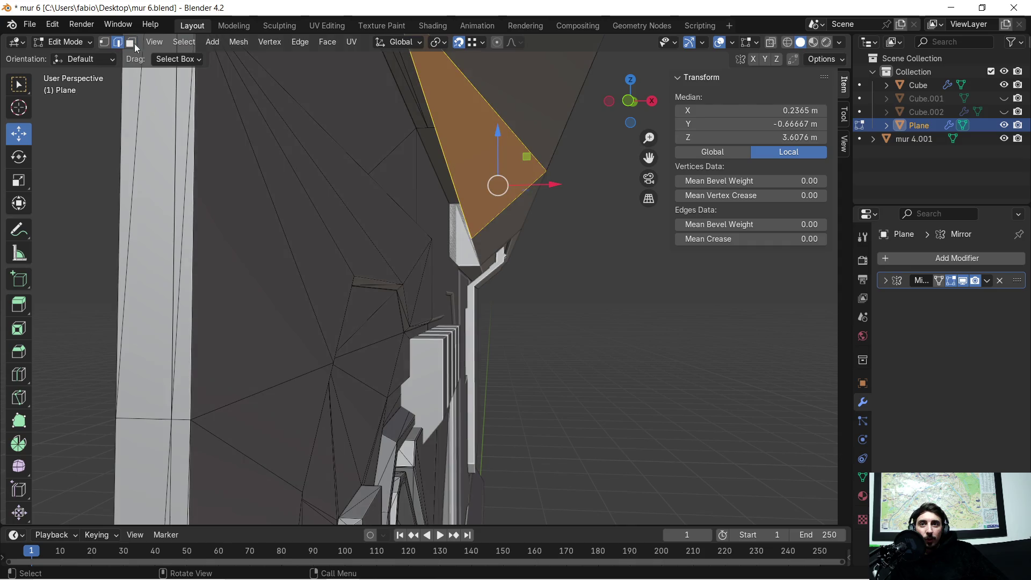
pyautogui.click(444, 121)
pyautogui.moveTo(444, 120); pyautogui.dragTo(463, 241, button='middle')
pyautogui.press('g')
pyautogui.press('x')
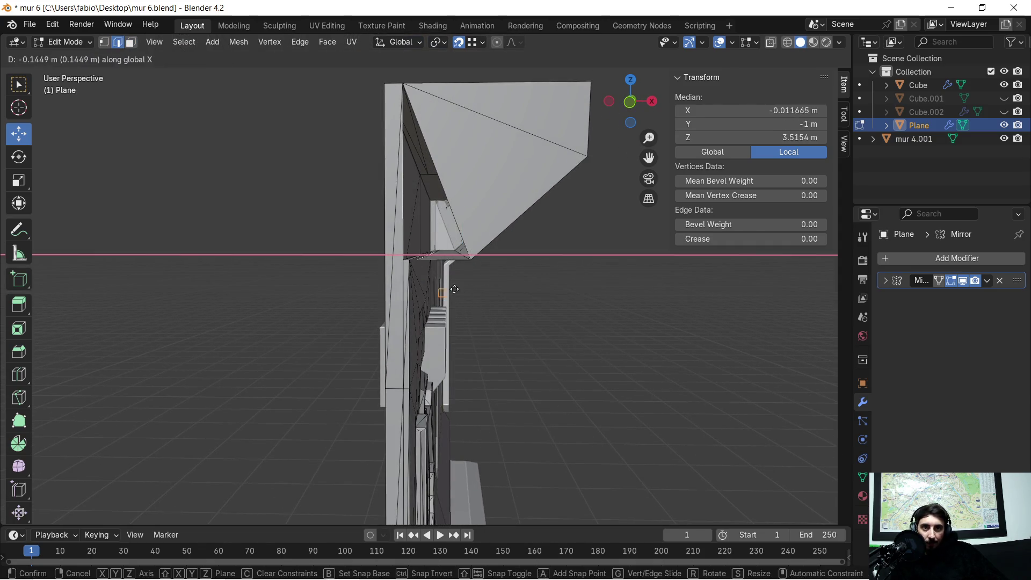
pyautogui.click(407, 263)
pyautogui.scroll(6, 421, 247)
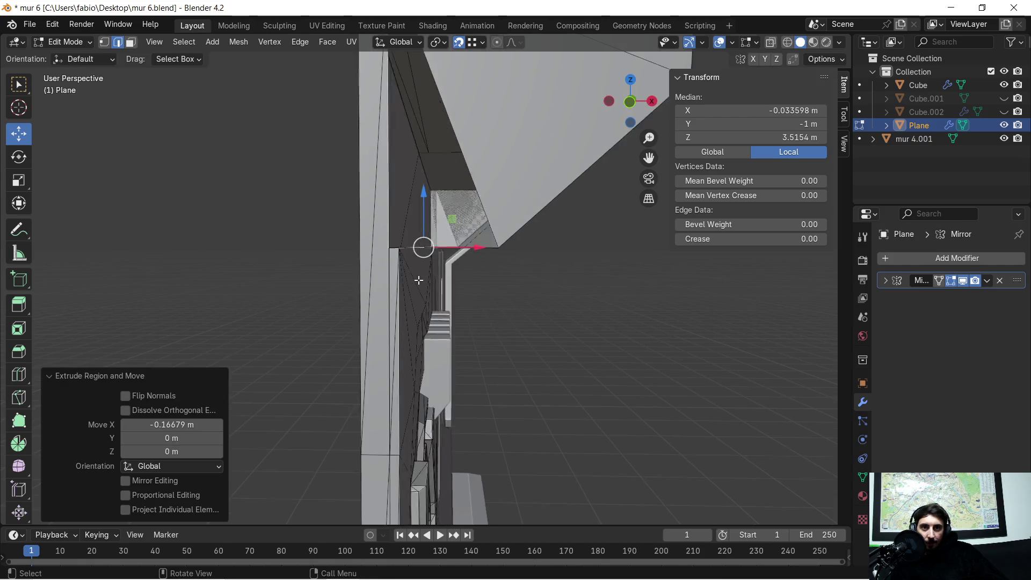
pyautogui.moveTo(421, 292); pyautogui.dragTo(423, 269, button='middle')
pyautogui.scroll(-5, 424, 277)
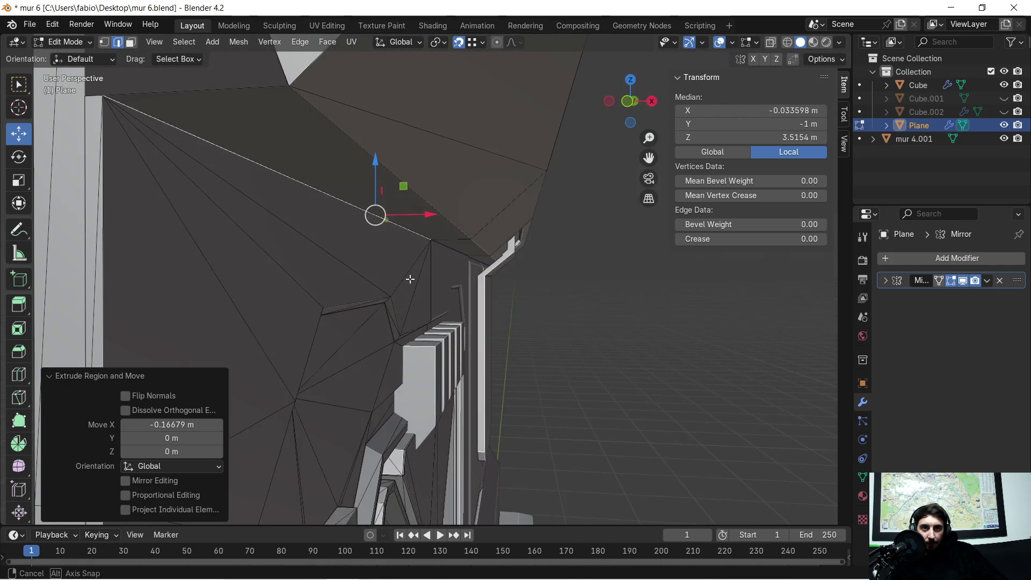
pyautogui.scroll(3, 424, 275)
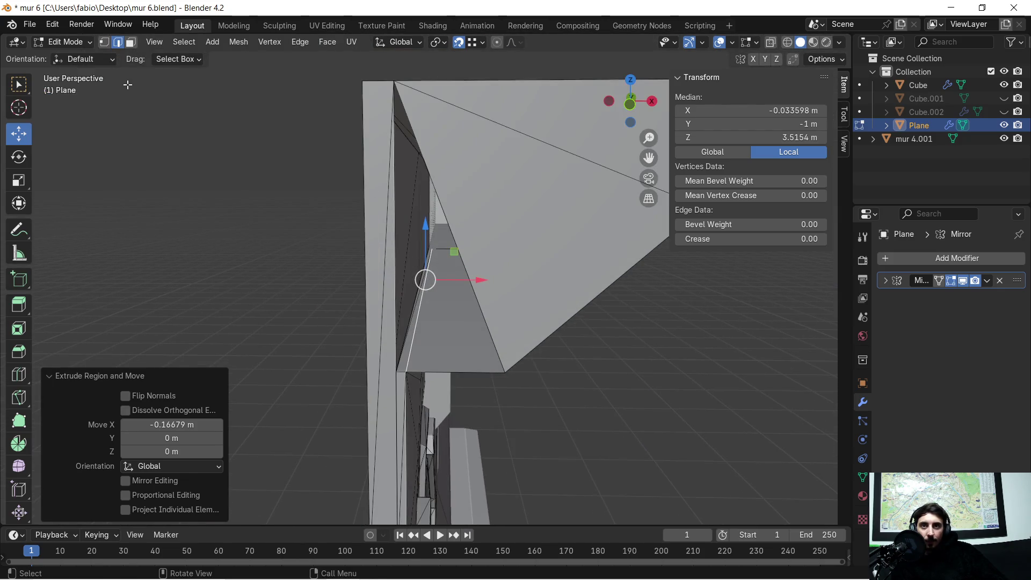
# Select the gap's corner vertices and fill them with a new face.
pyautogui.click(104, 42)
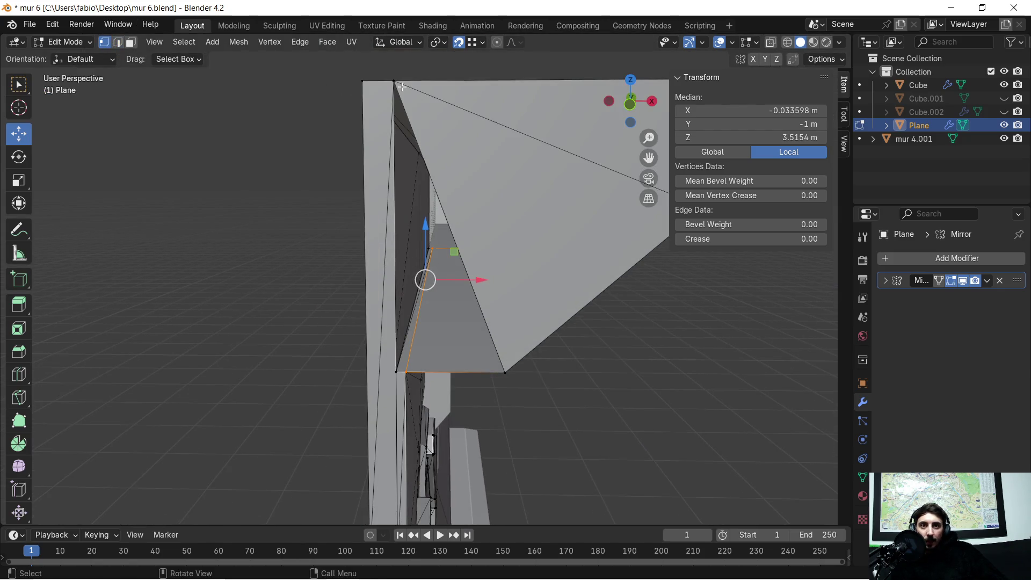
pyautogui.click(394, 81)
pyautogui.scroll(5, 396, 393)
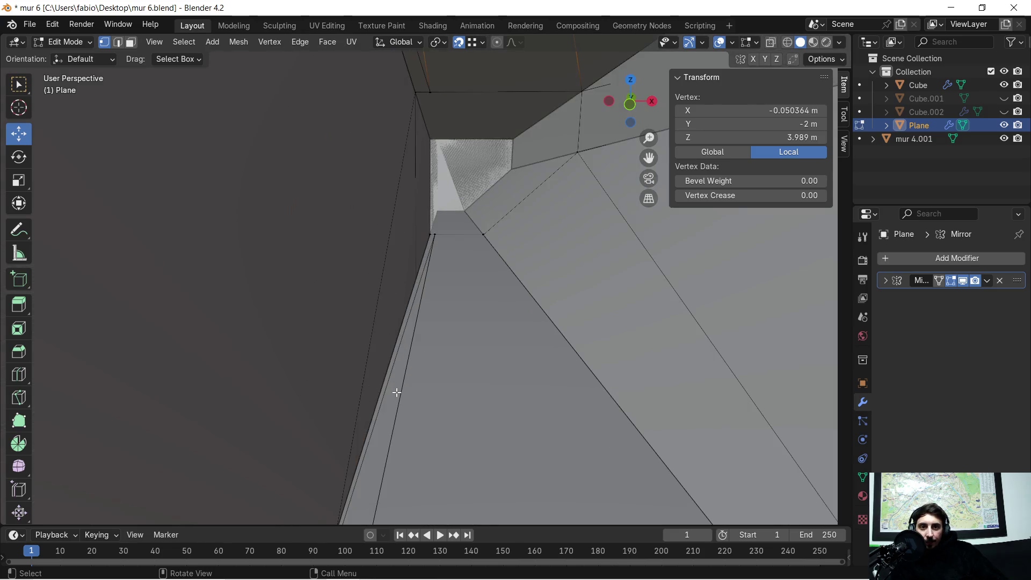
pyautogui.scroll(-3, 396, 393)
pyautogui.keyDown('shift'); pyautogui.click(384, 470); pyautogui.keyUp('shift')
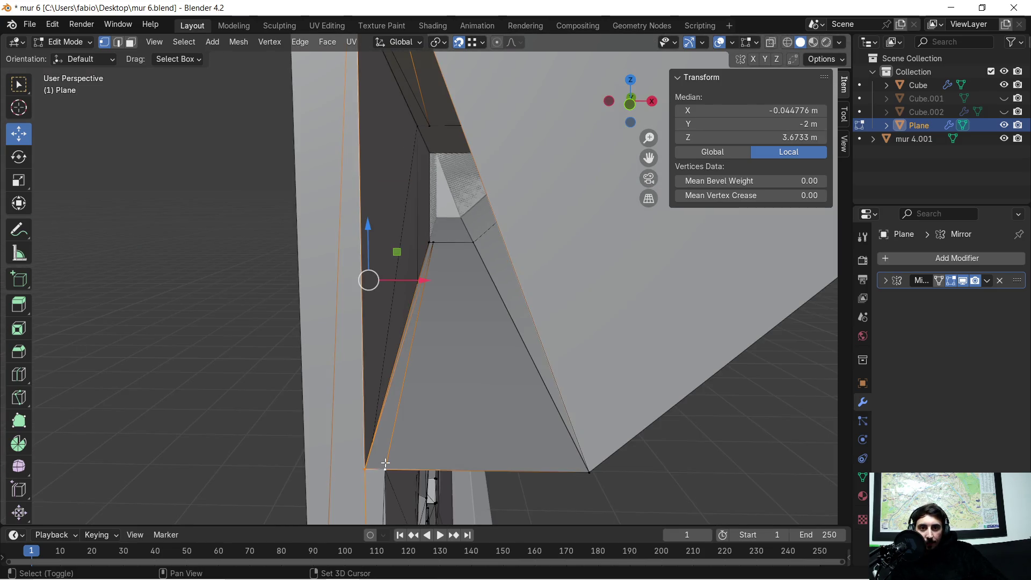
pyautogui.keyDown('shift'); pyautogui.click(400, 409); pyautogui.keyUp('shift')
pyautogui.click(383, 470)
pyautogui.keyDown('shift'); pyautogui.click(589, 472); pyautogui.keyUp('shift')
pyautogui.moveTo(589, 471); pyautogui.dragTo(520, 332, button='middle')
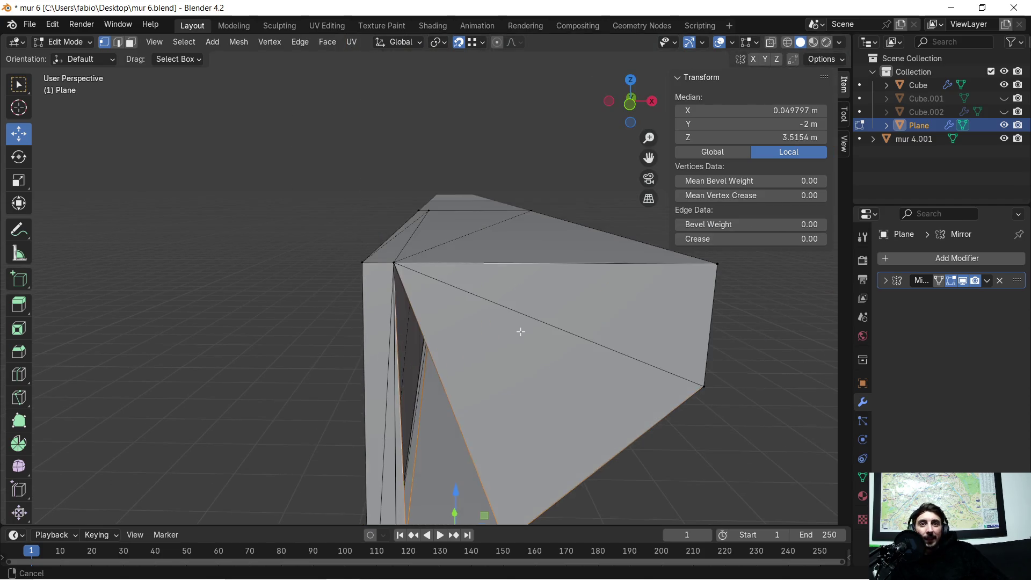
pyautogui.keyDown('shift'); pyautogui.click(395, 263); pyautogui.keyUp('shift')
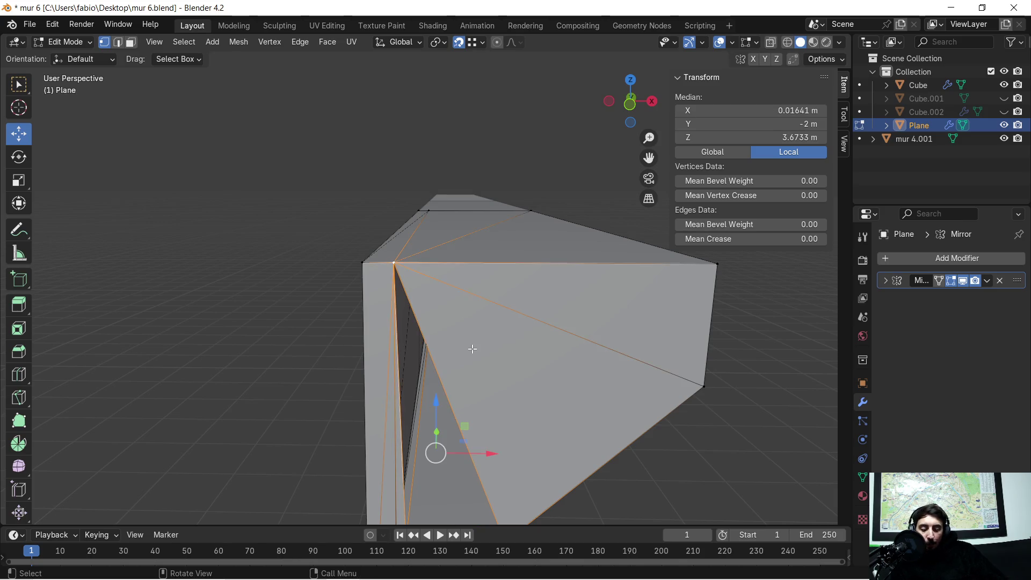
pyautogui.press('f')
# Orbit and zoom to inspect the patched mesh from below and around the top edge.
pyautogui.moveTo(549, 355)
pyautogui.mouseDown(button='middle')
pyautogui.moveTo(533, 330)
pyautogui.moveTo(553, 320)
pyautogui.moveTo(446, 238)
pyautogui.moveTo(400, 183)
pyautogui.moveTo(451, 254)
pyautogui.mouseUp(button='middle')
pyautogui.scroll(2, 445, 237)
pyautogui.scroll(-1, 446, 238)
pyautogui.scroll(4, 450, 254)
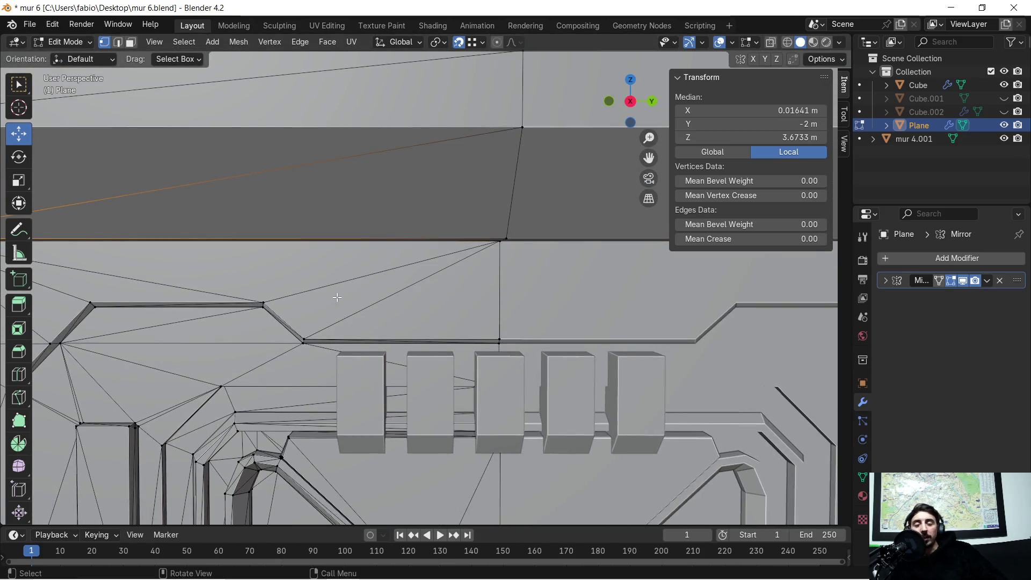
pyautogui.scroll(2, 344, 290)
pyautogui.moveTo(311, 305)
pyautogui.mouseDown(button='middle')
pyautogui.moveTo(368, 299)
pyautogui.moveTo(362, 280)
pyautogui.moveTo(315, 294)
pyautogui.mouseUp(button='middle')
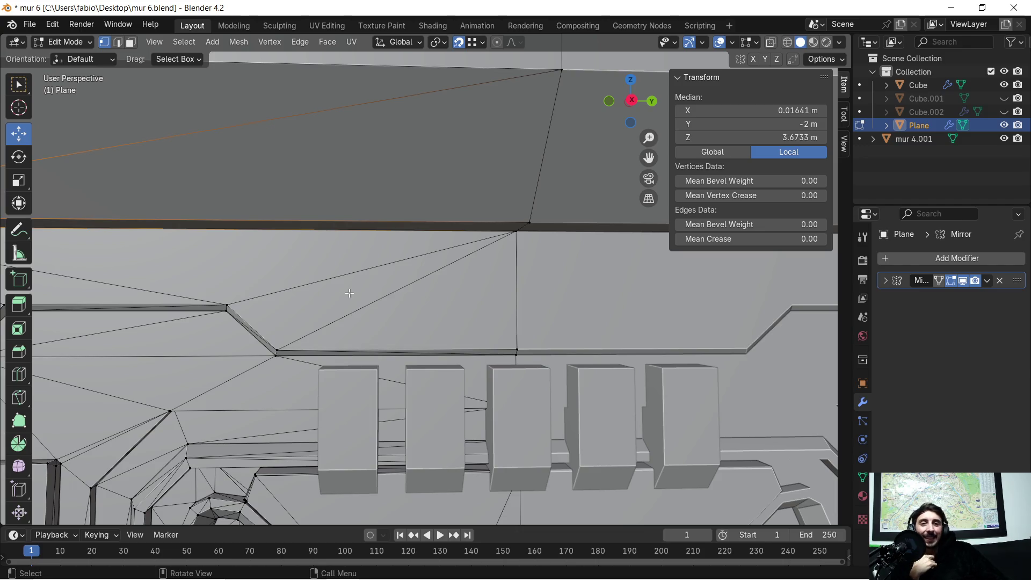
pyautogui.scroll(-1, 368, 275)
pyautogui.scroll(-2, 379, 292)
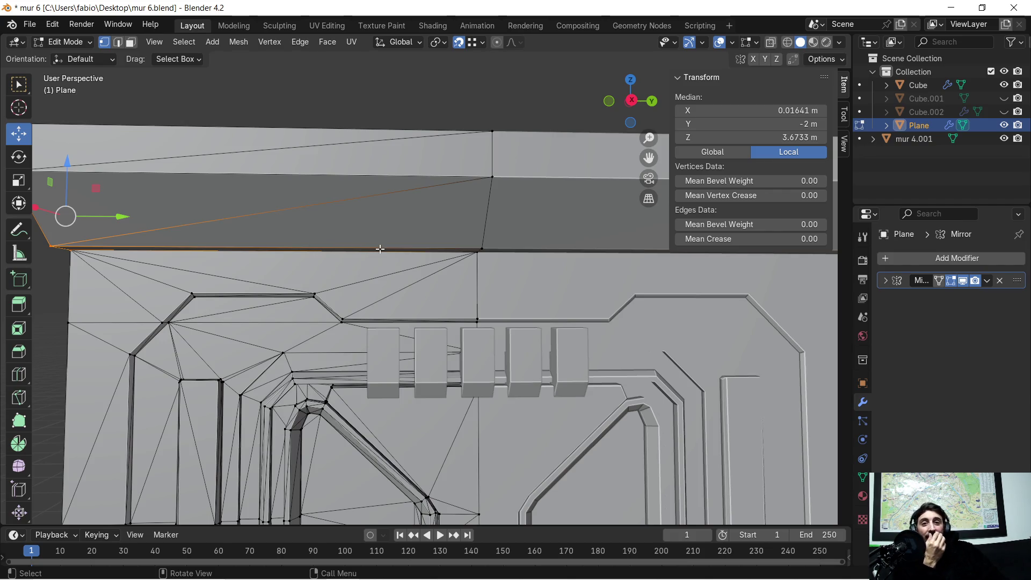
# Inspect the panel's top edge, deselect everything, and return to Object Mode.
pyautogui.scroll(6, 382, 263)
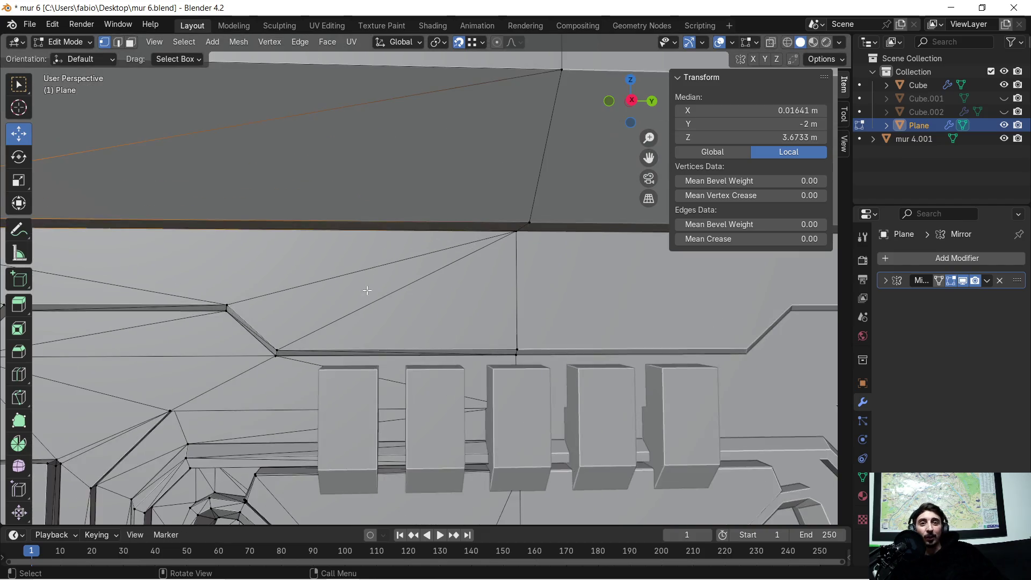
pyautogui.moveTo(348, 329)
pyautogui.mouseDown(button='middle')
pyautogui.moveTo(358, 284)
pyautogui.moveTo(341, 279)
pyautogui.moveTo(488, 373)
pyautogui.moveTo(416, 230)
pyautogui.mouseUp(button='middle')
pyautogui.scroll(-8, 467, 349)
pyautogui.moveTo(487, 214)
pyautogui.keyDown('ctrl'); pyautogui.mouseDown(button='middle')
pyautogui.moveTo(423, 278)
pyautogui.moveTo(378, 234)
pyautogui.mouseUp(button='middle'); pyautogui.keyUp('ctrl')
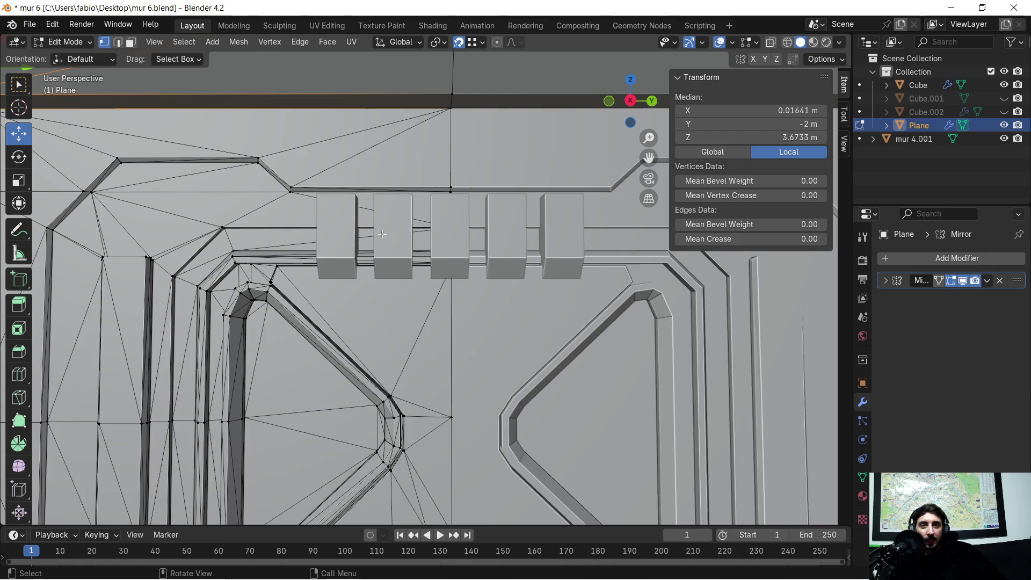
pyautogui.scroll(-4, 516, 248)
pyautogui.scroll(2, 426, 256)
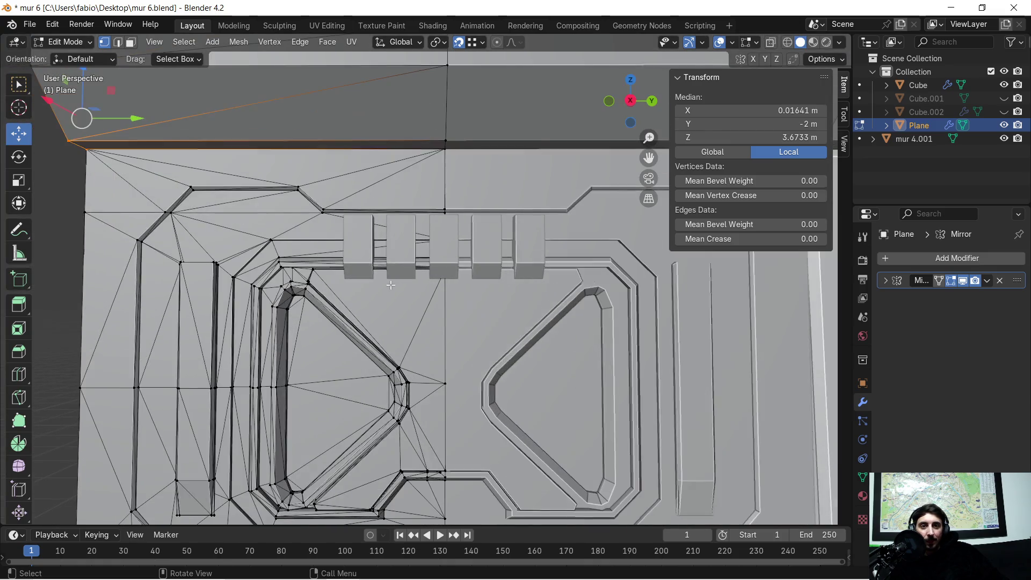
pyautogui.moveTo(361, 238)
pyautogui.mouseDown(button='middle')
pyautogui.moveTo(570, 290)
pyautogui.moveTo(429, 276)
pyautogui.moveTo(419, 269)
pyautogui.moveTo(421, 243)
pyautogui.moveTo(361, 203)
pyautogui.mouseUp(button='middle')
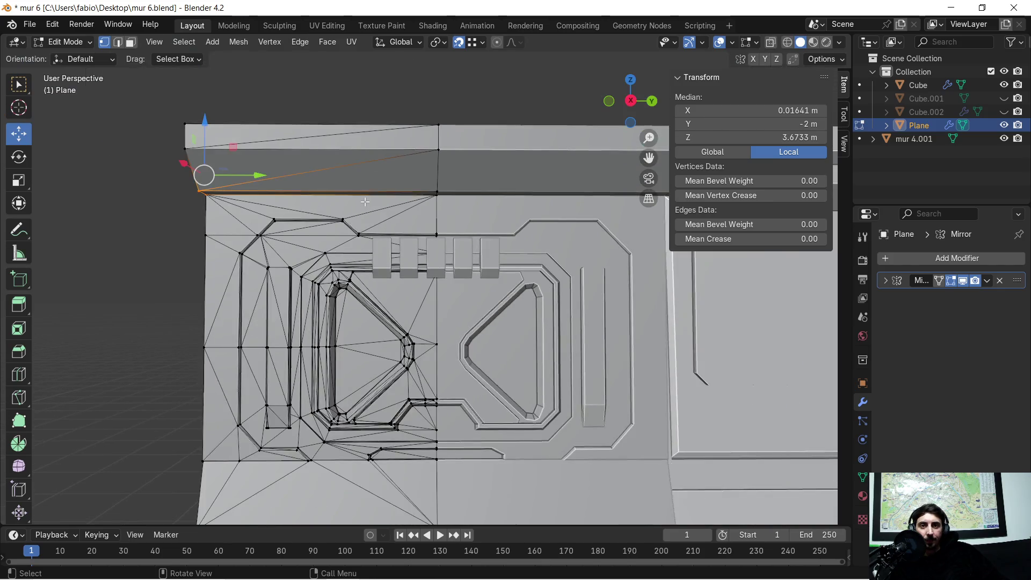
pyautogui.moveTo(365, 201); pyautogui.dragTo(314, 113, button='middle')
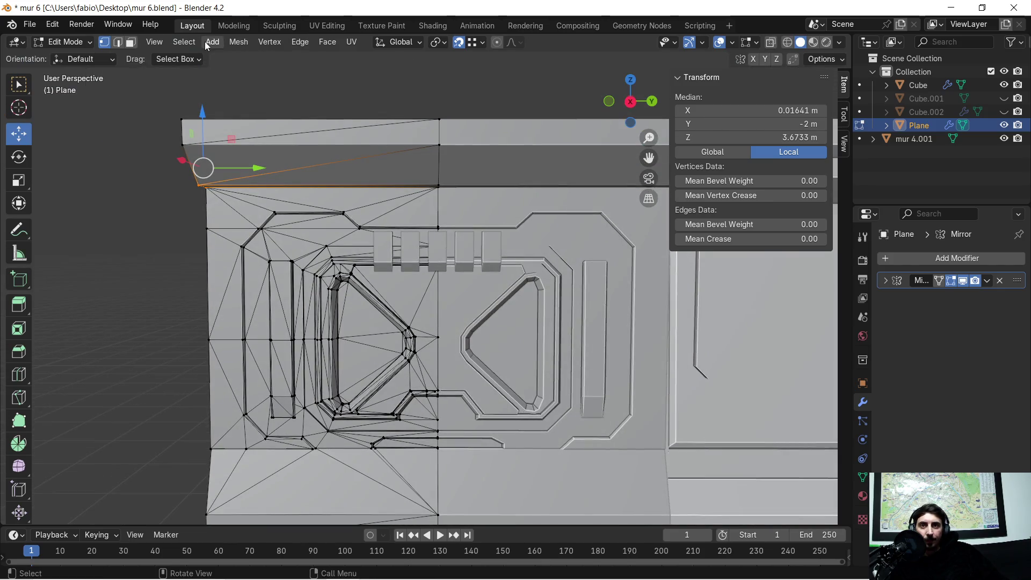
pyautogui.click(271, 92)
pyautogui.press('Tab')
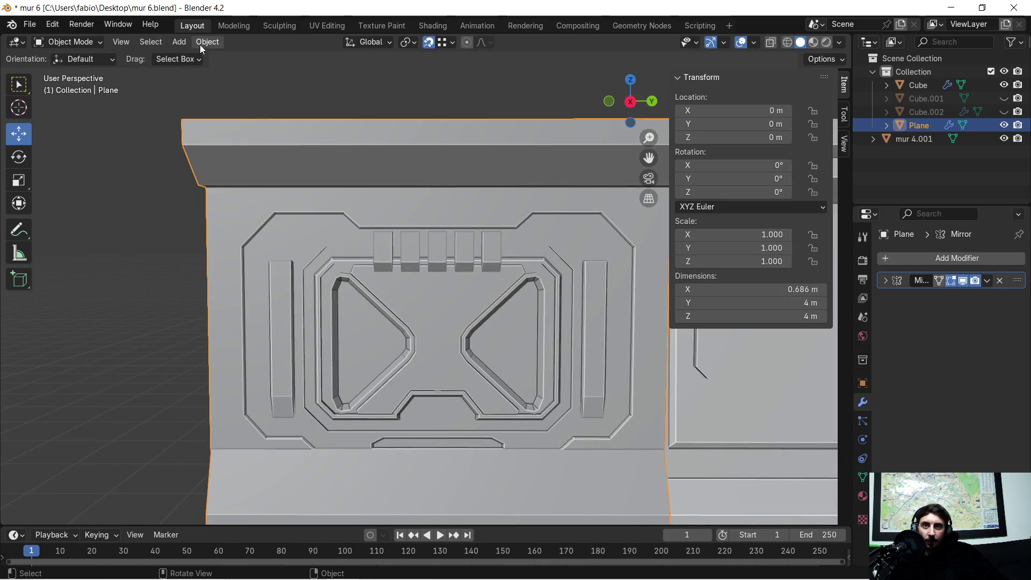
# Add a cube, scale it to 0.230, and raise it to the panel's top area.
pyautogui.click(181, 42)
pyautogui.moveTo(247, 58)
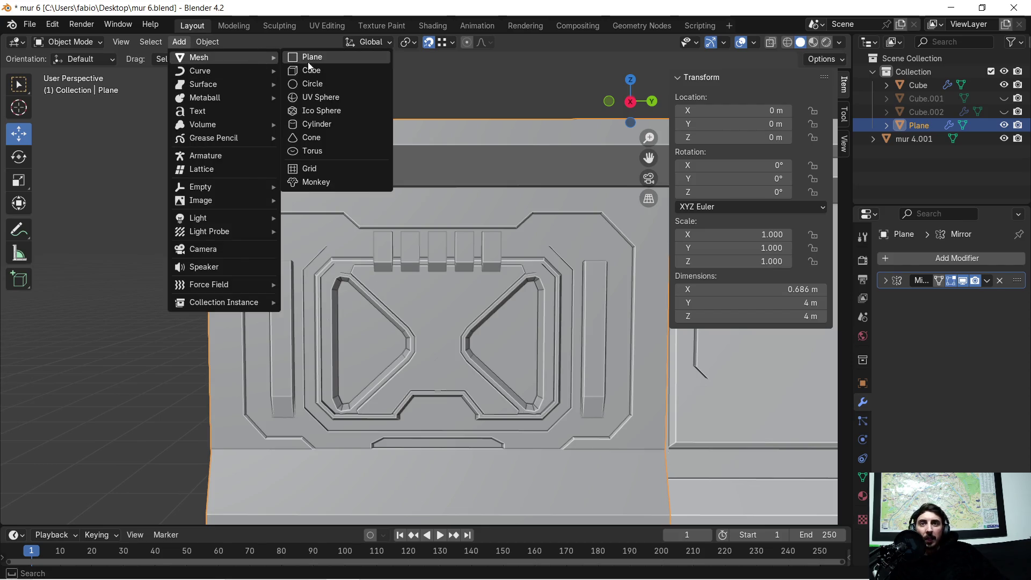
pyautogui.click(310, 71)
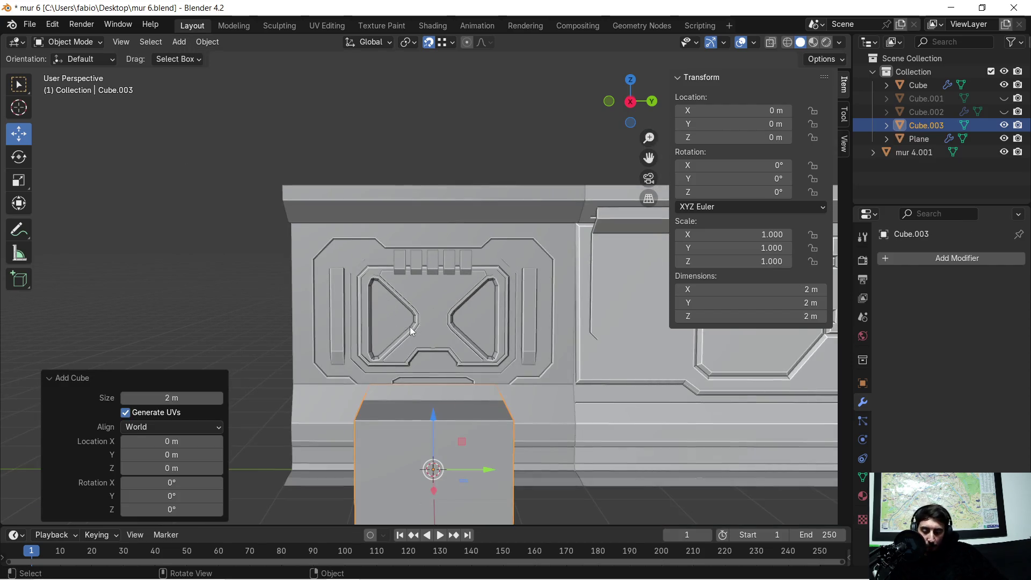
pyautogui.press('s')
pyautogui.click(447, 436)
pyautogui.moveTo(446, 415)
pyautogui.mouseDown()
pyautogui.moveTo(437, 400)
pyautogui.moveTo(429, 430)
pyautogui.moveTo(427, 222)
pyautogui.mouseUp()
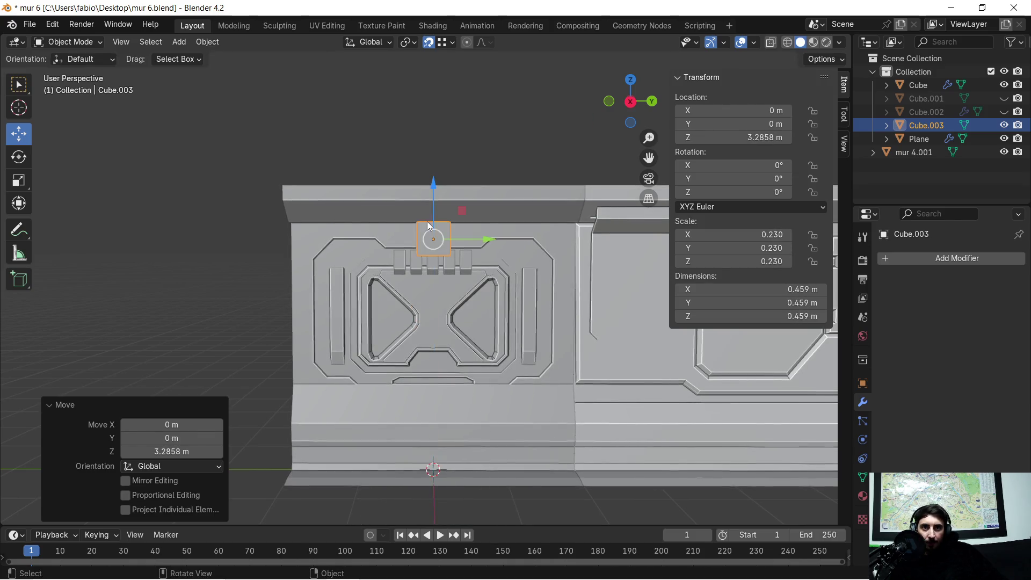
pyautogui.scroll(5, 417, 223)
# Scale the cube down to 0.082 and move it along Y to -0.59299 m.
pyautogui.press('s')
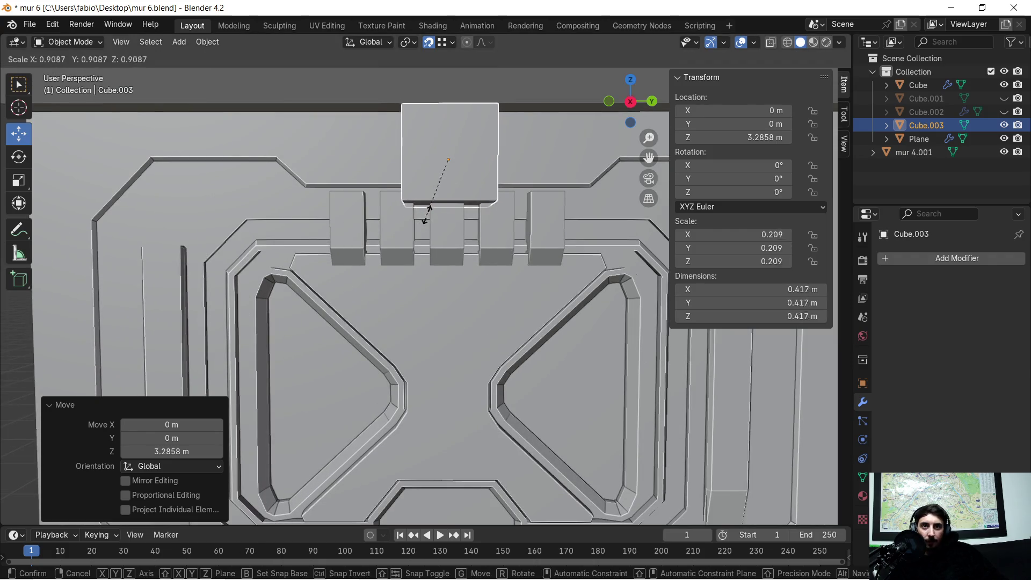
pyautogui.click(434, 176)
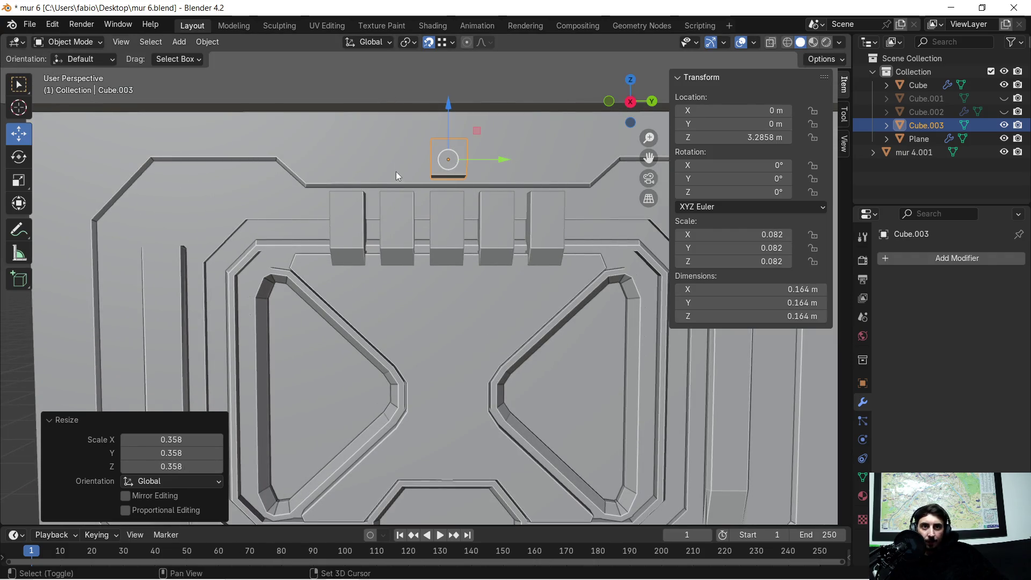
pyautogui.keyDown('shift'); pyautogui.moveTo(397, 175); pyautogui.dragTo(426, 252, button='middle'); pyautogui.keyUp('shift')
pyautogui.press('g')
pyautogui.press('y')
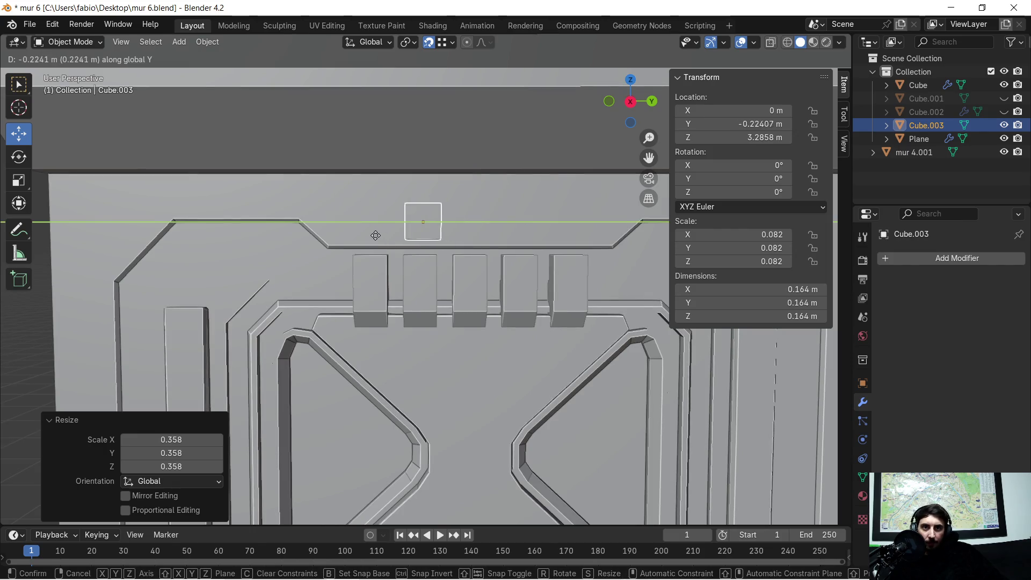
pyautogui.click(319, 236)
pyautogui.moveTo(319, 235)
pyautogui.mouseDown(button='middle')
pyautogui.moveTo(311, 230)
pyautogui.moveTo(365, 234)
pyautogui.moveTo(466, 299)
pyautogui.moveTo(446, 304)
pyautogui.mouseUp(button='middle')
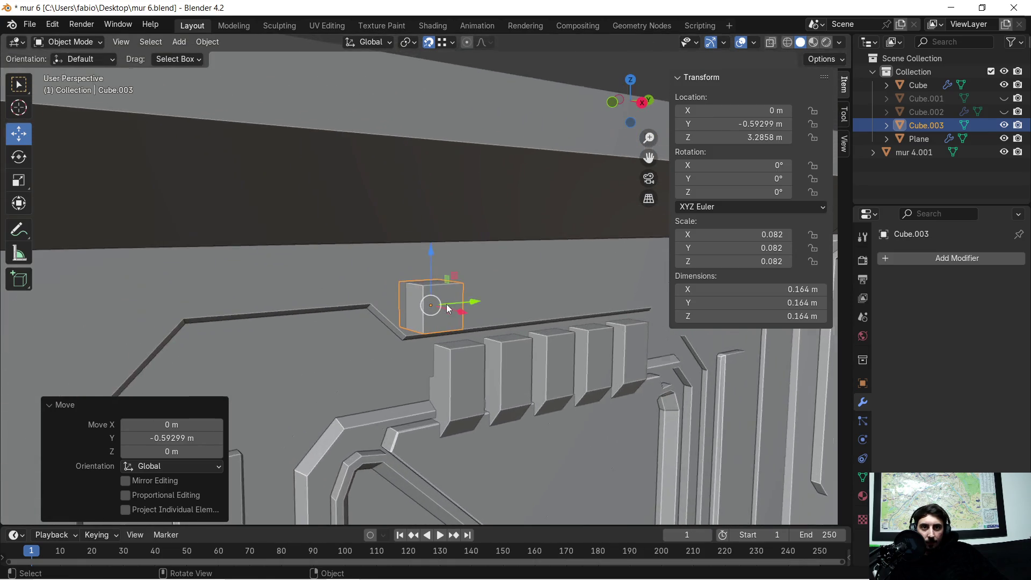
pyautogui.scroll(3, 447, 304)
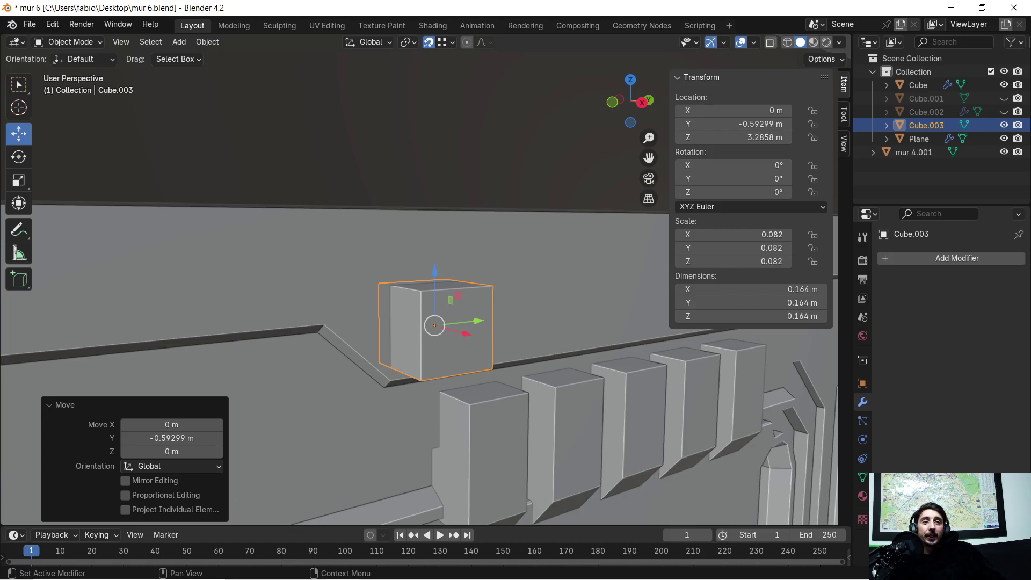
# Shrink the small cube further to 0.054 scale.
pyautogui.press('s')
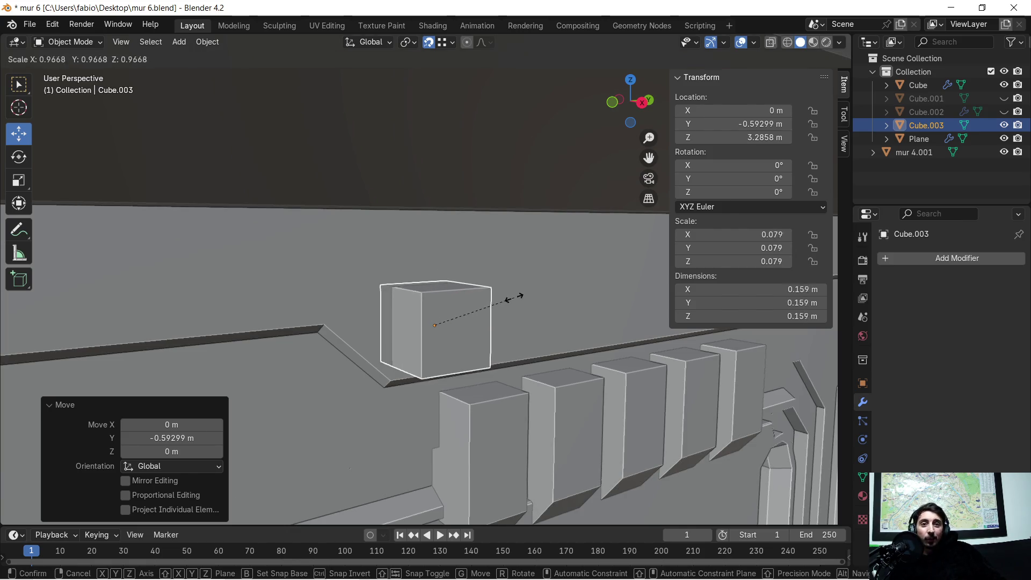
pyautogui.click(486, 304)
pyautogui.scroll(3, 537, 337)
pyautogui.moveTo(497, 336)
pyautogui.mouseDown(button='middle')
pyautogui.moveTo(551, 344)
pyautogui.moveTo(512, 370)
pyautogui.moveTo(571, 407)
pyautogui.moveTo(543, 204)
pyautogui.moveTo(550, 254)
pyautogui.moveTo(587, 258)
pyautogui.moveTo(541, 286)
pyautogui.moveTo(318, 221)
pyautogui.mouseUp(button='middle')
pyautogui.click(180, 42)
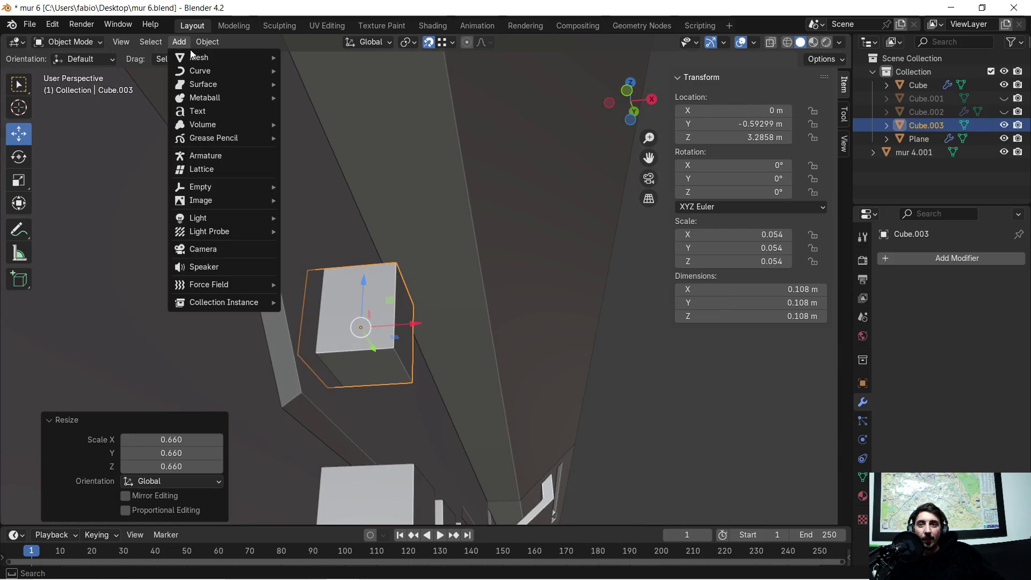
pyautogui.click(176, 43)
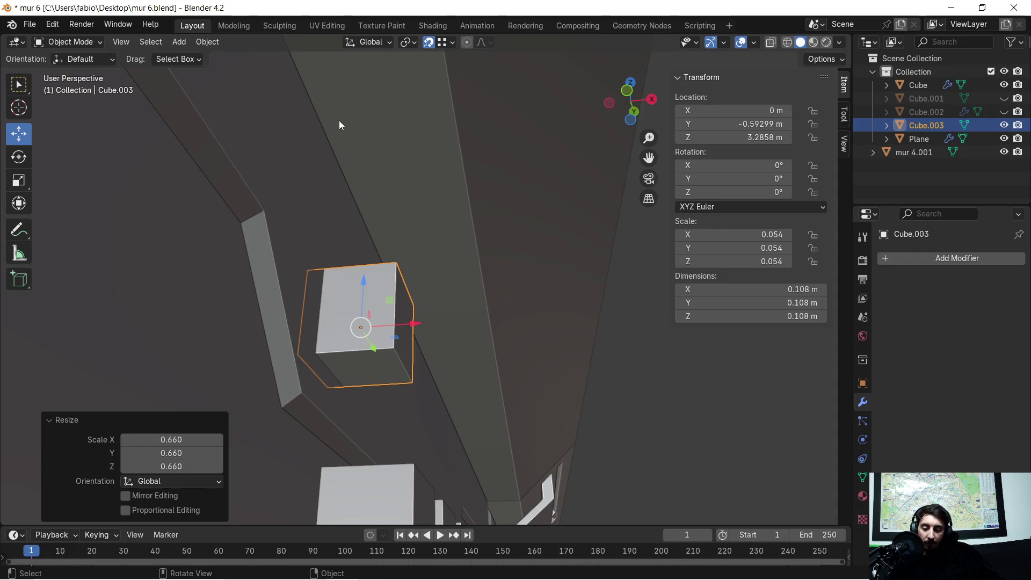
# In Edit Mode, bevel the cube's bottom front edge and a top edge.
pyautogui.press('Tab')
pyautogui.moveTo(361, 158); pyautogui.dragTo(360, 346, button='middle')
pyautogui.hotkey('alt', 'a')
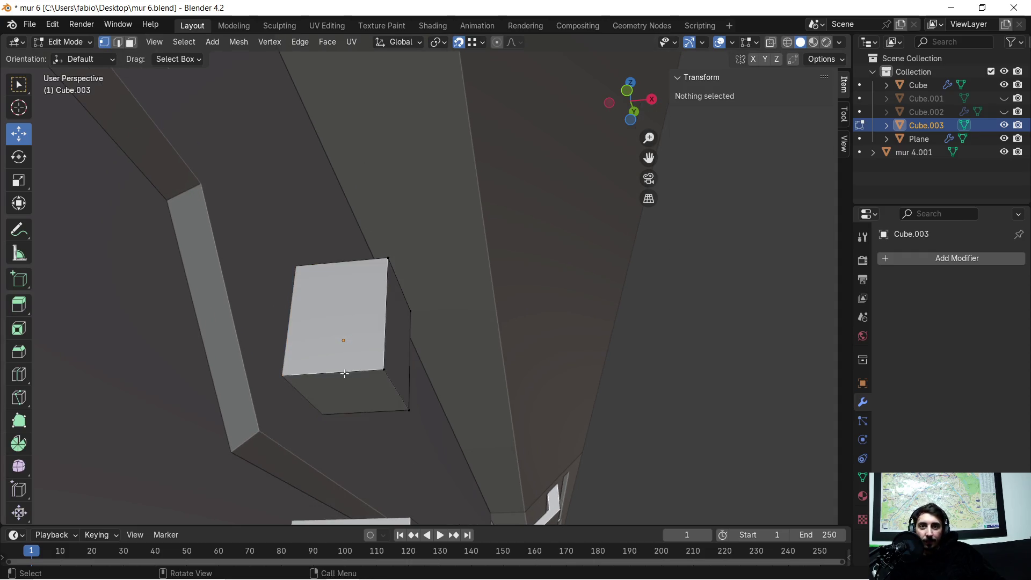
pyautogui.click(118, 42)
pyautogui.click(322, 371)
pyautogui.moveTo(322, 373)
pyautogui.mouseDown(button='middle')
pyautogui.moveTo(351, 308)
pyautogui.moveTo(344, 161)
pyautogui.moveTo(369, 230)
pyautogui.moveTo(365, 262)
pyautogui.mouseUp(button='middle')
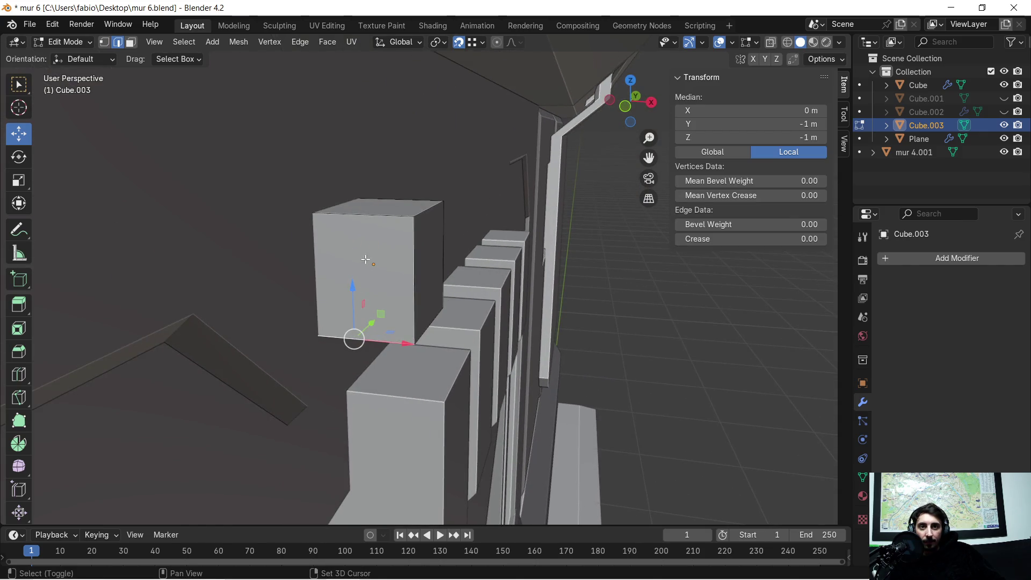
pyautogui.moveTo(389, 217)
pyautogui.mouseDown(button='middle')
pyautogui.moveTo(511, 228)
pyautogui.moveTo(578, 274)
pyautogui.moveTo(531, 253)
pyautogui.moveTo(541, 238)
pyautogui.mouseUp(button='middle')
pyautogui.keyDown('shift'); pyautogui.click(547, 227); pyautogui.keyUp('shift')
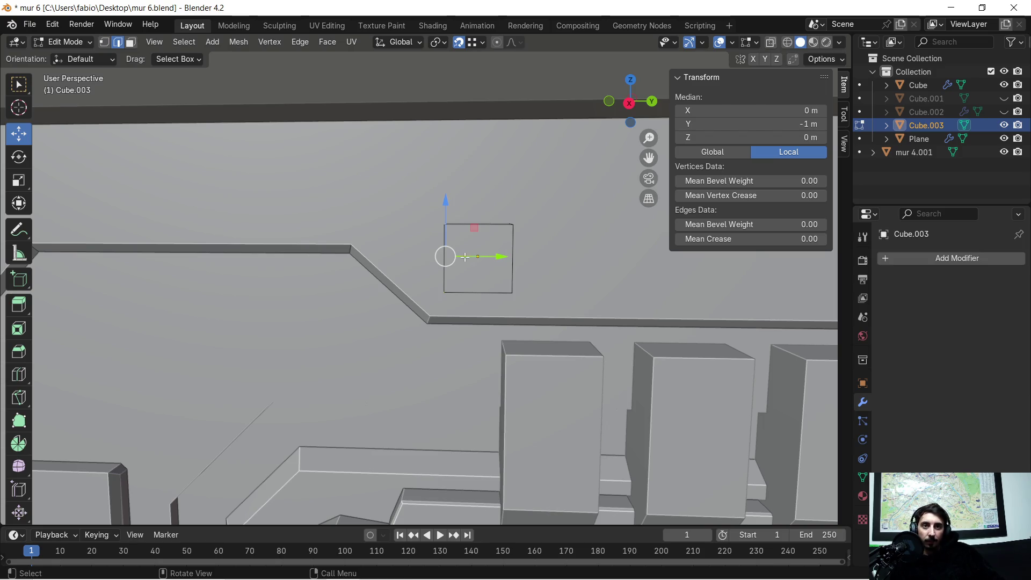
pyautogui.hotkey('ctrl', 'b')
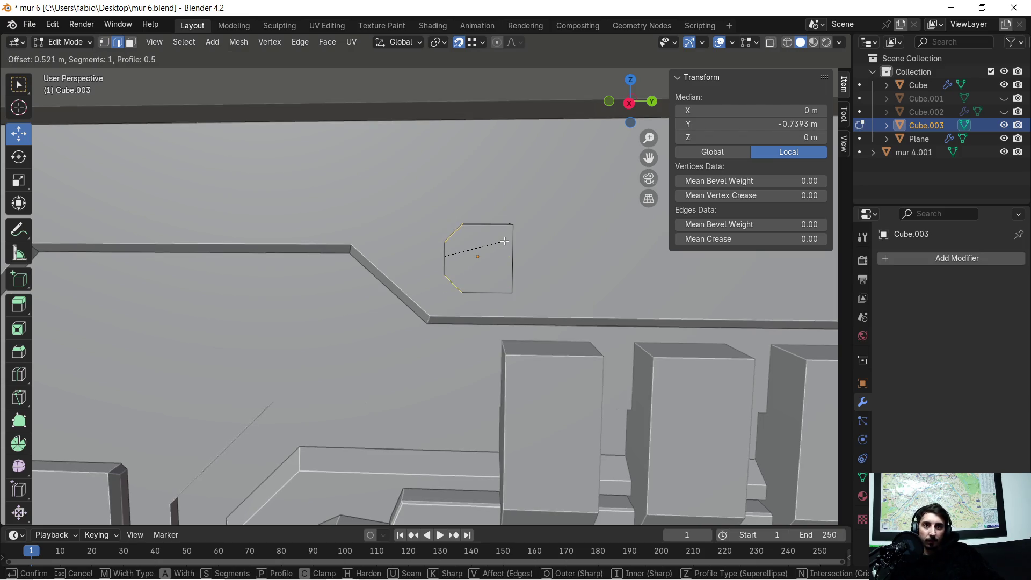
pyautogui.click(502, 238)
# Bevel one vertical edge of the cube.
pyautogui.moveTo(555, 272)
pyautogui.keyDown('shift'); pyautogui.mouseDown(button='middle')
pyautogui.moveTo(477, 232)
pyautogui.moveTo(449, 182)
pyautogui.moveTo(570, 199)
pyautogui.mouseUp(button='middle'); pyautogui.keyUp('shift')
pyautogui.scroll(3, 478, 226)
pyautogui.click(460, 169)
pyautogui.hotkey('ctrl', 'b')
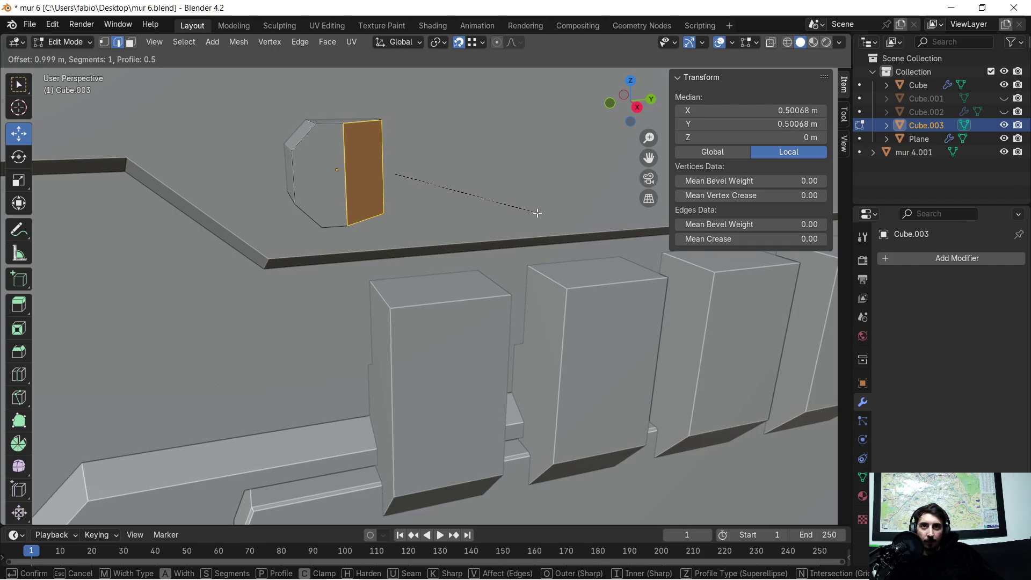
pyautogui.click(537, 213)
# Move the left bevel face along the global X axis.
pyautogui.scroll(2, 473, 174)
pyautogui.moveTo(472, 174)
pyautogui.keyDown('shift'); pyautogui.mouseDown(button='middle')
pyautogui.moveTo(563, 299)
pyautogui.moveTo(472, 285)
pyautogui.moveTo(417, 297)
pyautogui.moveTo(452, 294)
pyautogui.mouseUp(button='middle'); pyautogui.keyUp('shift')
pyautogui.click(134, 43)
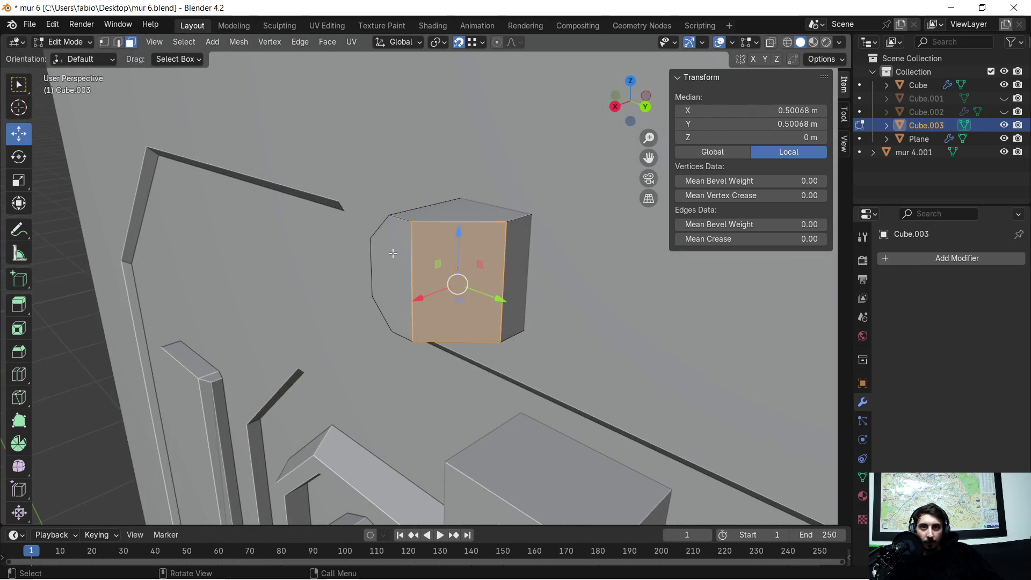
pyautogui.click(396, 262)
pyautogui.press('g')
pyautogui.press('x')
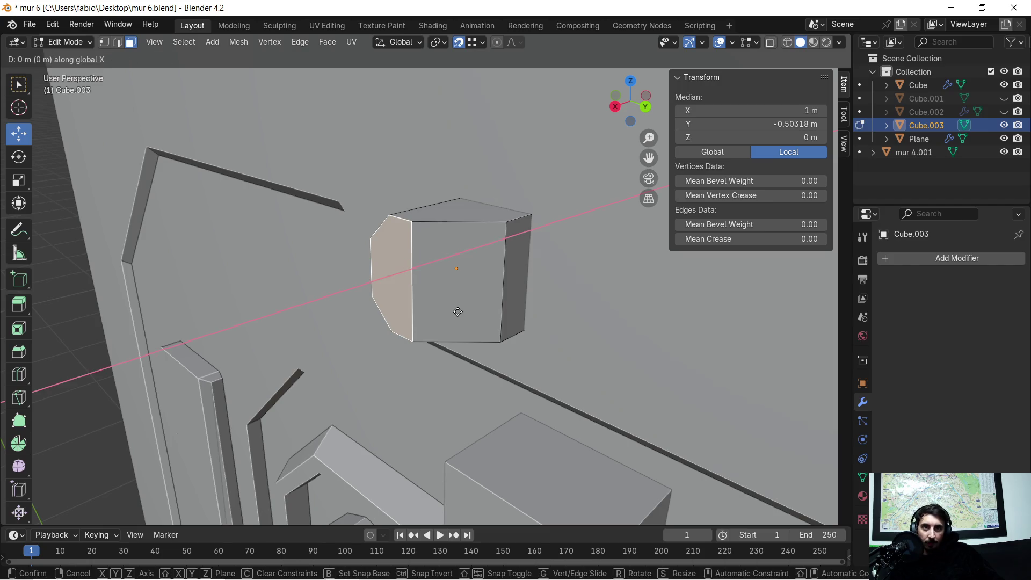
pyautogui.click(478, 300)
# Bevel the remaining sharp corner edge at 0.396 m width with 1 segment.
pyautogui.moveTo(478, 300)
pyautogui.mouseDown(button='middle')
pyautogui.moveTo(578, 283)
pyautogui.moveTo(536, 282)
pyautogui.moveTo(533, 262)
pyautogui.moveTo(506, 267)
pyautogui.moveTo(506, 239)
pyautogui.mouseUp(button='middle')
pyautogui.click(537, 222)
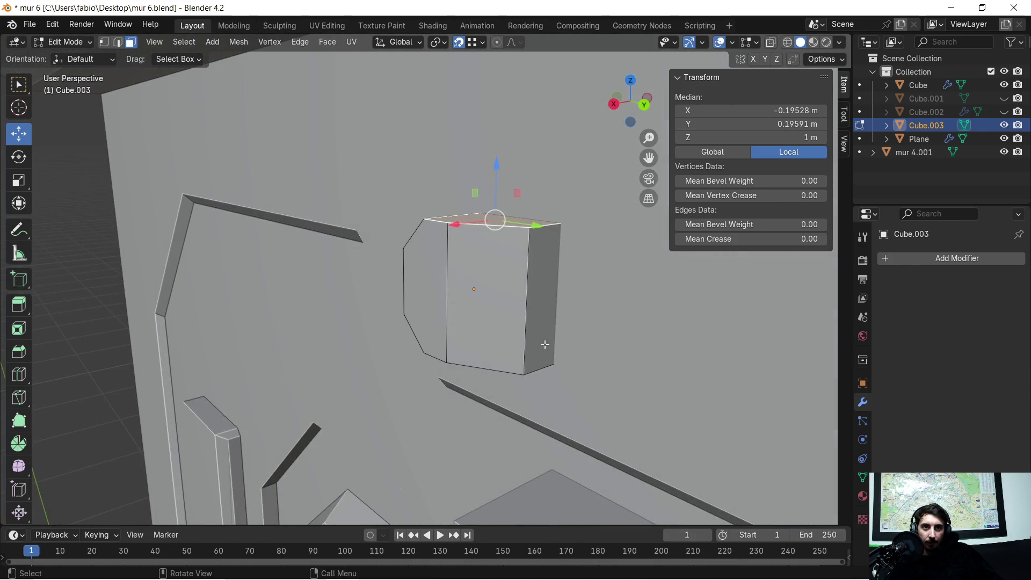
pyautogui.click(119, 44)
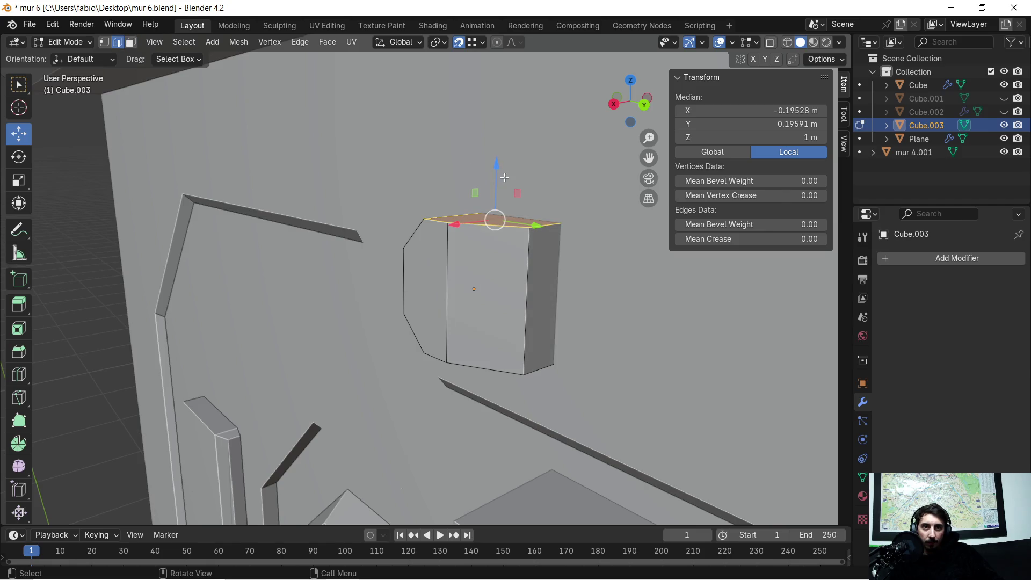
pyautogui.click(546, 229)
pyautogui.moveTo(546, 229); pyautogui.dragTo(558, 335, button='middle')
pyautogui.hotkey('ctrl', 'b')
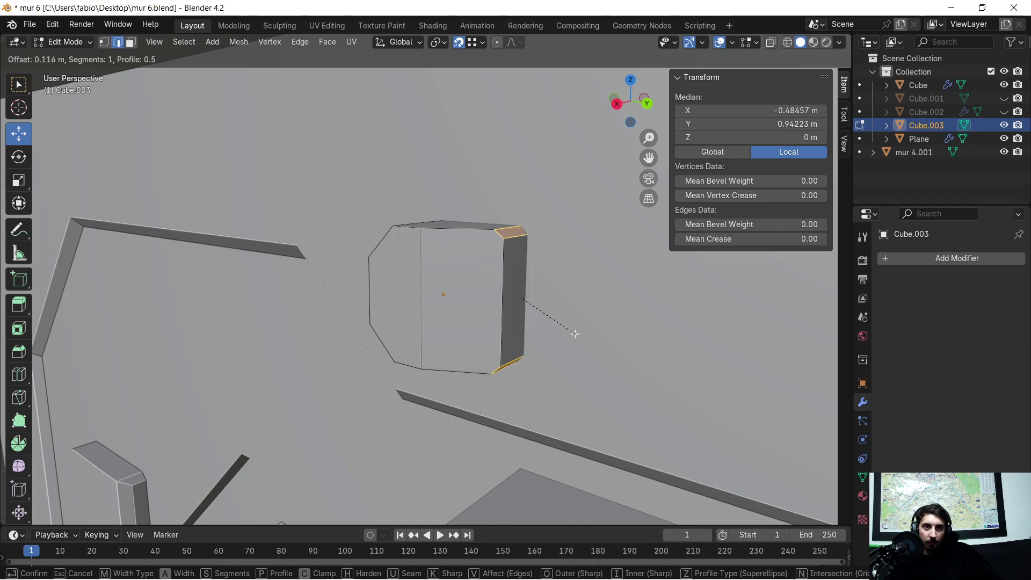
pyautogui.click(584, 353)
pyautogui.moveTo(585, 353)
pyautogui.mouseDown(button='middle')
pyautogui.moveTo(515, 301)
pyautogui.moveTo(585, 320)
pyautogui.moveTo(484, 316)
pyautogui.moveTo(604, 321)
pyautogui.moveTo(644, 372)
pyautogui.moveTo(473, 309)
pyautogui.moveTo(489, 262)
pyautogui.moveTo(541, 276)
pyautogui.mouseUp(button='middle')
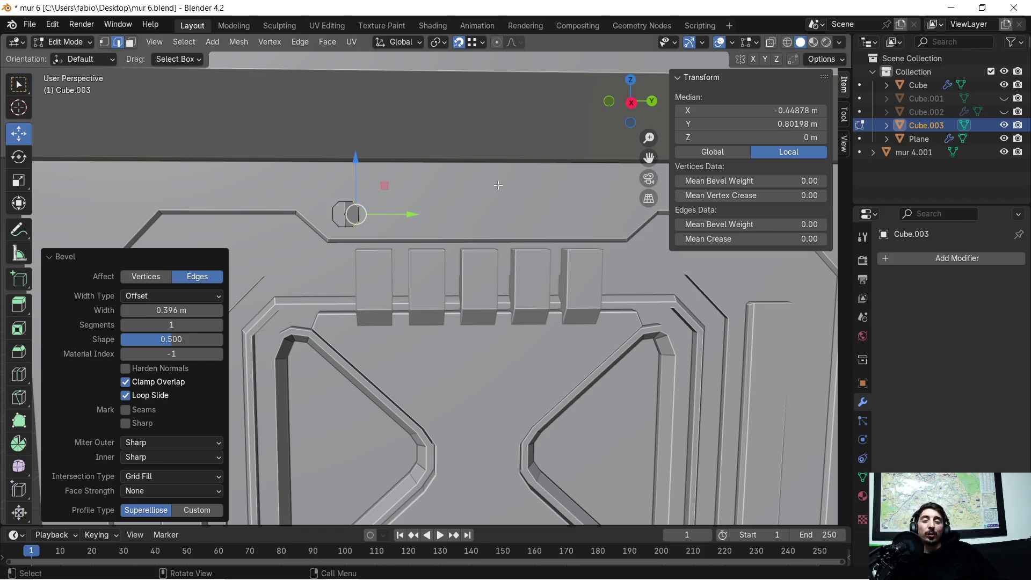
# Return to Object Mode and set Cube.003's origin to the 3D cursor.
pyautogui.scroll(2, 376, 188)
pyautogui.moveTo(391, 162)
pyautogui.keyDown('shift'); pyautogui.mouseDown(button='middle')
pyautogui.moveTo(403, 225)
pyautogui.moveTo(487, 206)
pyautogui.mouseUp(button='middle'); pyautogui.keyUp('shift')
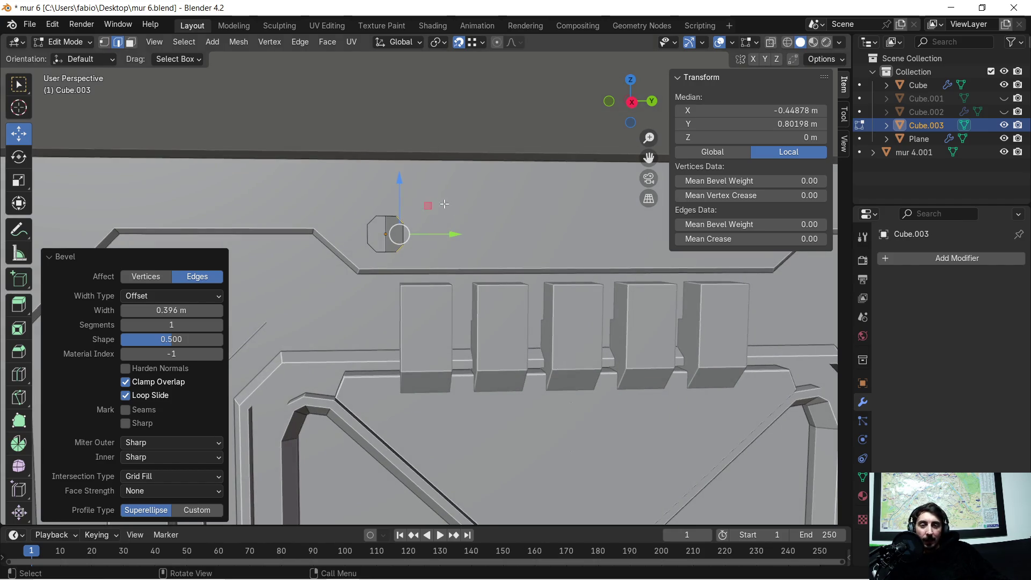
pyautogui.scroll(-5, 497, 213)
pyautogui.scroll(2, 508, 231)
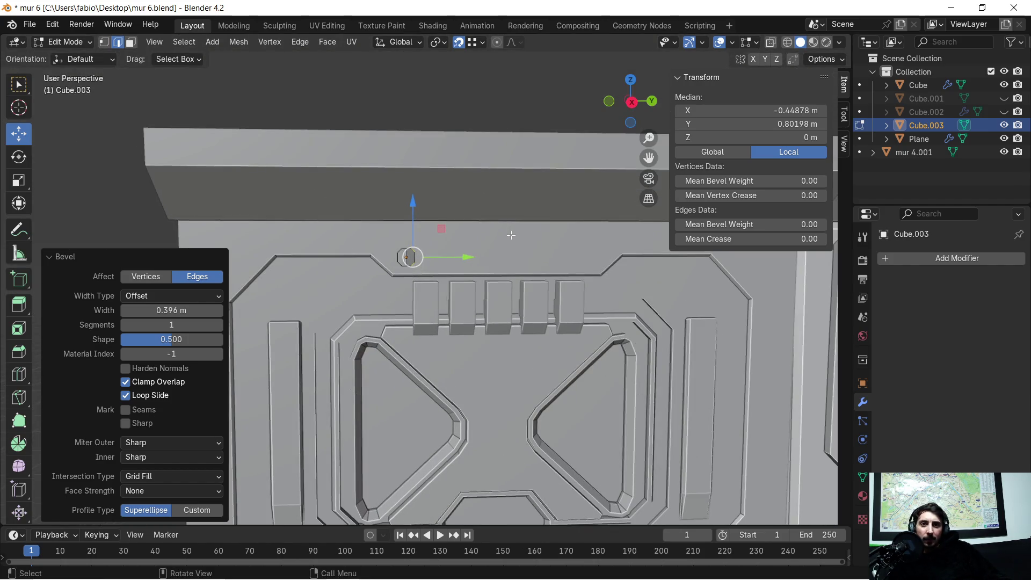
pyautogui.scroll(-2, 503, 258)
pyautogui.moveTo(482, 369)
pyautogui.keyDown('shift'); pyautogui.mouseDown(button='middle')
pyautogui.moveTo(507, 310)
pyautogui.moveTo(495, 407)
pyautogui.mouseUp(button='middle'); pyautogui.keyUp('shift')
pyautogui.scroll(2, 507, 310)
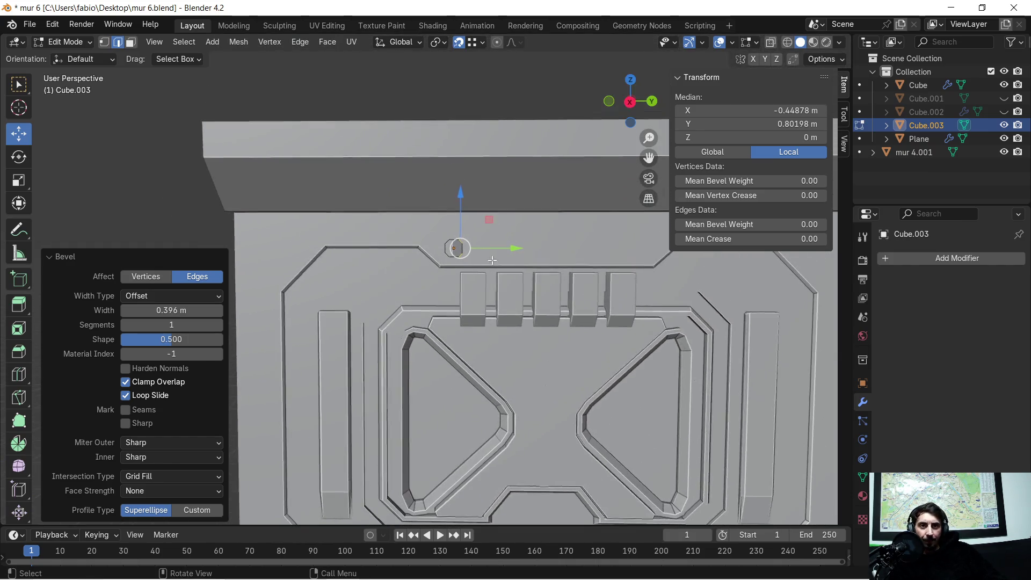
pyautogui.scroll(2, 466, 237)
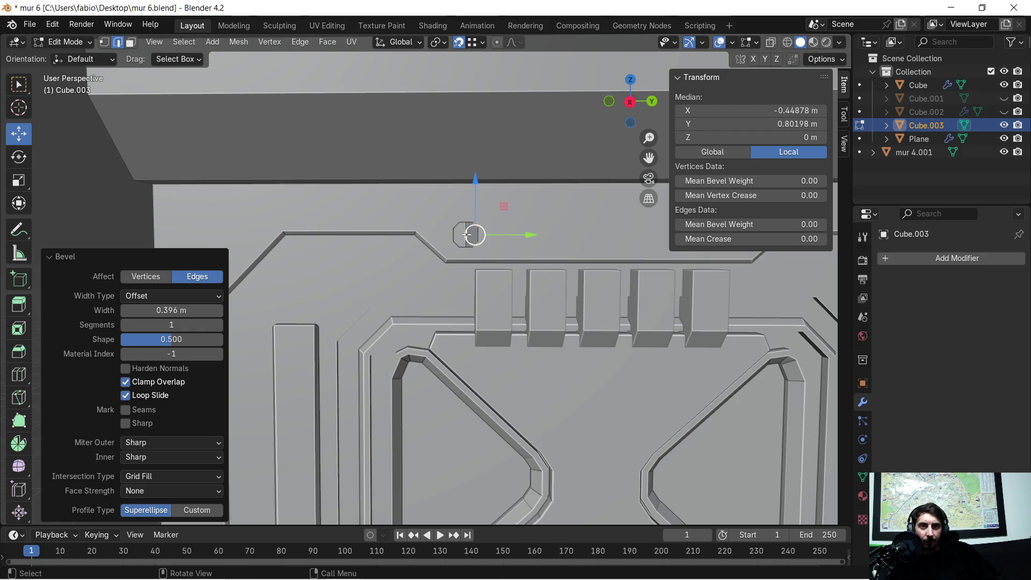
pyautogui.hotkey('ctrl', 'e')
pyautogui.press('Escape')
pyautogui.press('Tab')
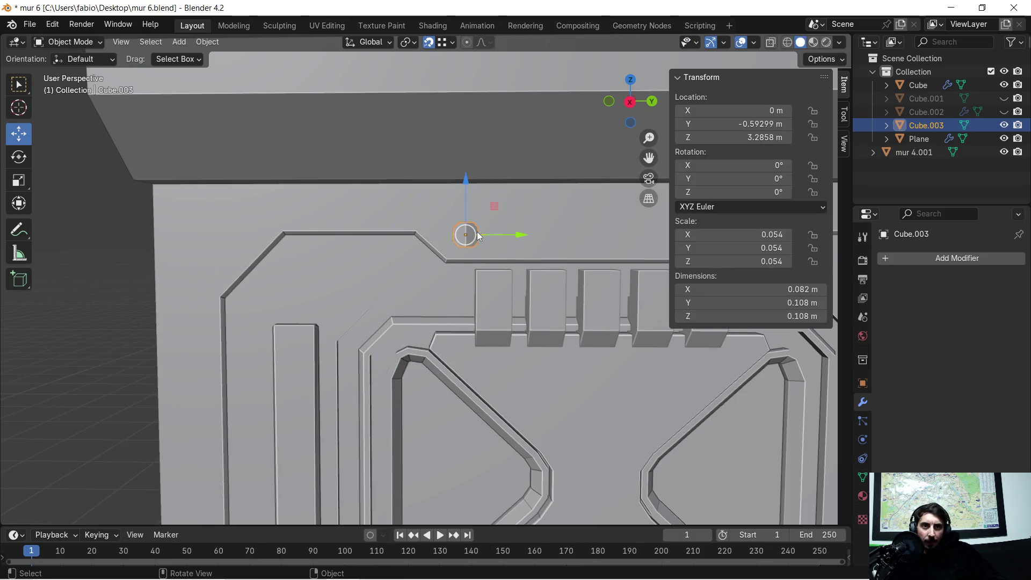
pyautogui.rightClick(469, 236)
pyautogui.moveTo(469, 237)
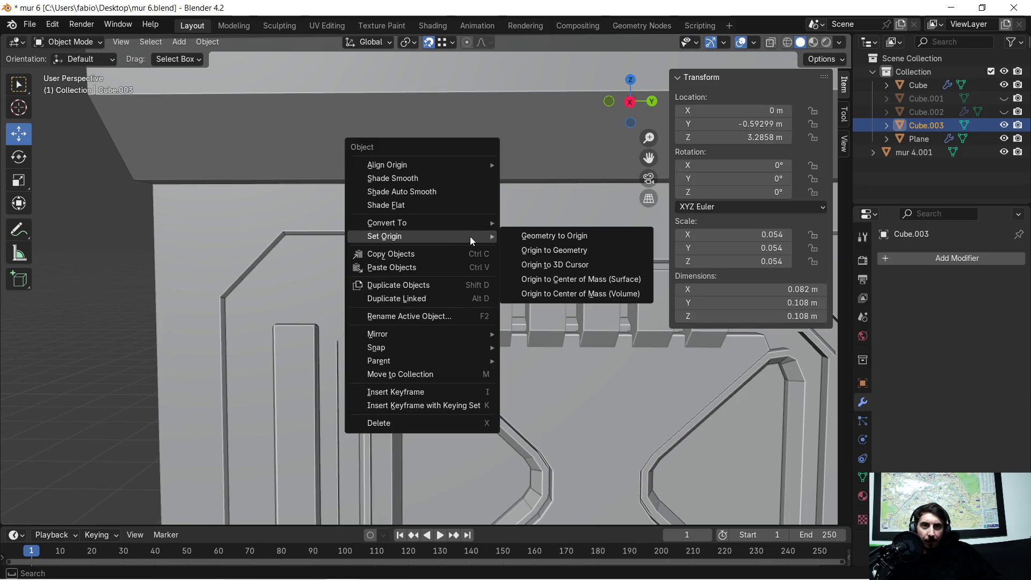
pyautogui.click(628, 266)
pyautogui.scroll(-2, 565, 250)
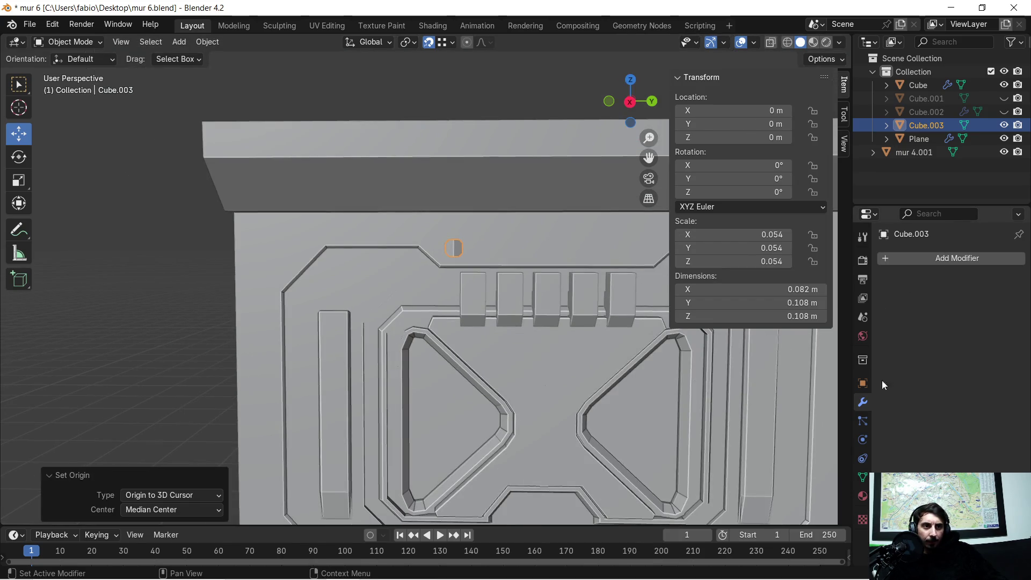
# Add a Mirror modifier to the bolt, mirroring on Y instead of X.
pyautogui.click(895, 259)
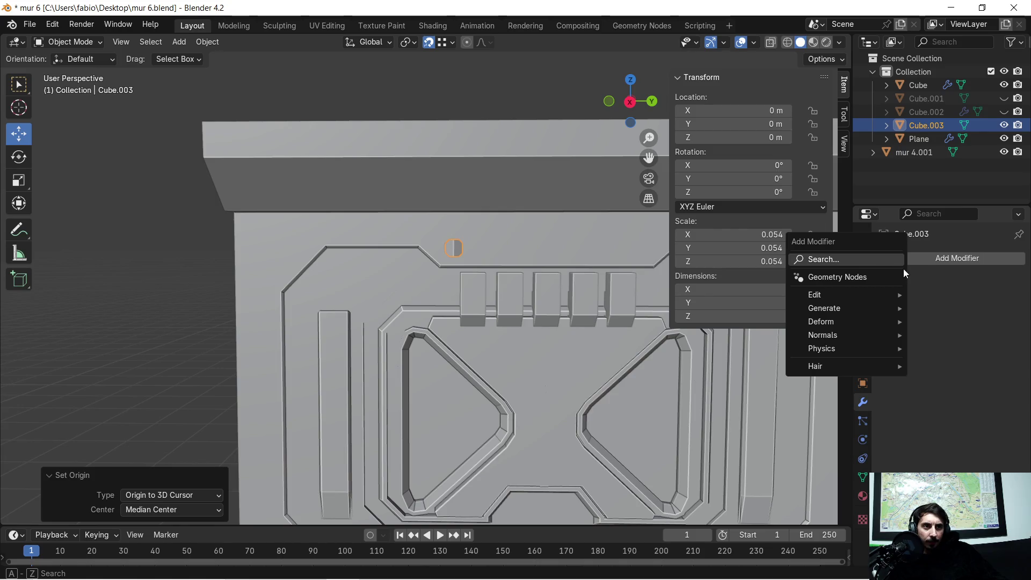
pyautogui.click(871, 260)
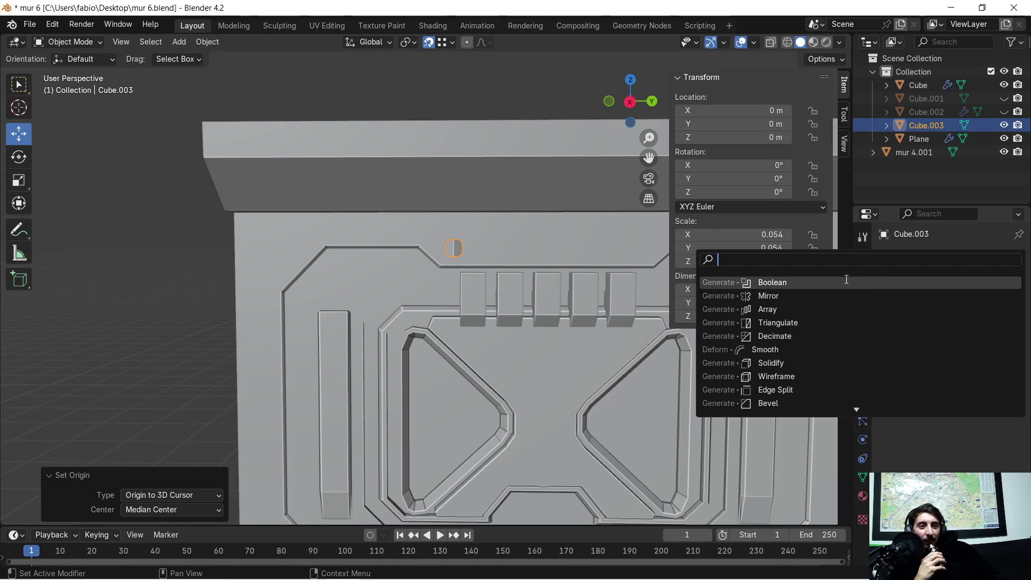
pyautogui.click(772, 296)
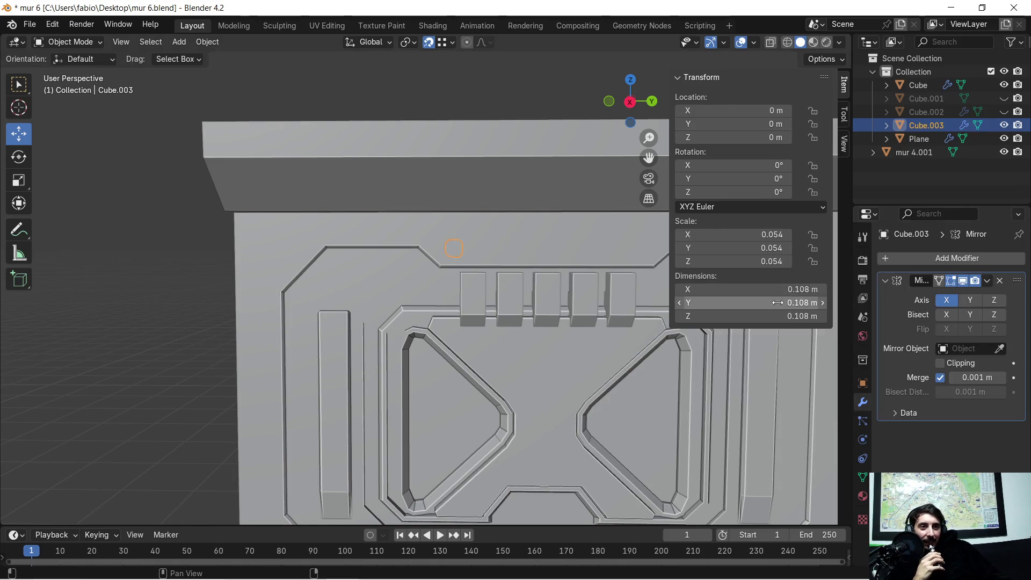
pyautogui.click(970, 300)
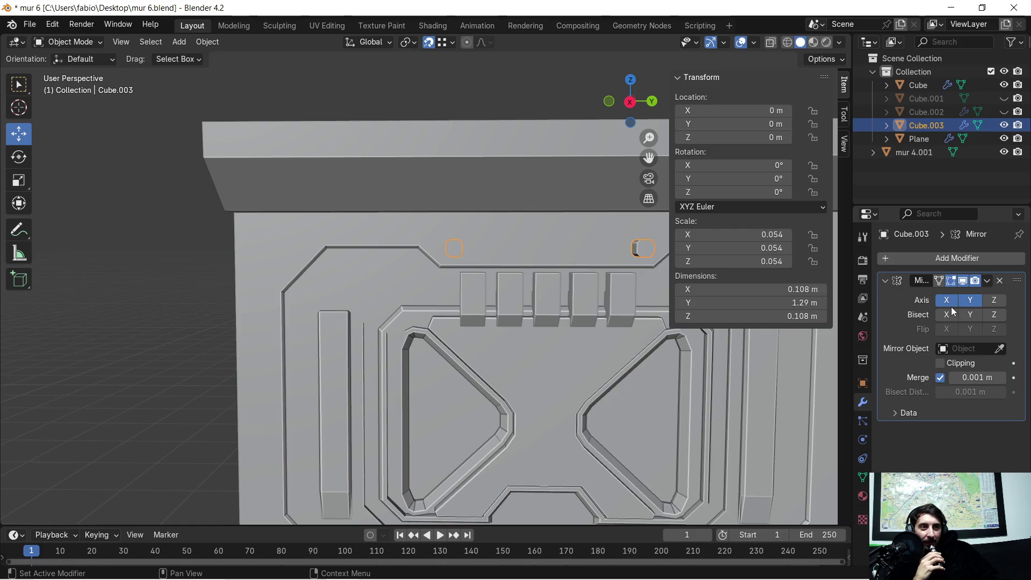
pyautogui.click(948, 302)
pyautogui.scroll(4, 501, 261)
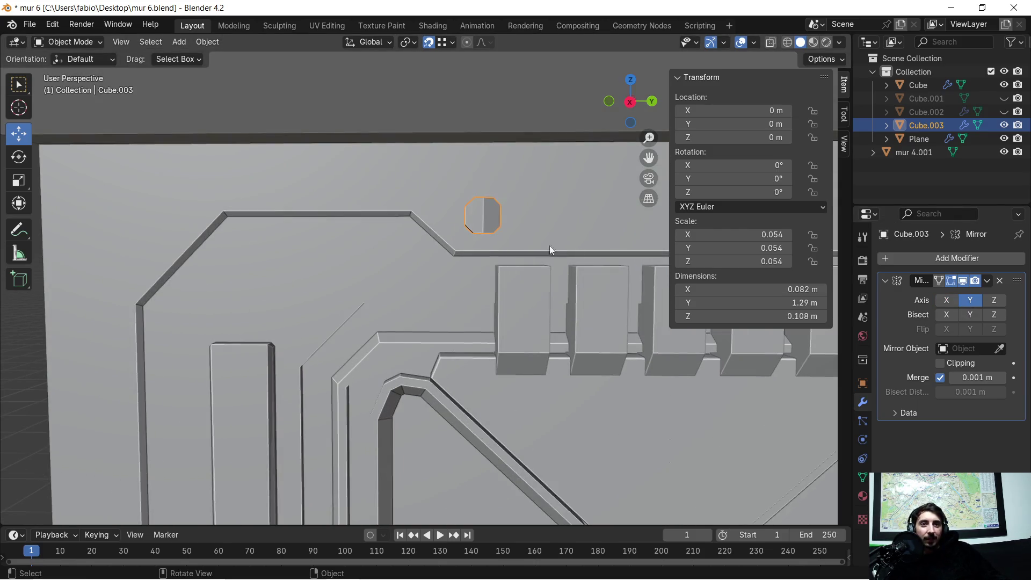
pyautogui.scroll(-3, 505, 279)
pyautogui.keyDown('shift'); pyautogui.moveTo(487, 264); pyautogui.dragTo(444, 259, button='middle'); pyautogui.keyUp('shift')
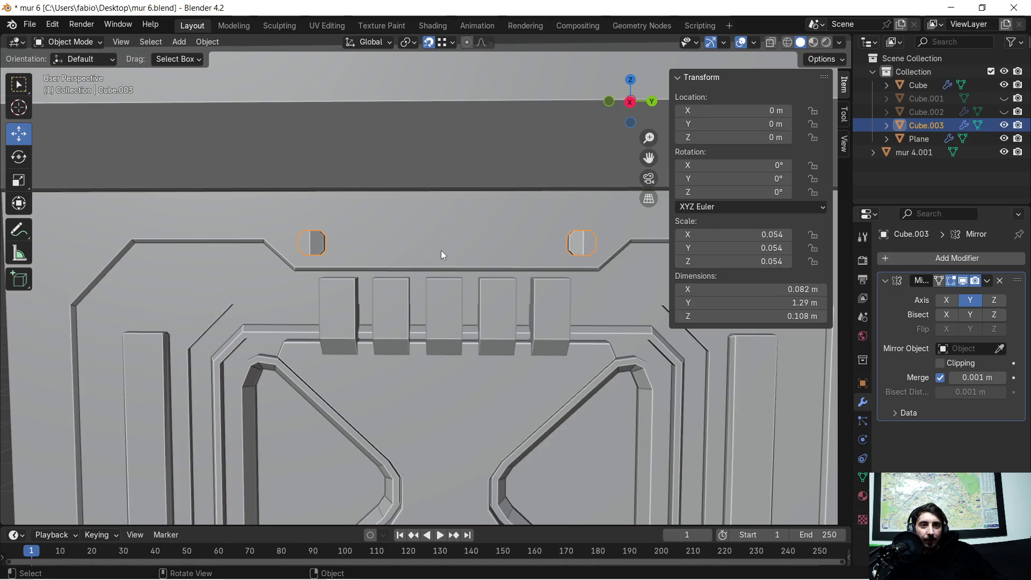
pyautogui.scroll(2, 462, 238)
pyautogui.scroll(-3, 476, 228)
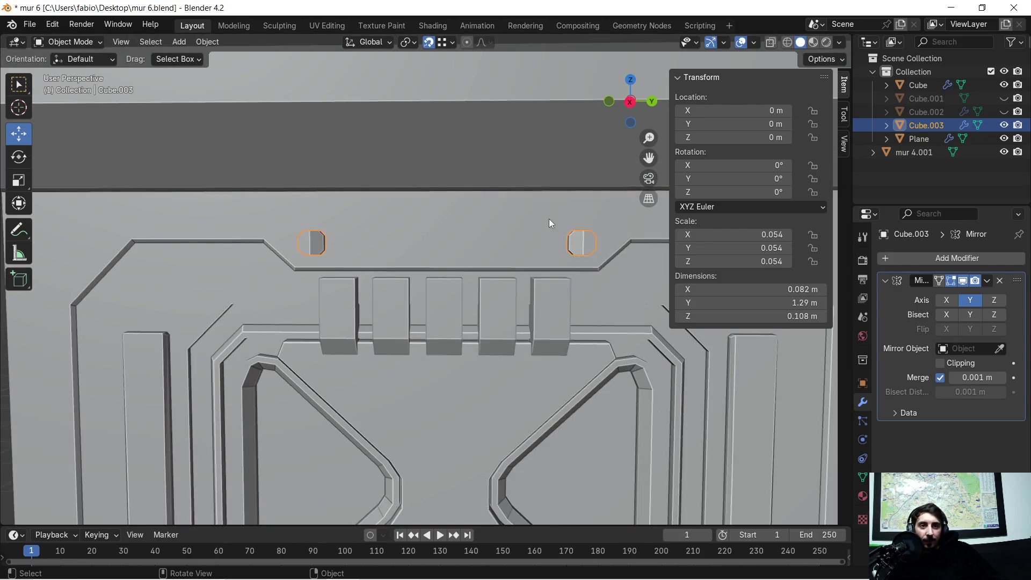
pyautogui.keyDown('shift'); pyautogui.moveTo(547, 218); pyautogui.dragTo(489, 224, button='middle'); pyautogui.keyUp('shift')
# Apply the Mirror modifier and set the new bolt's origin to its centre of mass.
pyautogui.click(988, 284)
pyautogui.click(945, 294)
pyautogui.rightClick(519, 236)
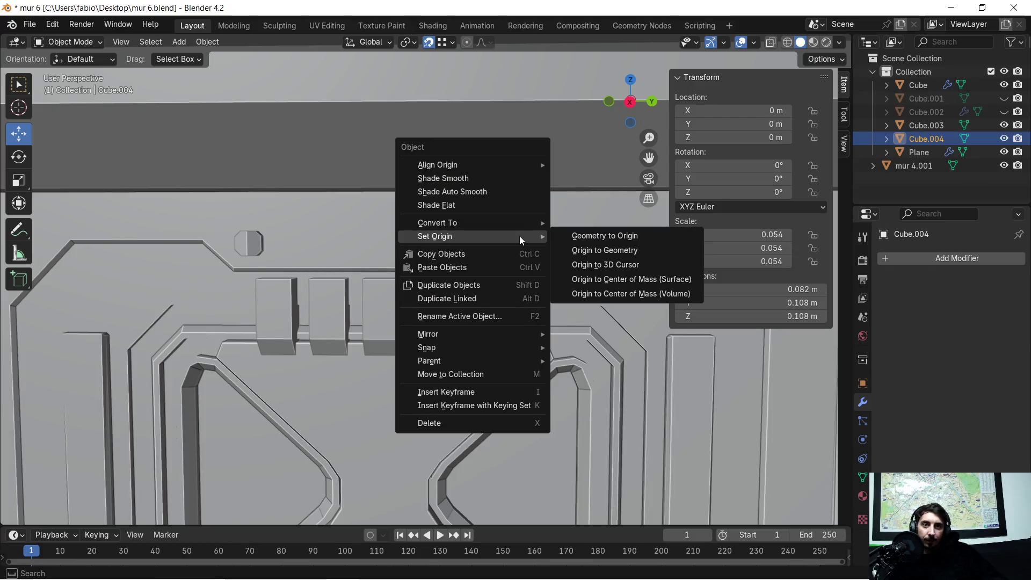
pyautogui.click(627, 278)
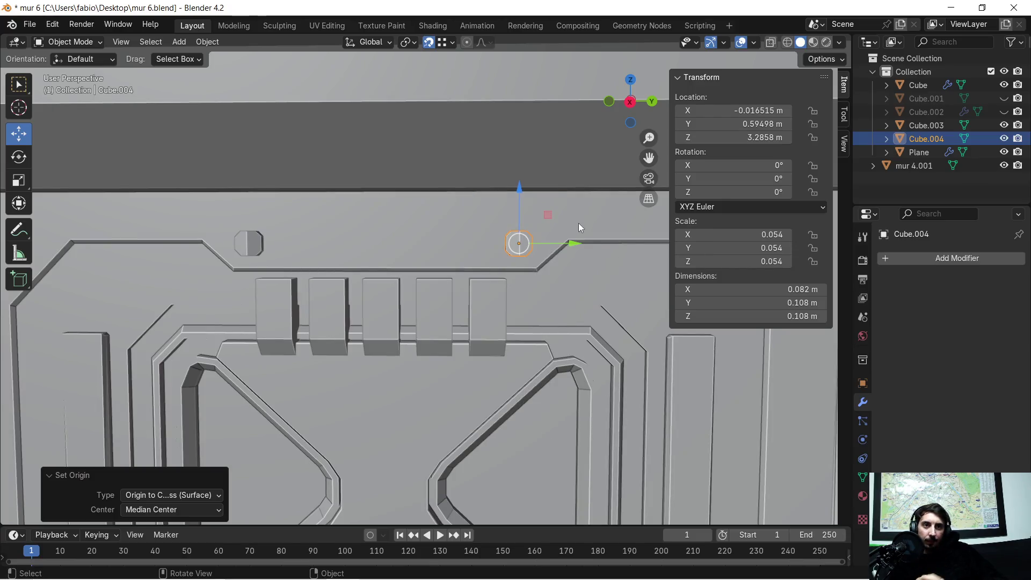
pyautogui.scroll(5, 584, 225)
pyautogui.moveTo(616, 234)
pyautogui.keyDown('shift'); pyautogui.mouseDown(button='middle')
pyautogui.moveTo(414, 237)
pyautogui.moveTo(428, 288)
pyautogui.moveTo(437, 280)
pyautogui.mouseUp(button='middle'); pyautogui.keyUp('shift')
# Try a 180° X rotation on Cube.004, undo it, and add Cube.003 to the selection.
pyautogui.write('rx90')
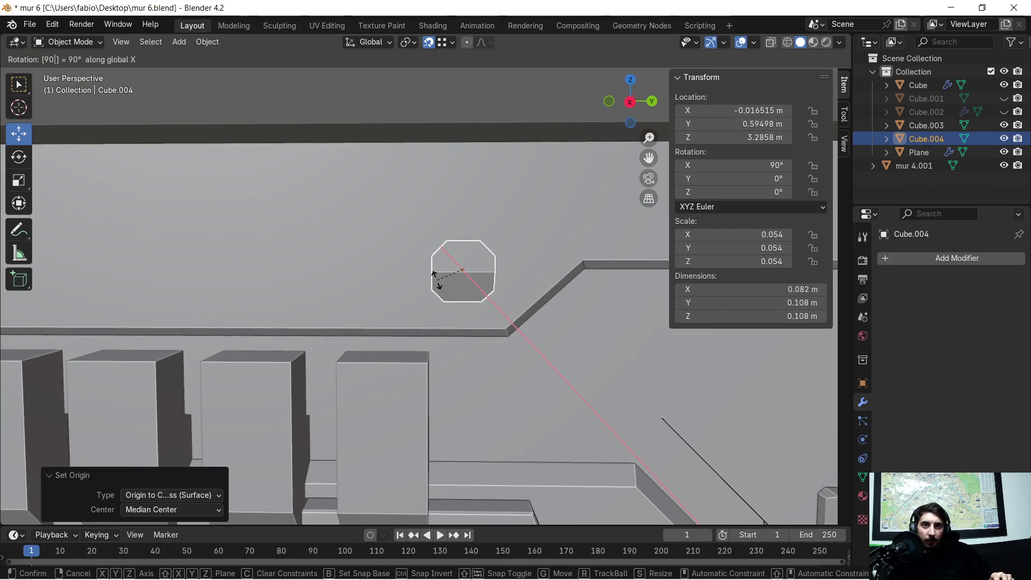
pyautogui.press('BackSpace')
pyautogui.press('BackSpace')
pyautogui.write('180')
pyautogui.press('Return')
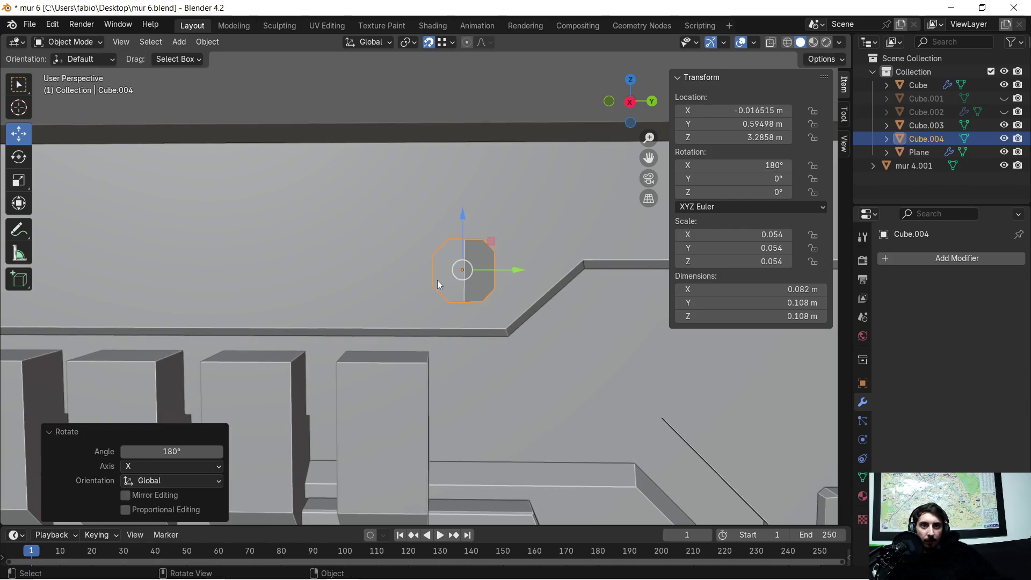
pyautogui.moveTo(428, 262)
pyautogui.mouseDown(button='middle')
pyautogui.moveTo(350, 269)
pyautogui.moveTo(356, 284)
pyautogui.moveTo(424, 289)
pyautogui.moveTo(400, 293)
pyautogui.moveTo(322, 290)
pyautogui.moveTo(360, 297)
pyautogui.moveTo(402, 284)
pyautogui.moveTo(287, 283)
pyautogui.moveTo(359, 274)
pyautogui.moveTo(332, 283)
pyautogui.mouseUp(button='middle')
pyautogui.hotkey('ctrl', 'z')
pyautogui.hotkey('ctrl', 'z')
pyautogui.keyDown('shift'); pyautogui.click(174, 285); pyautogui.keyUp('shift')
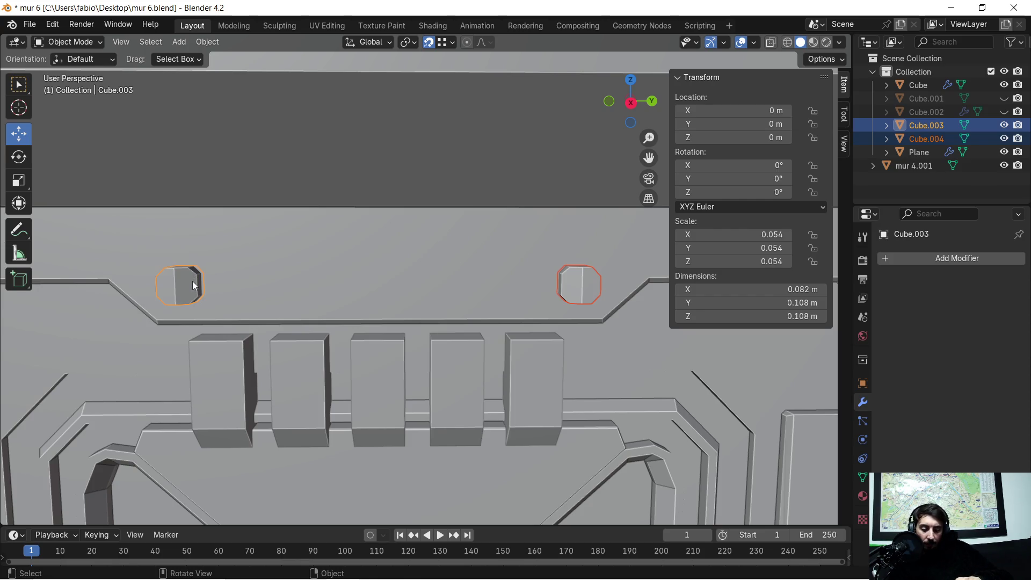
# Join the two bolts into Cube.003 and nudge the left bolt along Y.
pyautogui.hotkey('ctrl', 'j')
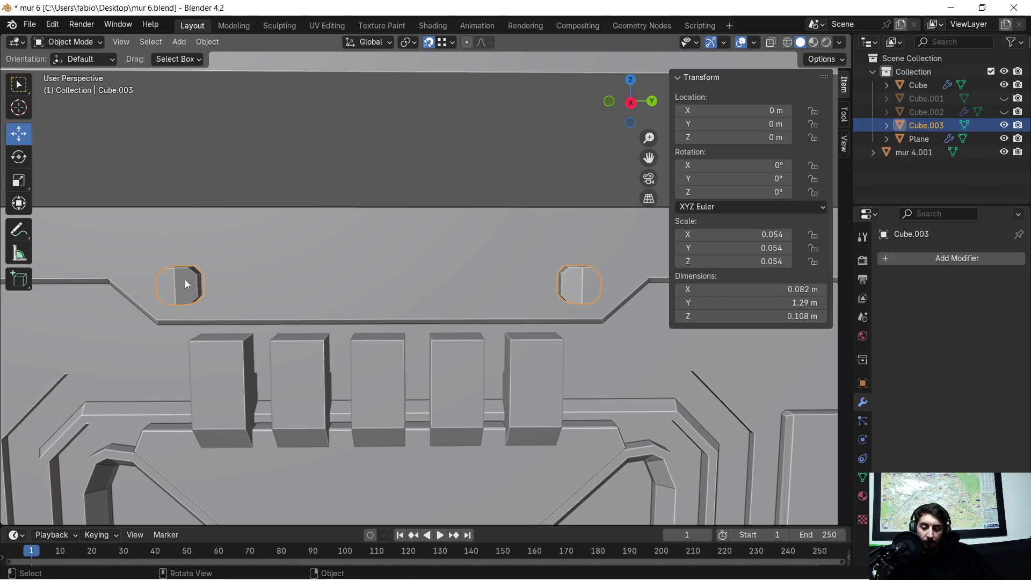
pyautogui.press('Tab')
pyautogui.scroll(2, 199, 261)
pyautogui.moveTo(196, 265)
pyautogui.mouseDown(button='middle')
pyautogui.moveTo(281, 260)
pyautogui.moveTo(297, 244)
pyautogui.moveTo(291, 267)
pyautogui.moveTo(277, 269)
pyautogui.moveTo(472, 295)
pyautogui.moveTo(450, 279)
pyautogui.mouseUp(button='middle')
pyautogui.scroll(3, 252, 263)
pyautogui.click(290, 266)
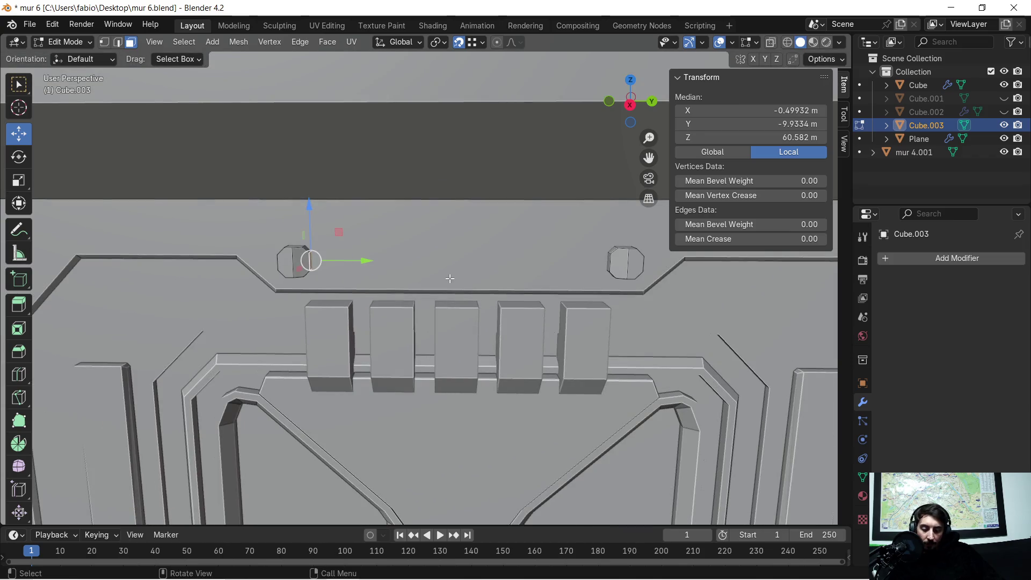
pyautogui.press('g')
pyautogui.press('y')
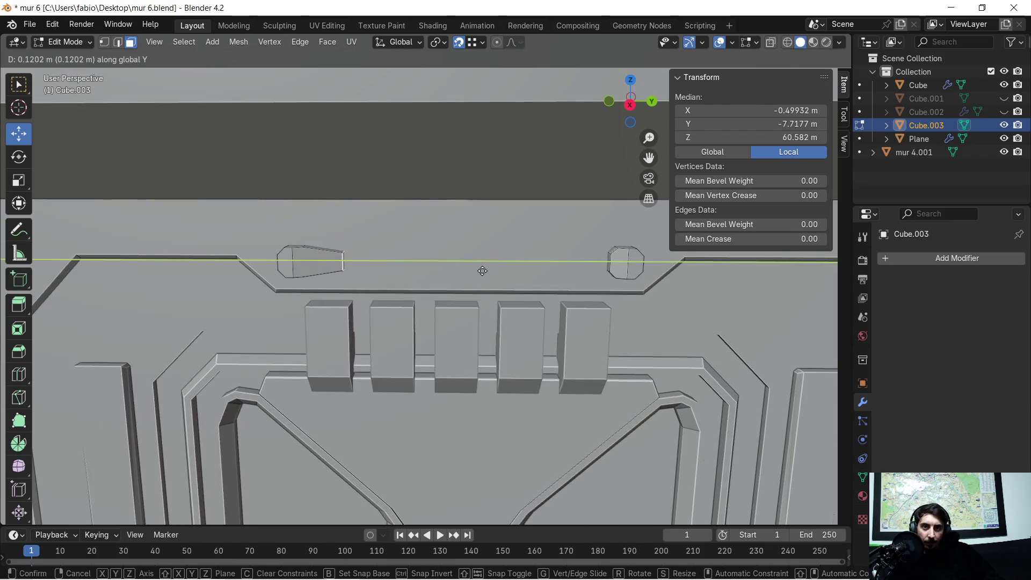
pyautogui.click(483, 271)
# Extrude a 1.0775 m bar along Y from one bolt to the other.
pyautogui.moveTo(483, 271); pyautogui.dragTo(365, 275, button='middle')
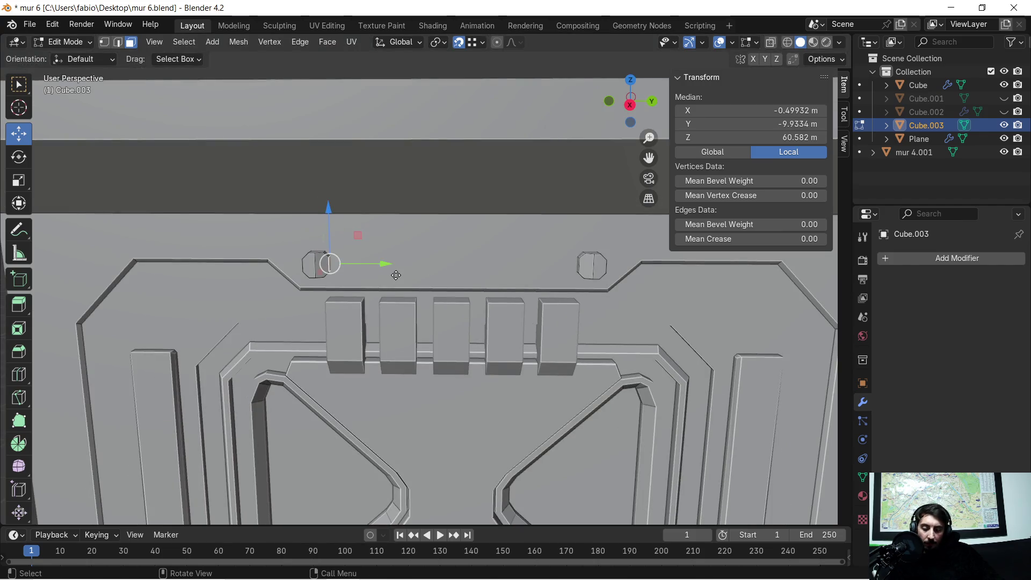
pyautogui.press('e')
pyautogui.press('y')
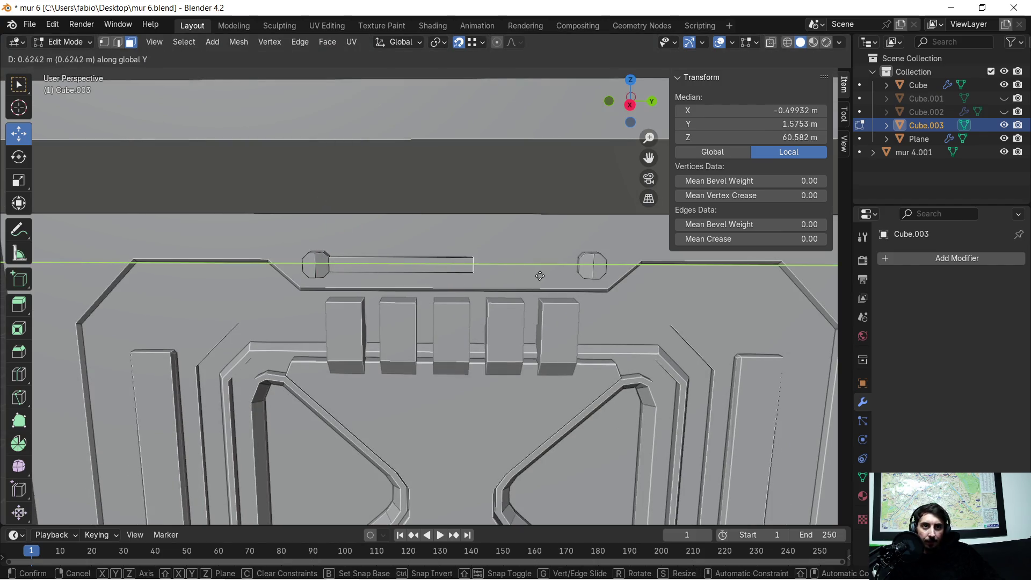
pyautogui.click(577, 274)
pyautogui.moveTo(431, 367)
pyautogui.mouseDown(button='middle')
pyautogui.moveTo(377, 402)
pyautogui.moveTo(443, 322)
pyautogui.mouseUp(button='middle')
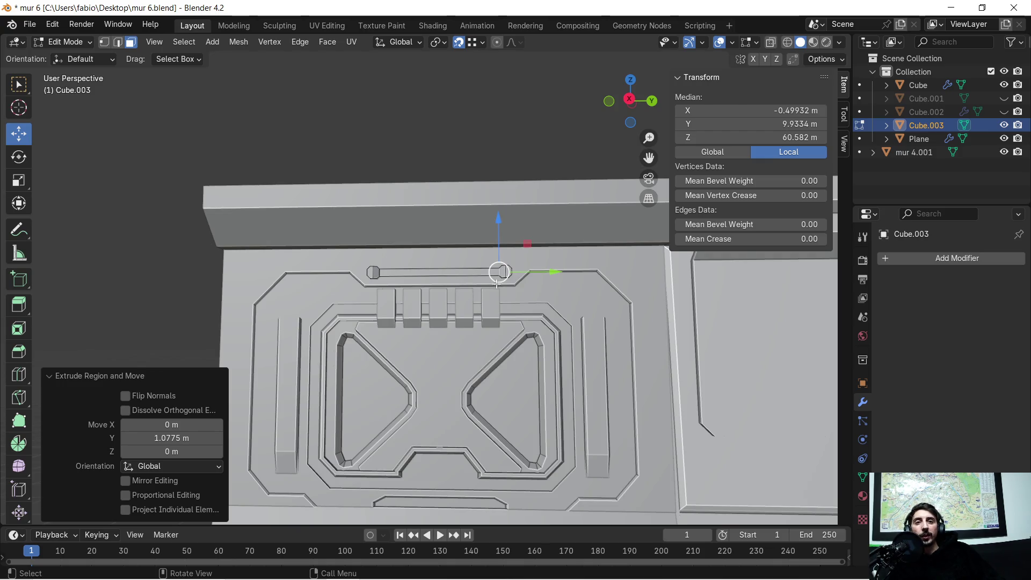
pyautogui.scroll(5, 497, 280)
pyautogui.moveTo(497, 280)
pyautogui.mouseDown(button='middle')
pyautogui.moveTo(491, 296)
pyautogui.moveTo(510, 330)
pyautogui.moveTo(505, 322)
pyautogui.mouseUp(button='middle')
pyautogui.scroll(4, 470, 232)
pyautogui.click(441, 267)
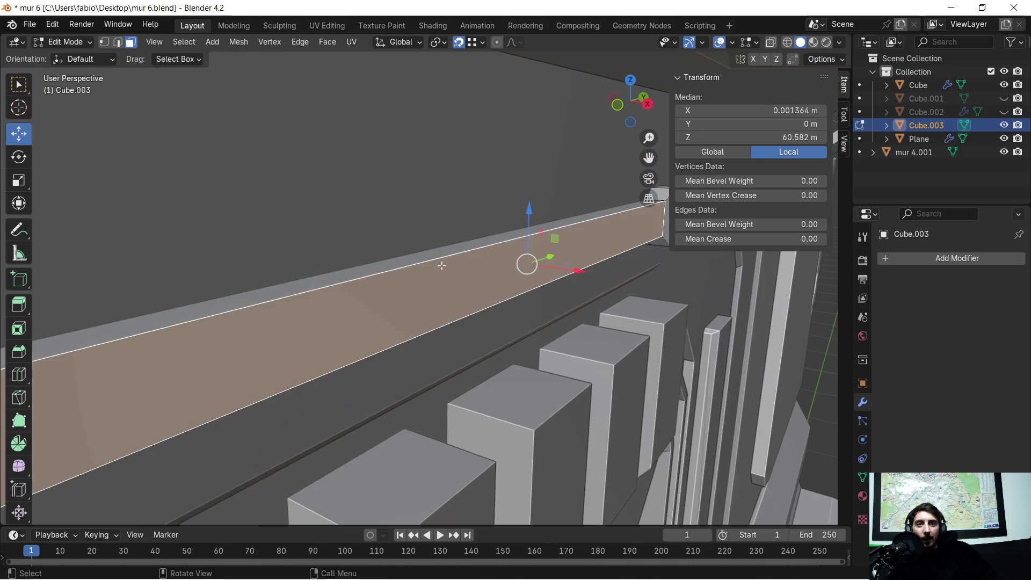
# Bevel the bar's long edges to 0.135 m width with 1 segment, then deselect all.
pyautogui.click(118, 42)
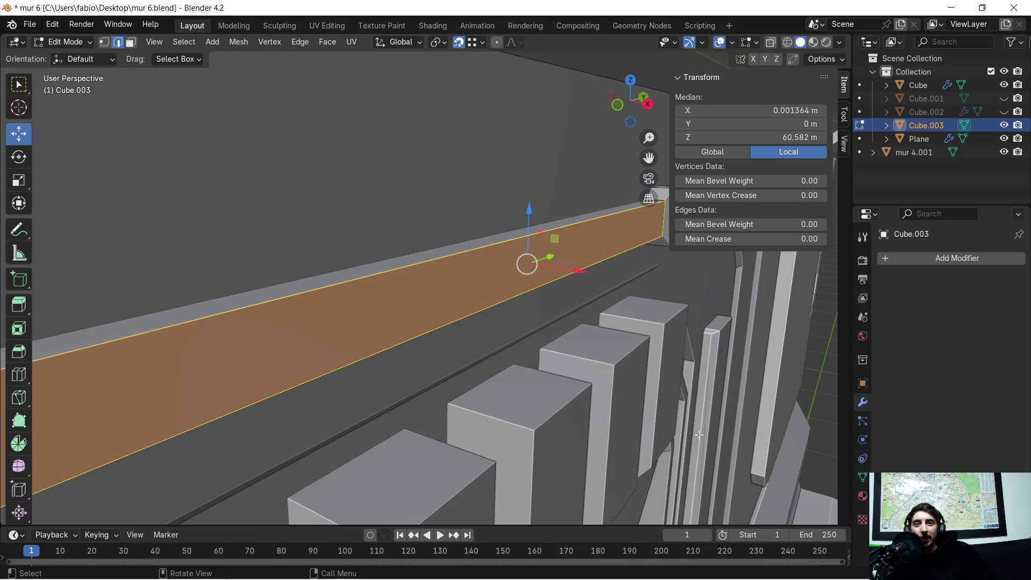
pyautogui.moveTo(463, 259); pyautogui.dragTo(458, 279, button='middle')
pyautogui.moveTo(445, 315)
pyautogui.mouseDown(button='middle')
pyautogui.moveTo(444, 334)
pyautogui.moveTo(486, 341)
pyautogui.moveTo(464, 338)
pyautogui.mouseUp(button='middle')
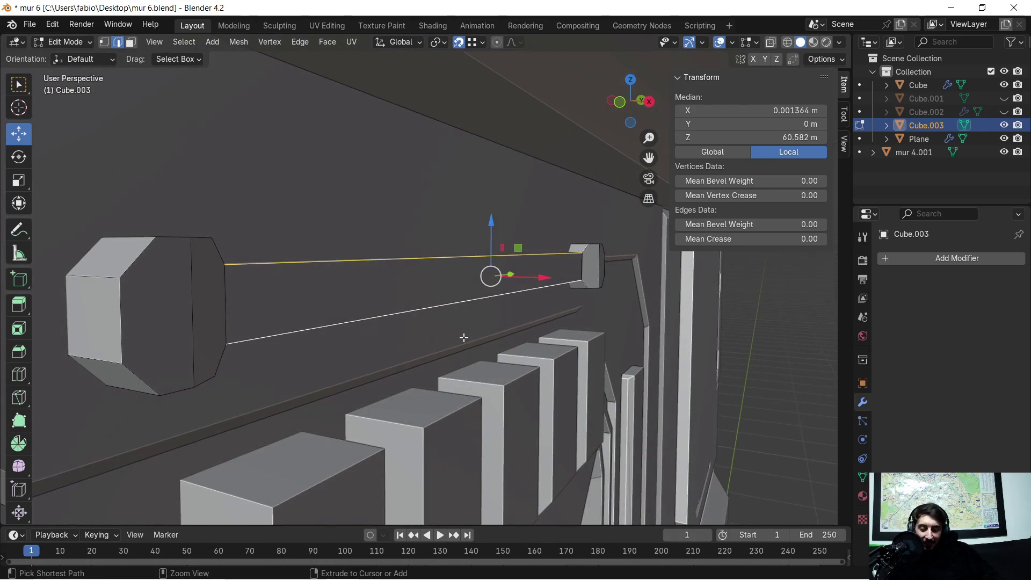
pyautogui.hotkey('ctrl', 'b')
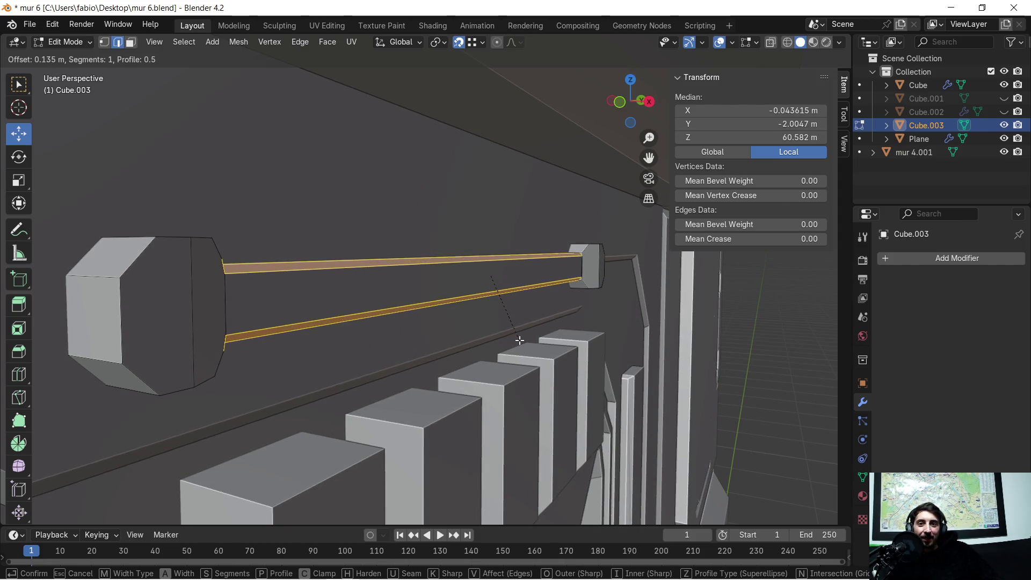
pyautogui.click(520, 340)
pyautogui.moveTo(520, 340); pyautogui.dragTo(568, 311, button='middle')
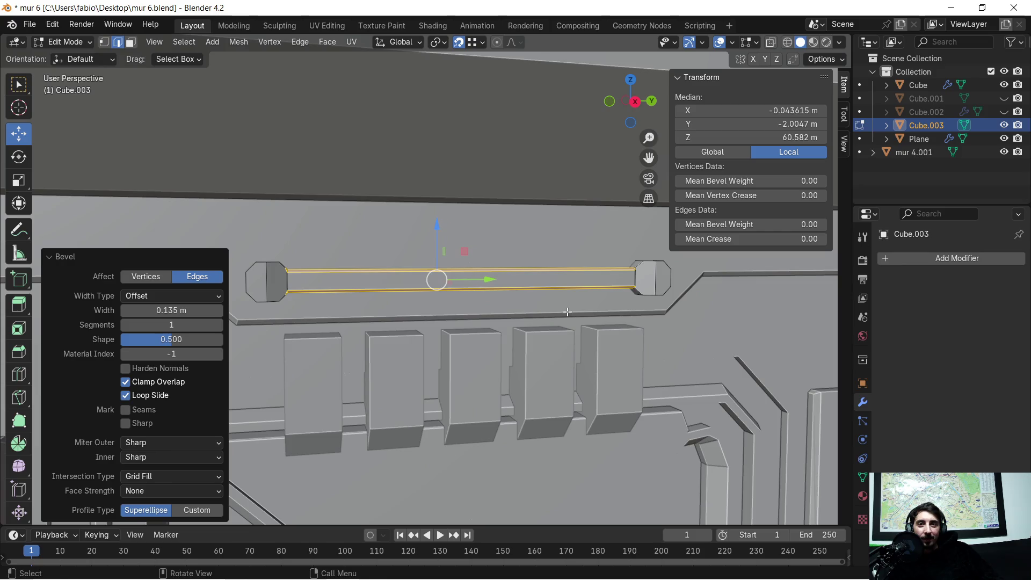
pyautogui.scroll(2, 519, 314)
pyautogui.scroll(2, 293, 259)
pyautogui.moveTo(292, 260)
pyautogui.mouseDown(button='middle')
pyautogui.moveTo(408, 301)
pyautogui.moveTo(519, 319)
pyautogui.moveTo(449, 318)
pyautogui.moveTo(636, 319)
pyautogui.mouseUp(button='middle')
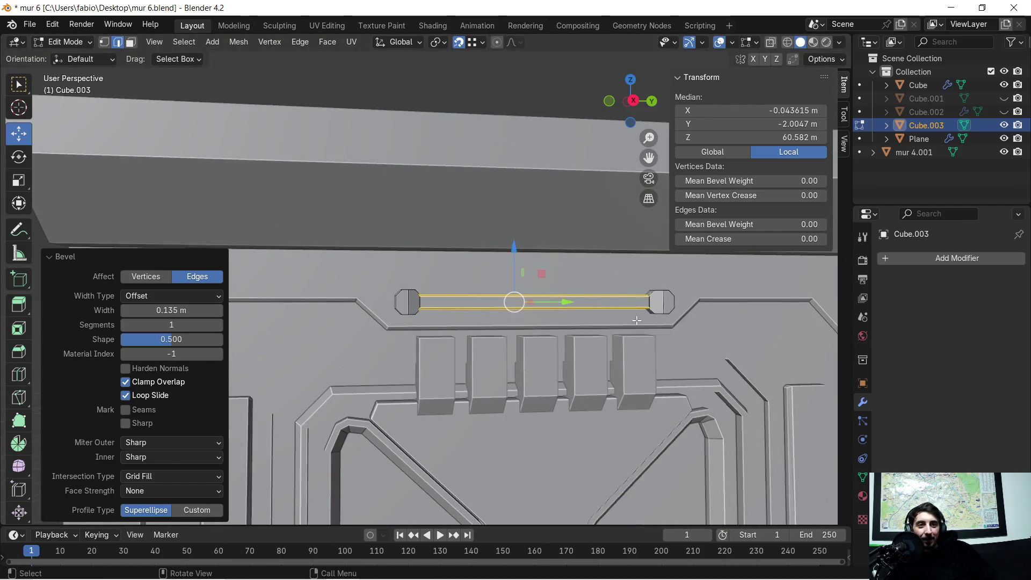
pyautogui.scroll(-3, 635, 319)
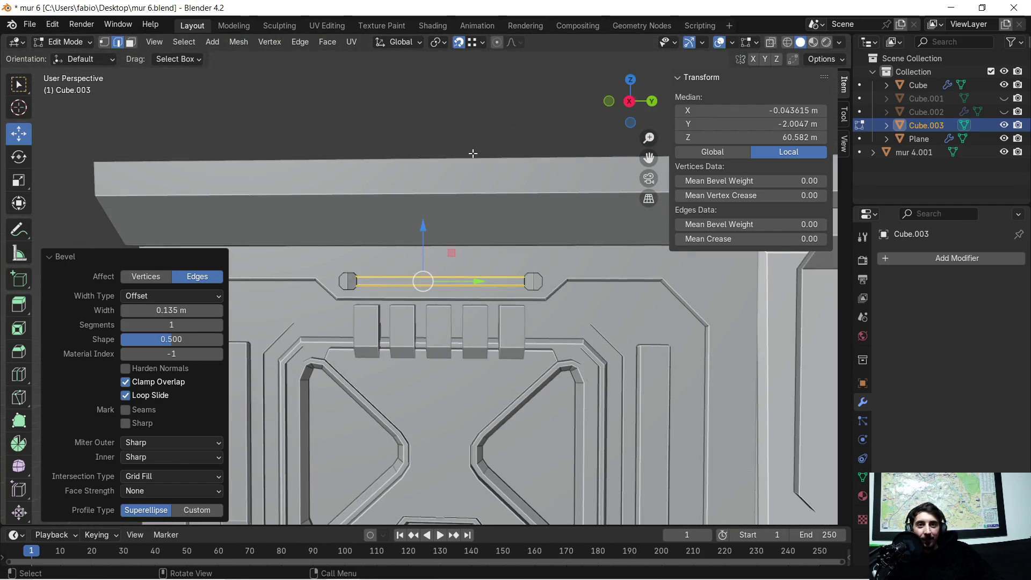
pyautogui.click(536, 156)
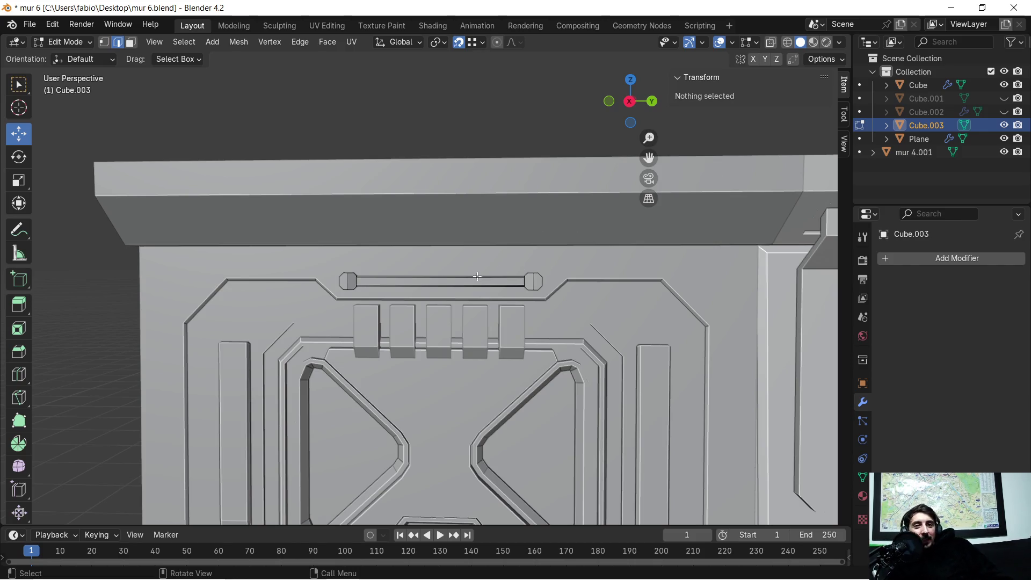
pyautogui.scroll(4, 480, 276)
pyautogui.moveTo(402, 277)
pyautogui.mouseDown(button='middle')
pyautogui.moveTo(421, 260)
pyautogui.moveTo(409, 266)
pyautogui.moveTo(472, 285)
pyautogui.moveTo(482, 301)
pyautogui.moveTo(473, 289)
pyautogui.mouseUp(button='middle')
pyautogui.scroll(2, 409, 267)
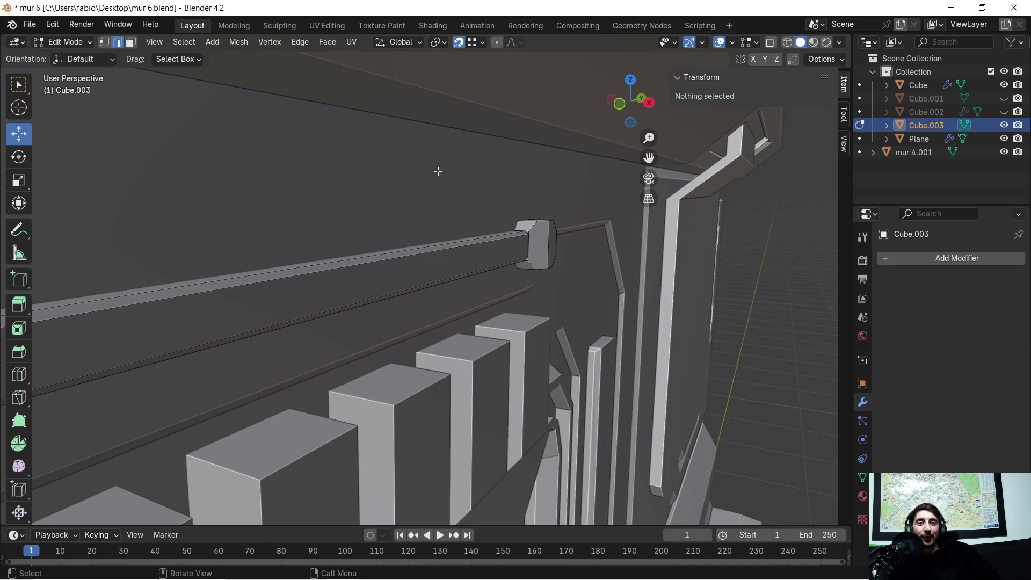
pyautogui.moveTo(521, 148)
pyautogui.mouseDown(button='middle')
pyautogui.moveTo(525, 217)
pyautogui.moveTo(497, 213)
pyautogui.mouseUp(button='middle')
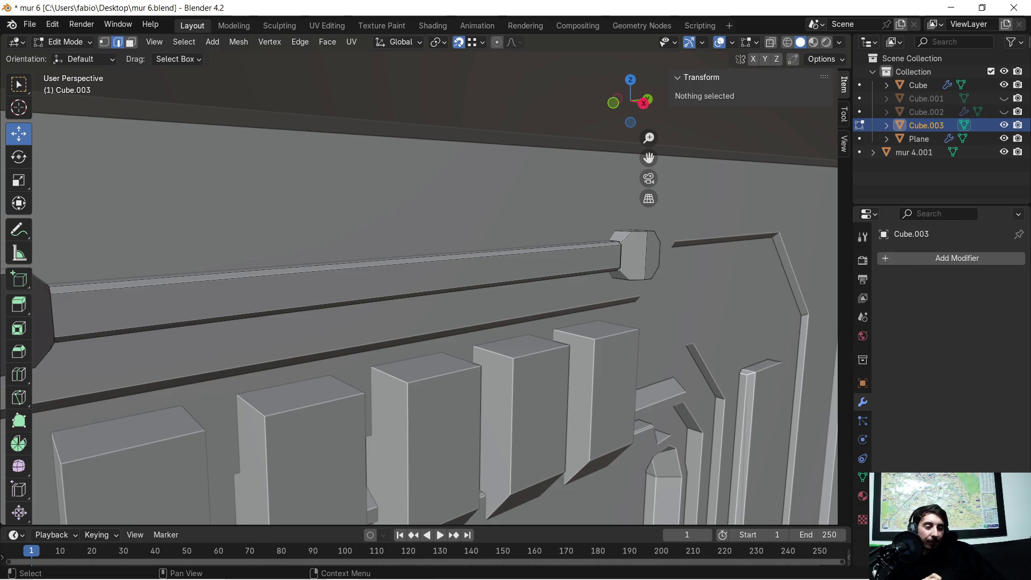
pyautogui.moveTo(469, 138)
pyautogui.mouseDown(button='middle')
pyautogui.moveTo(444, 200)
pyautogui.moveTo(486, 202)
pyautogui.moveTo(435, 192)
pyautogui.moveTo(550, 246)
pyautogui.moveTo(683, 281)
pyautogui.moveTo(595, 248)
pyautogui.moveTo(522, 276)
pyautogui.moveTo(540, 322)
pyautogui.moveTo(659, 286)
pyautogui.moveTo(344, 159)
pyautogui.moveTo(449, 352)
pyautogui.mouseUp(button='middle')
pyautogui.press('Tab')
# Join Cube.003's bolt bar into the Plane, with the wall as active object.
pyautogui.scroll(3, 343, 153)
pyautogui.moveTo(306, 274); pyautogui.dragTo(382, 262, button='middle')
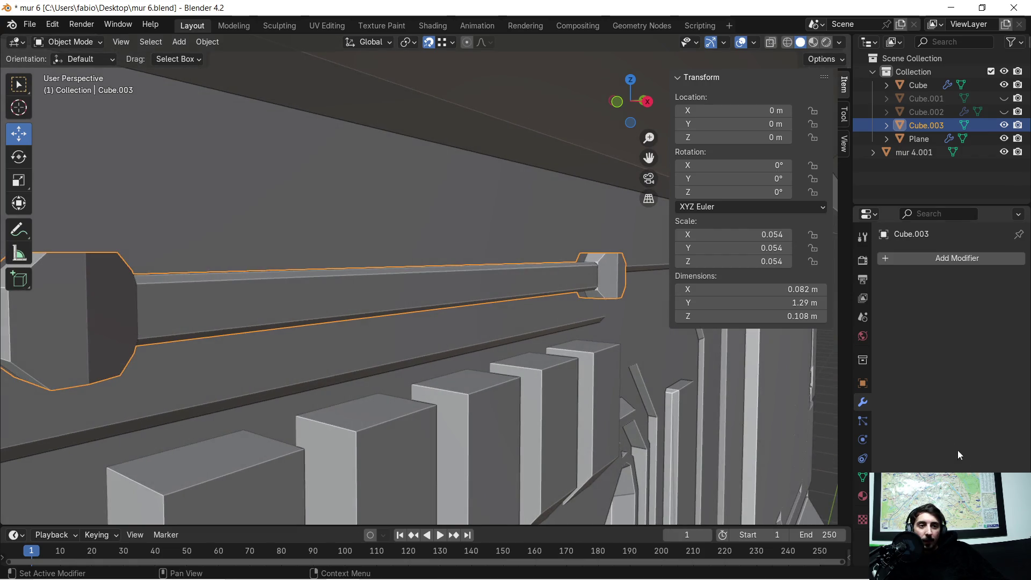
pyautogui.click(863, 497)
pyautogui.press('KP_Decimal')
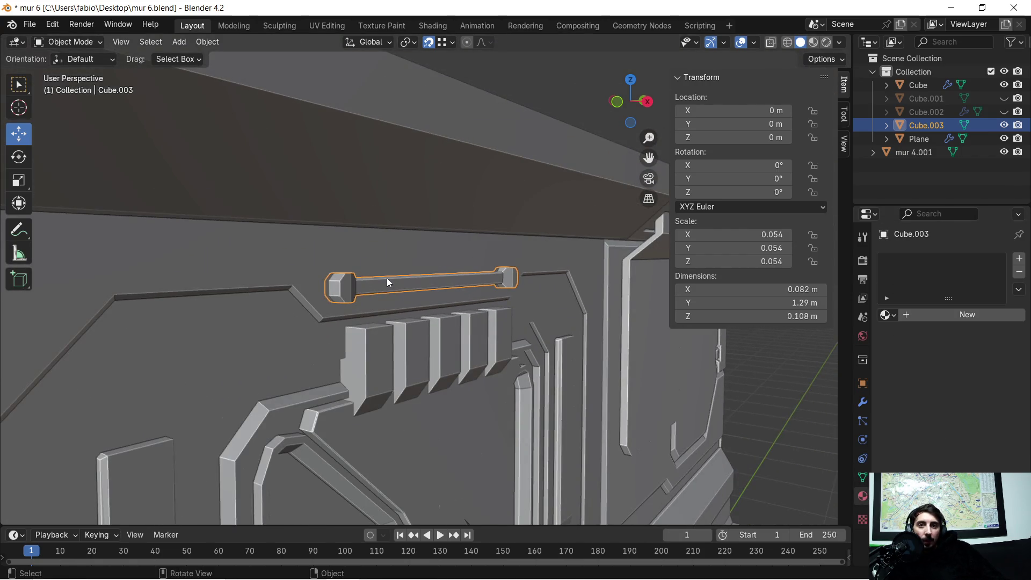
pyautogui.keyDown('shift'); pyautogui.click(401, 245); pyautogui.keyUp('shift')
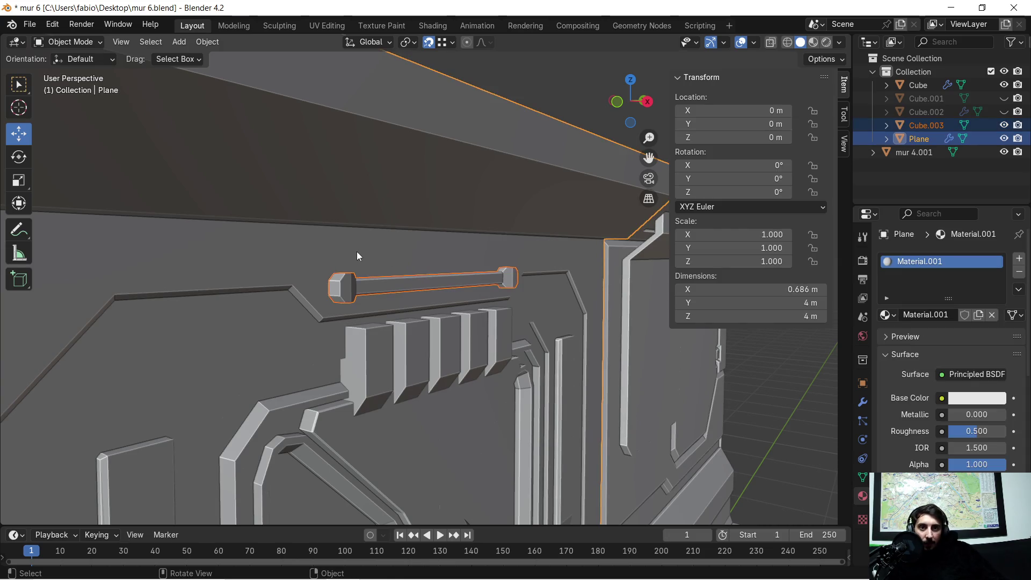
pyautogui.hotkey('ctrl', 'j')
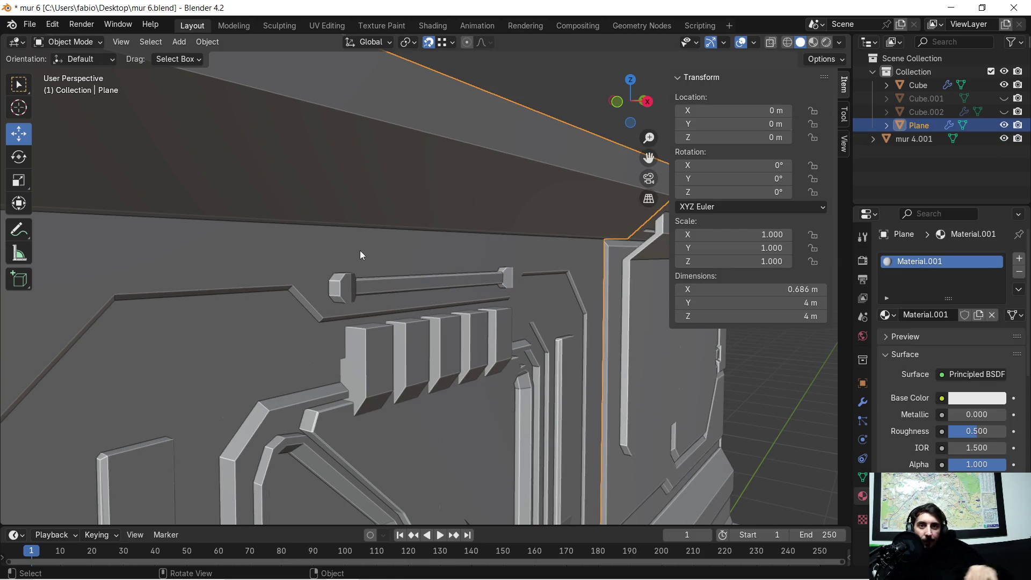
# Apply the vent blocks' Array modifier and join the five blocks into the Plane.
pyautogui.scroll(-5, 346, 298)
pyautogui.moveTo(346, 298)
pyautogui.mouseDown(button='middle')
pyautogui.moveTo(569, 336)
pyautogui.moveTo(373, 302)
pyautogui.mouseUp(button='middle')
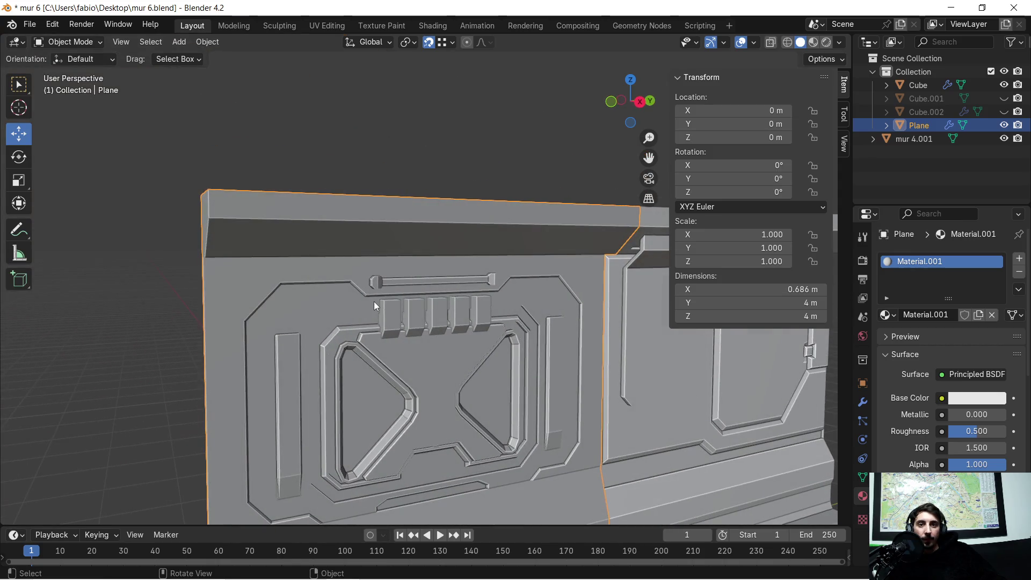
pyautogui.click(414, 304)
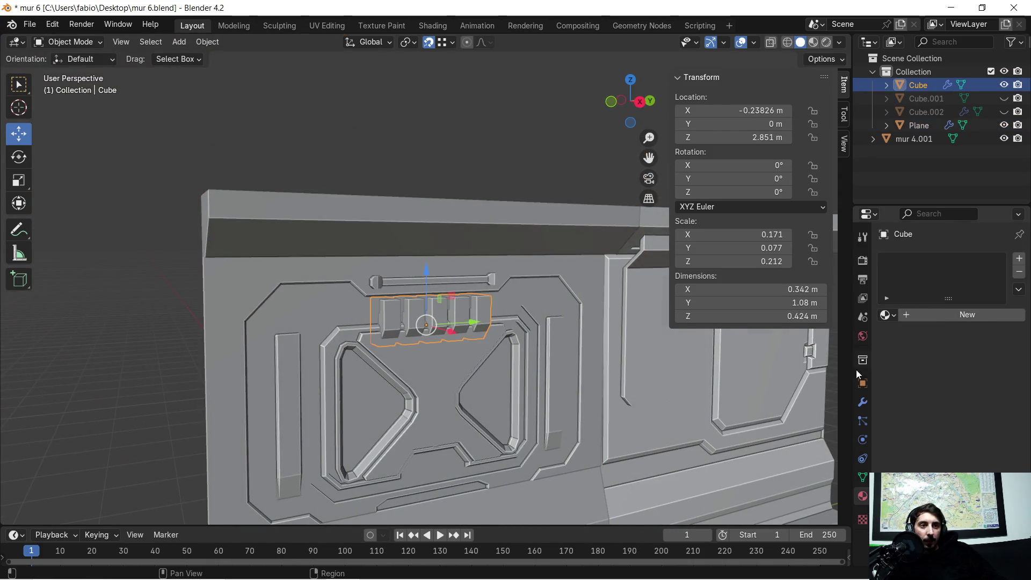
pyautogui.click(862, 403)
pyautogui.click(987, 281)
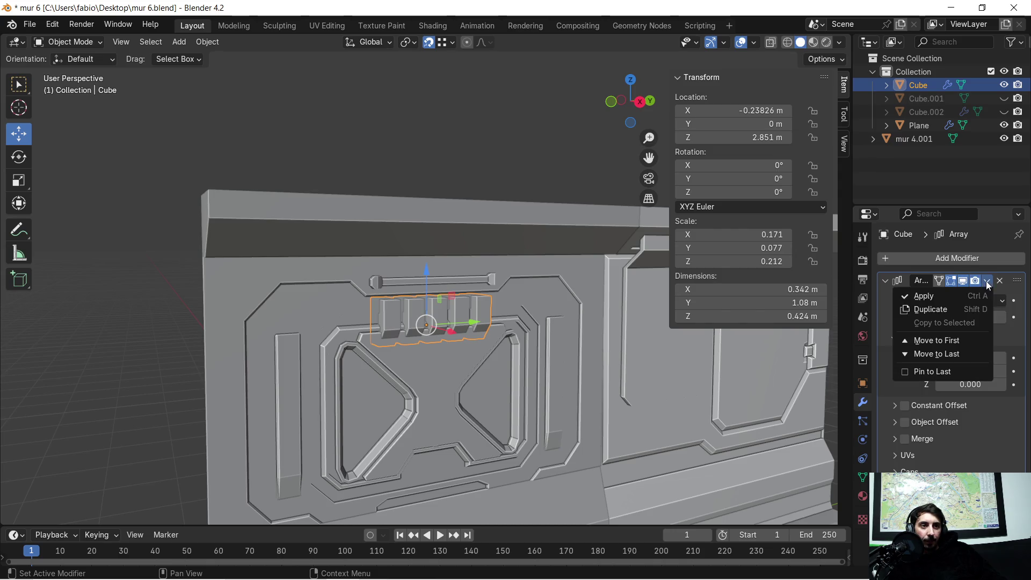
pyautogui.click(940, 299)
pyautogui.scroll(3, 402, 320)
pyautogui.moveTo(402, 320)
pyautogui.mouseDown(button='middle')
pyautogui.moveTo(518, 322)
pyautogui.moveTo(294, 333)
pyautogui.mouseUp(button='middle')
pyautogui.keyDown('shift'); pyautogui.click(248, 323); pyautogui.keyUp('shift')
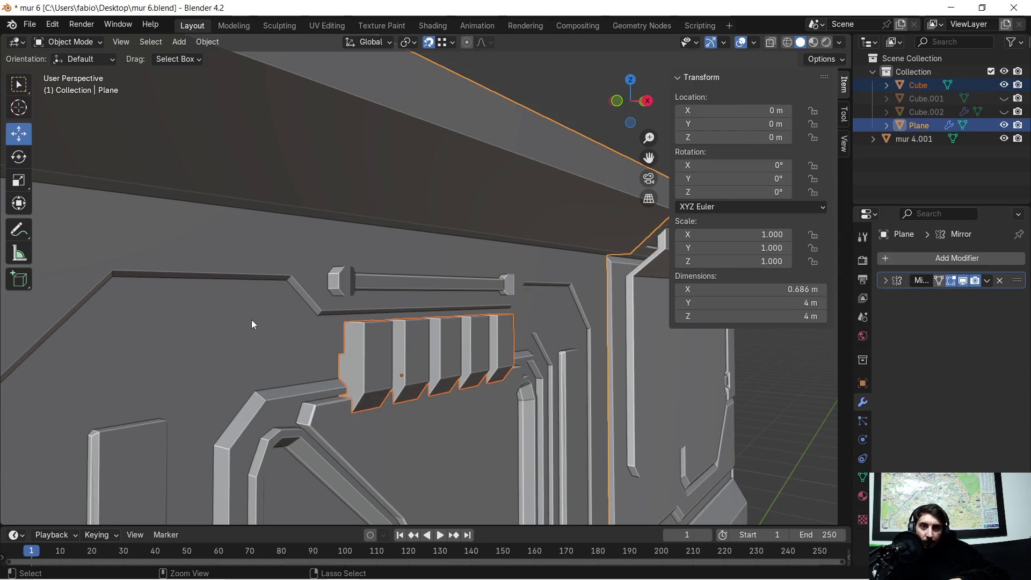
pyautogui.hotkey('ctrl', 'j')
# Apply the Plane's Mirror modifier, leaving a 0.85 m × 4 m × 4 m wall mesh.
pyautogui.scroll(-4, 251, 320)
pyautogui.moveTo(372, 309)
pyautogui.mouseDown(button='middle')
pyautogui.moveTo(441, 305)
pyautogui.moveTo(421, 340)
pyautogui.moveTo(450, 353)
pyautogui.moveTo(433, 350)
pyautogui.moveTo(417, 301)
pyautogui.mouseUp(button='middle')
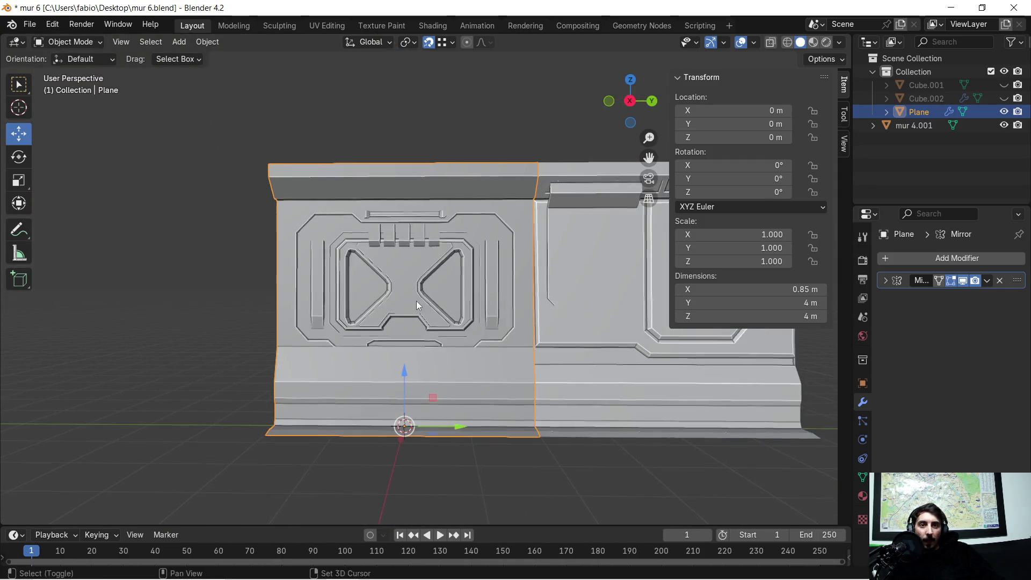
pyautogui.scroll(5, 402, 252)
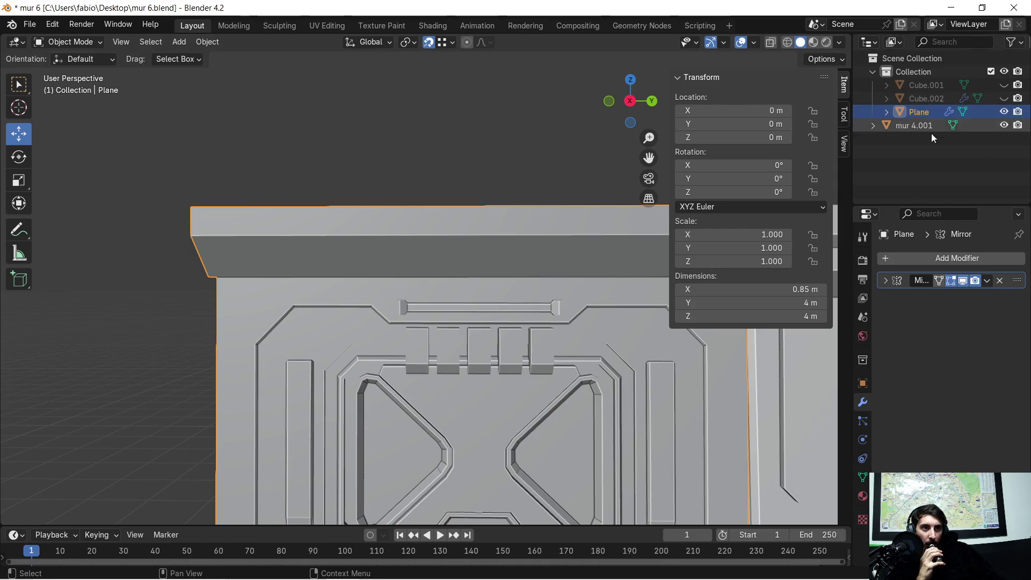
pyautogui.click(988, 281)
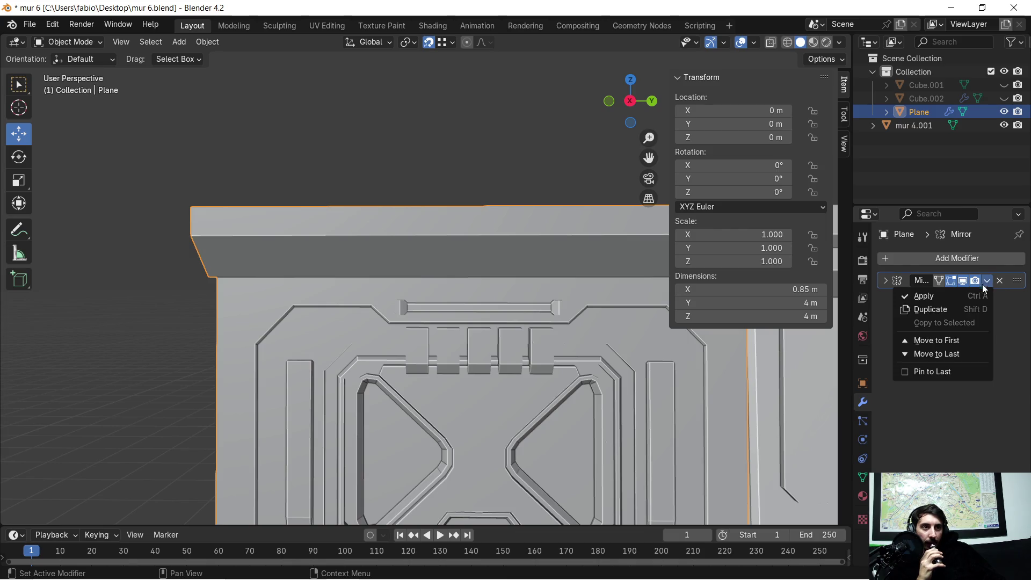
pyautogui.click(919, 295)
pyautogui.scroll(-3, 419, 199)
pyautogui.moveTo(387, 212)
pyautogui.mouseDown(button='middle')
pyautogui.moveTo(504, 236)
pyautogui.moveTo(546, 223)
pyautogui.moveTo(544, 183)
pyautogui.moveTo(529, 177)
pyautogui.moveTo(550, 210)
pyautogui.moveTo(354, 281)
pyautogui.mouseUp(button='middle')
pyautogui.scroll(2, 334, 298)
pyautogui.scroll(3, 334, 298)
pyautogui.moveTo(328, 335)
pyautogui.mouseDown(button='middle')
pyautogui.moveTo(369, 337)
pyautogui.moveTo(323, 407)
pyautogui.moveTo(423, 304)
pyautogui.moveTo(480, 320)
pyautogui.mouseUp(button='middle')
pyautogui.press('Tab')
# Delete the rightmost vent block's face in Face select mode, then pick a block side face.
pyautogui.click(473, 308)
pyautogui.press('Tab')
pyautogui.moveTo(476, 301)
pyautogui.mouseDown(button='middle')
pyautogui.moveTo(498, 310)
pyautogui.moveTo(467, 308)
pyautogui.moveTo(655, 299)
pyautogui.moveTo(408, 303)
pyautogui.mouseUp(button='middle')
pyautogui.press('Tab')
pyautogui.click(135, 43)
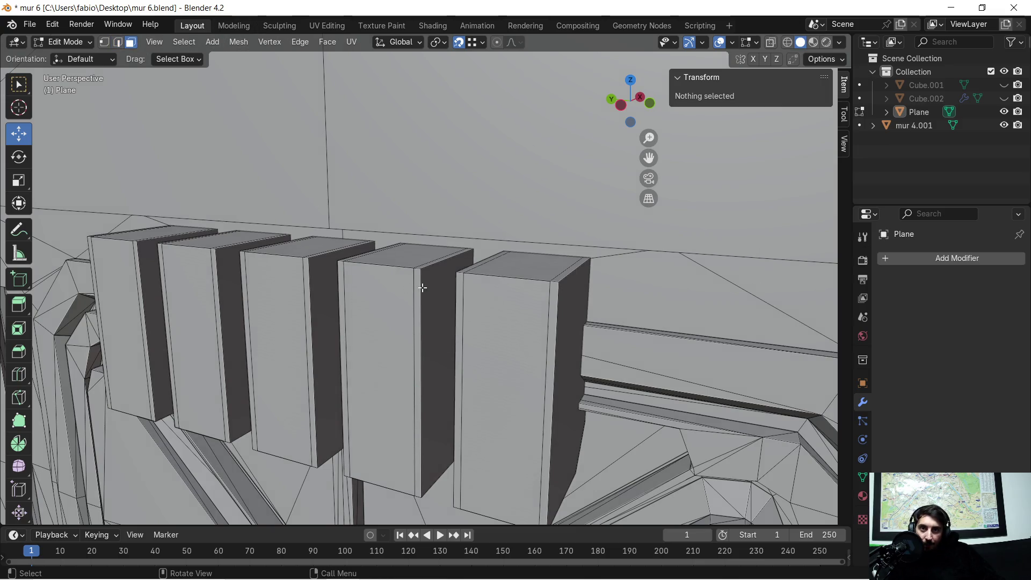
pyautogui.click(483, 325)
pyautogui.press('x')
pyautogui.click(502, 333)
pyautogui.moveTo(500, 326)
pyautogui.mouseDown(button='middle')
pyautogui.moveTo(451, 299)
pyautogui.moveTo(428, 317)
pyautogui.moveTo(444, 326)
pyautogui.moveTo(426, 346)
pyautogui.moveTo(352, 332)
pyautogui.moveTo(421, 324)
pyautogui.mouseUp(button='middle')
pyautogui.click(442, 342)
# Delete four more faces across the neighbouring vent blocks.
pyautogui.keyDown('shift'); pyautogui.click(421, 325); pyautogui.keyUp('shift')
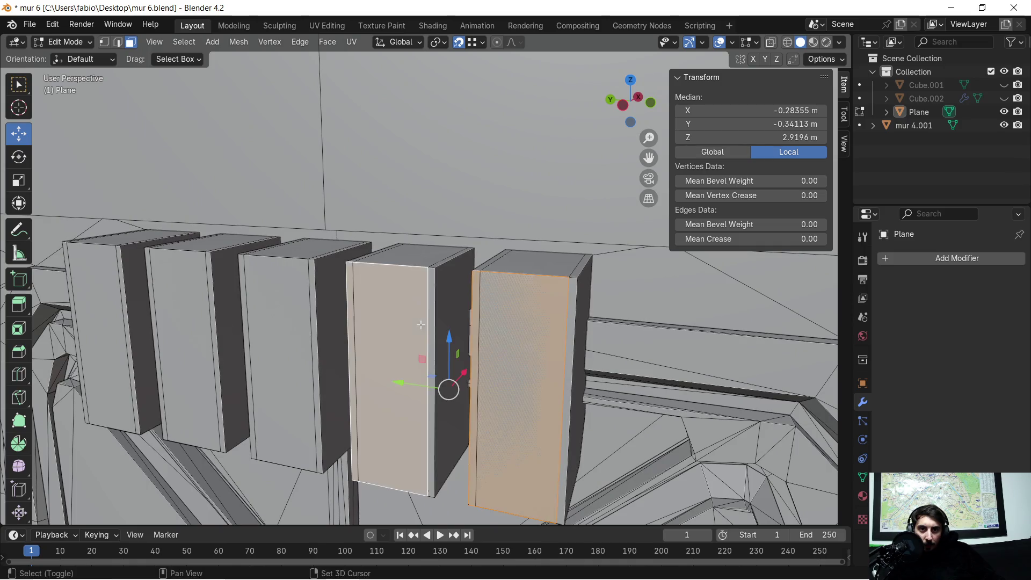
pyautogui.keyDown('shift'); pyautogui.click(284, 314); pyautogui.keyUp('shift')
pyautogui.keyDown('shift'); pyautogui.click(179, 298); pyautogui.keyUp('shift')
pyautogui.keyDown('shift'); pyautogui.click(115, 290); pyautogui.keyUp('shift')
pyautogui.press('x')
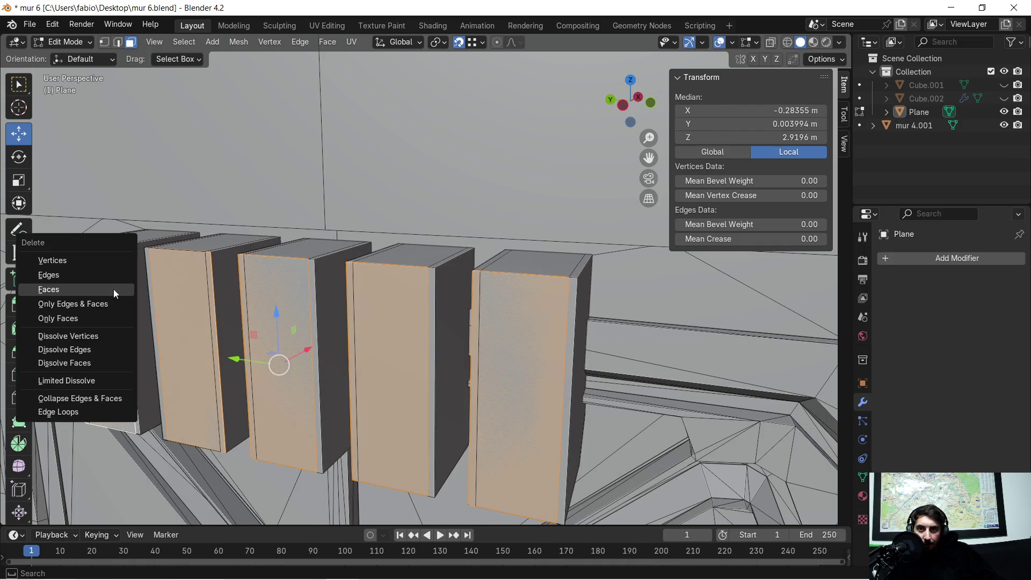
pyautogui.click(114, 289)
pyautogui.moveTo(233, 304)
pyautogui.mouseDown(button='middle')
pyautogui.moveTo(390, 305)
pyautogui.moveTo(394, 372)
pyautogui.moveTo(412, 380)
pyautogui.moveTo(409, 353)
pyautogui.moveTo(461, 356)
pyautogui.moveTo(460, 313)
pyautogui.moveTo(419, 318)
pyautogui.moveTo(299, 292)
pyautogui.moveTo(437, 295)
pyautogui.moveTo(419, 291)
pyautogui.mouseUp(button='middle')
# Try shrinking several selected block faces to 0.84, then undo it.
pyautogui.click(274, 269)
pyautogui.keyDown('shift'); pyautogui.click(426, 279); pyautogui.keyUp('shift')
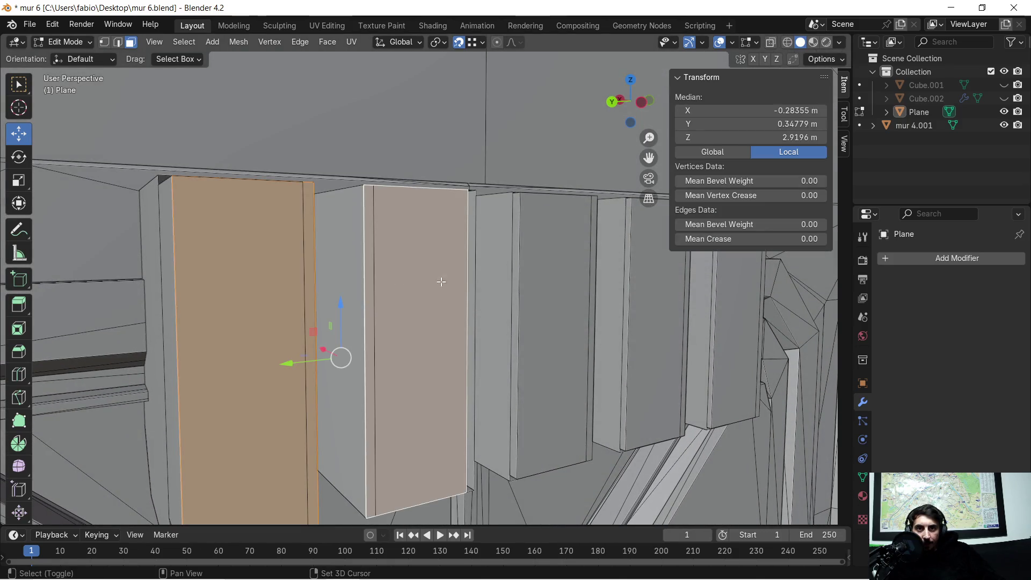
pyautogui.keyDown('shift'); pyautogui.click(546, 286); pyautogui.keyUp('shift')
pyautogui.keyDown('shift'); pyautogui.click(629, 287); pyautogui.keyUp('shift')
pyautogui.keyDown('shift'); pyautogui.click(627, 294); pyautogui.keyUp('shift')
pyautogui.keyDown('shift'); pyautogui.click(638, 292); pyautogui.keyUp('shift')
pyautogui.keyDown('shift'); pyautogui.click(712, 303); pyautogui.keyUp('shift')
pyautogui.scroll(-5, 570, 309)
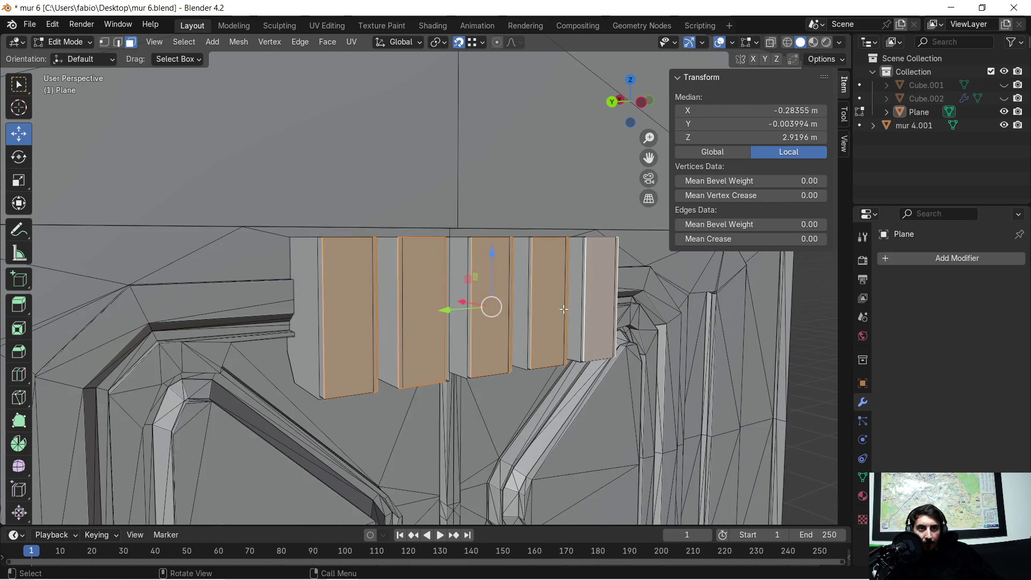
pyautogui.press('s')
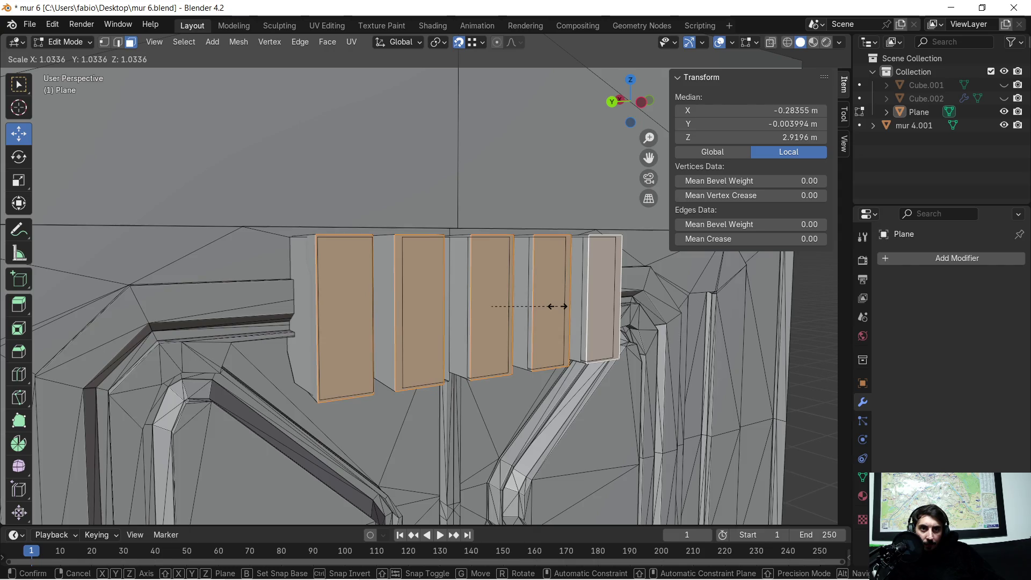
pyautogui.click(546, 308)
pyautogui.moveTo(546, 308); pyautogui.dragTo(501, 309, button='middle')
pyautogui.hotkey('ctrl', 'z')
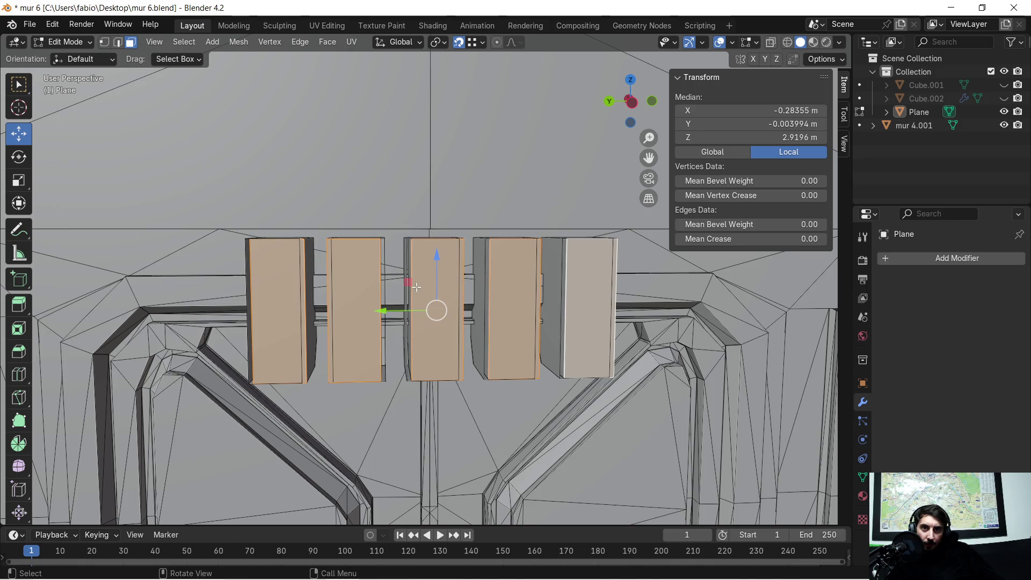
pyautogui.scroll(2, 286, 259)
# Scale only the leftmost block face down to about 0.715.
pyautogui.click(248, 284)
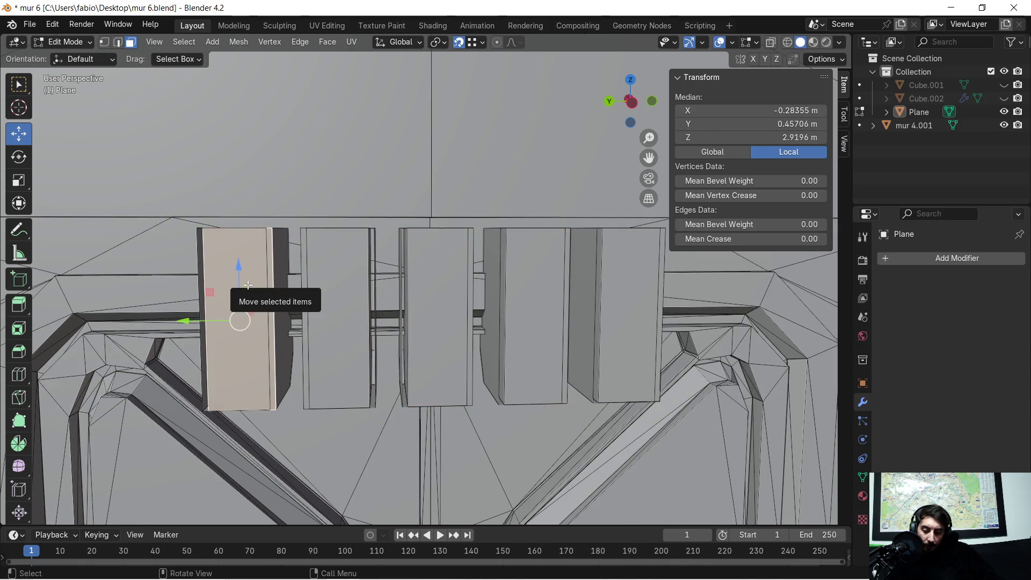
pyautogui.press('s')
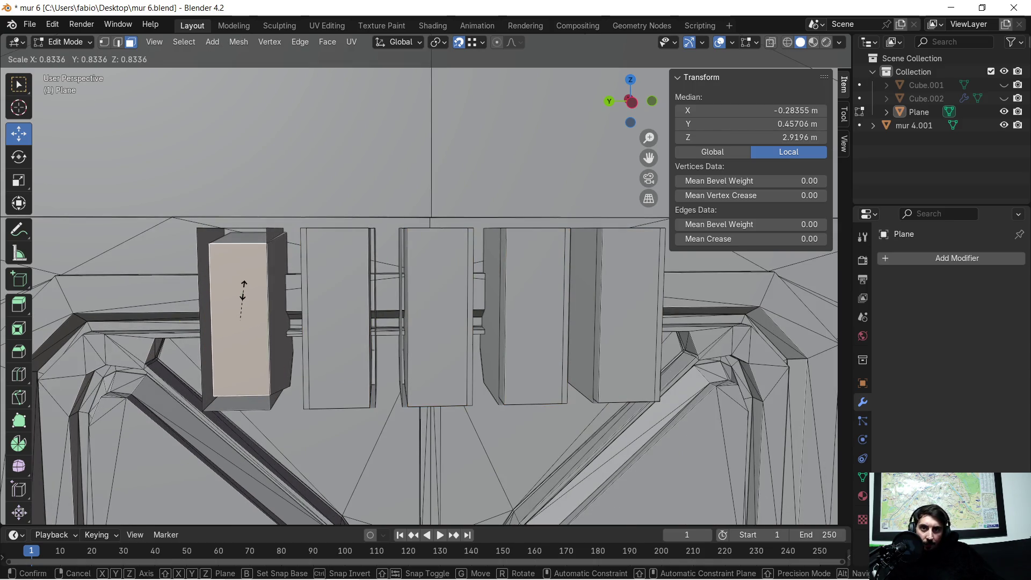
pyautogui.click(237, 295)
pyautogui.moveTo(237, 295)
pyautogui.mouseDown(button='middle')
pyautogui.moveTo(280, 297)
pyautogui.moveTo(520, 252)
pyautogui.moveTo(514, 293)
pyautogui.moveTo(396, 294)
pyautogui.mouseUp(button='middle')
pyautogui.scroll(-3, 535, 240)
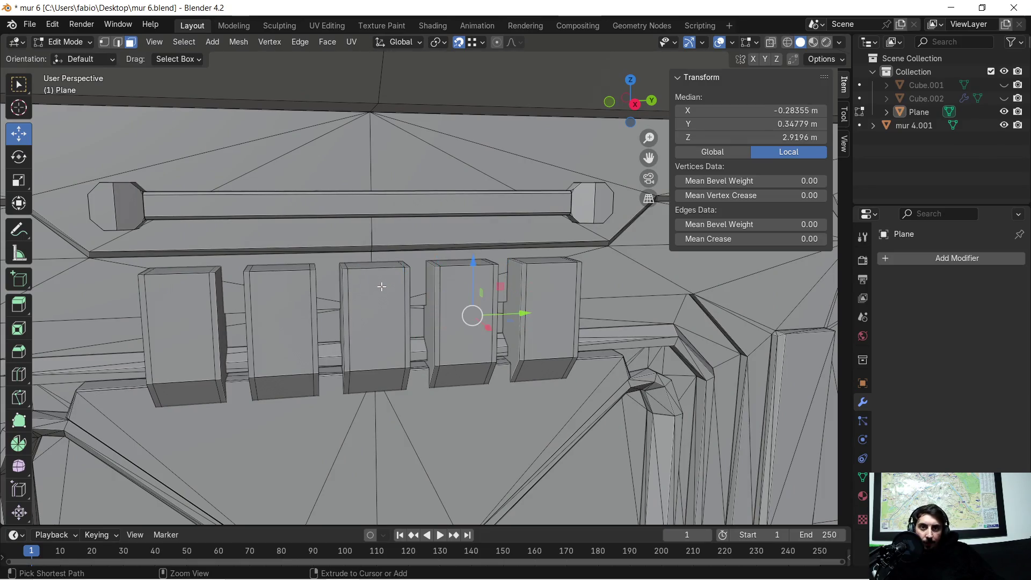
# Clear the selection, leave Edit Mode and undo to restore the Mirror and separate block object.
pyautogui.hotkey('alt', 'a')
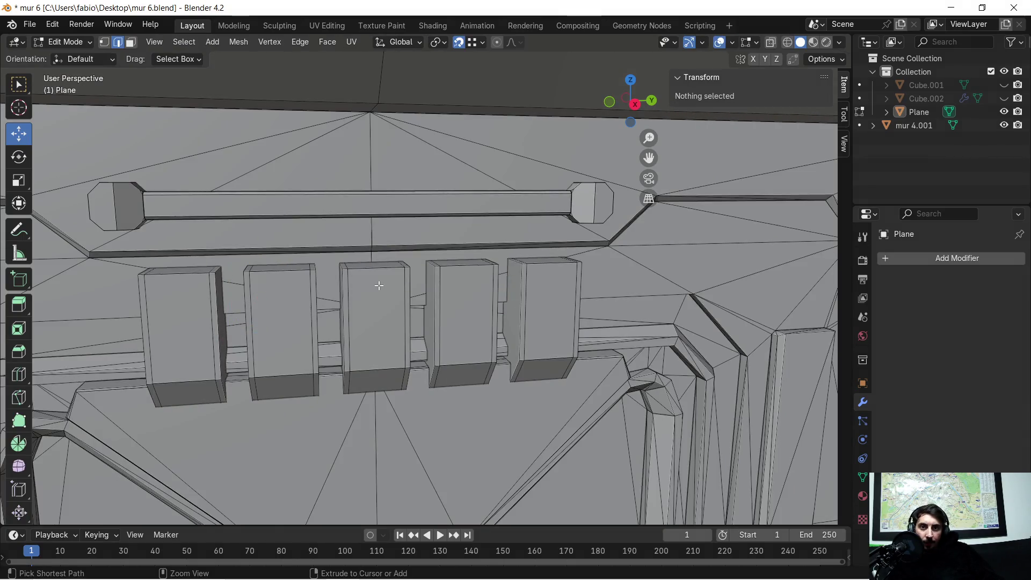
pyautogui.press('Tab')
pyautogui.hotkey('ctrl', 'shift', 'm')
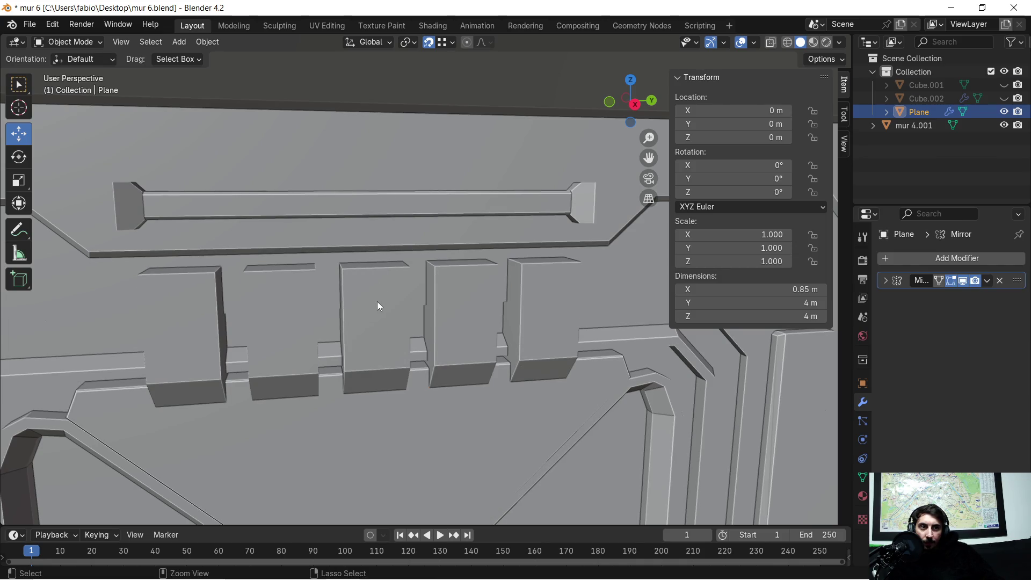
pyautogui.hotkey('ctrl', 'z')
# Select the block row, undo once more to restore its five-copy Array, and enter Edit Mode.
pyautogui.click(366, 301)
pyautogui.moveTo(363, 298); pyautogui.dragTo(414, 291, button='middle')
pyautogui.press('Tab')
pyautogui.scroll(2, 310, 289)
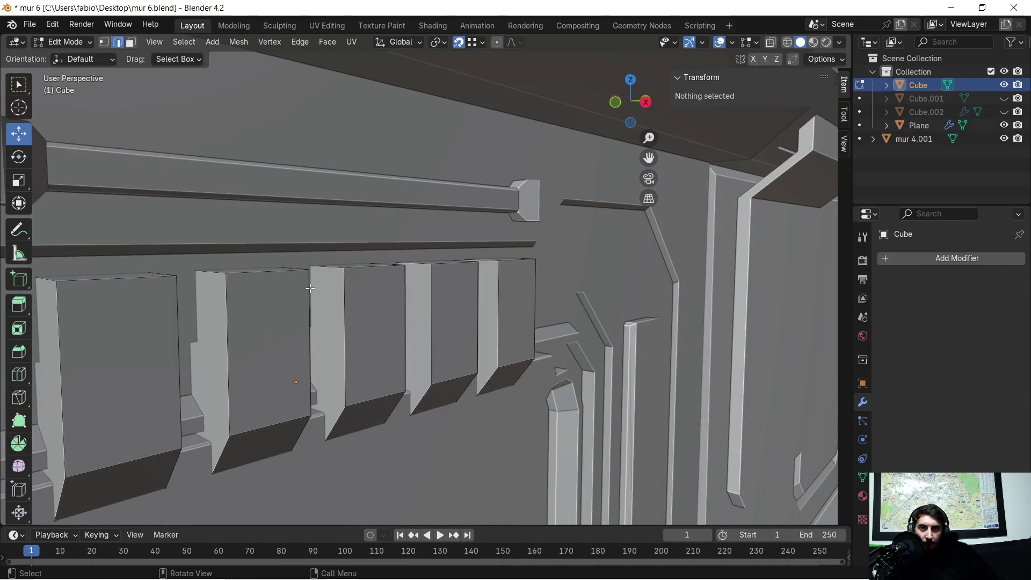
pyautogui.press('Tab')
pyautogui.scroll(-2, 350, 302)
pyautogui.moveTo(344, 307); pyautogui.dragTo(369, 313, button='middle')
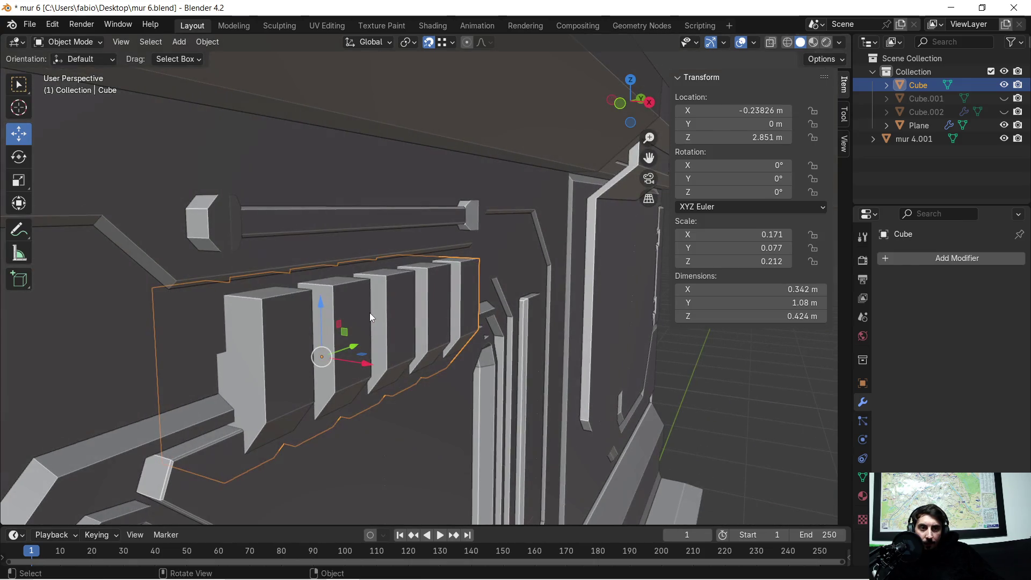
pyautogui.hotkey('ctrl', 'z')
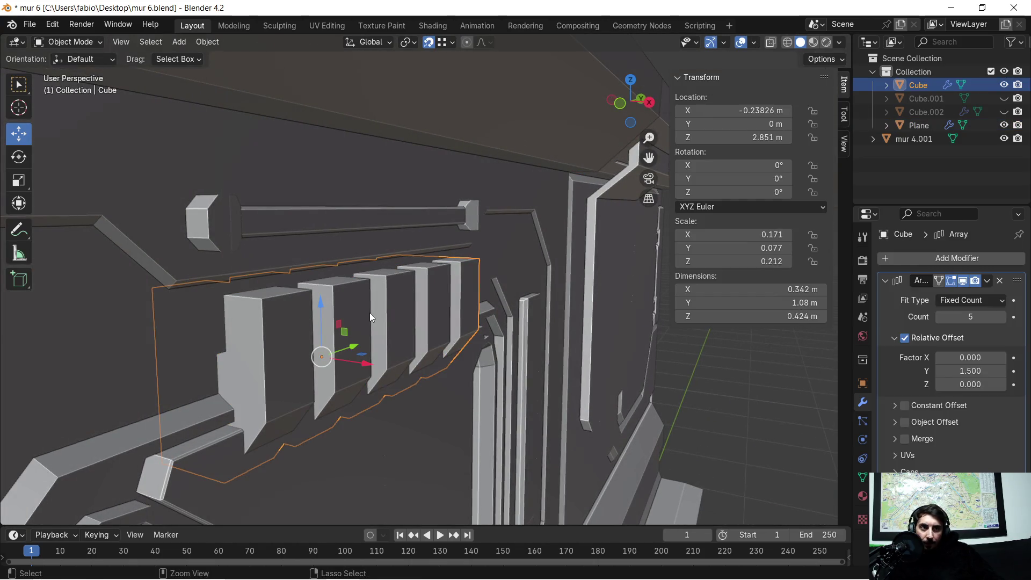
pyautogui.moveTo(394, 304); pyautogui.dragTo(362, 296, button='middle')
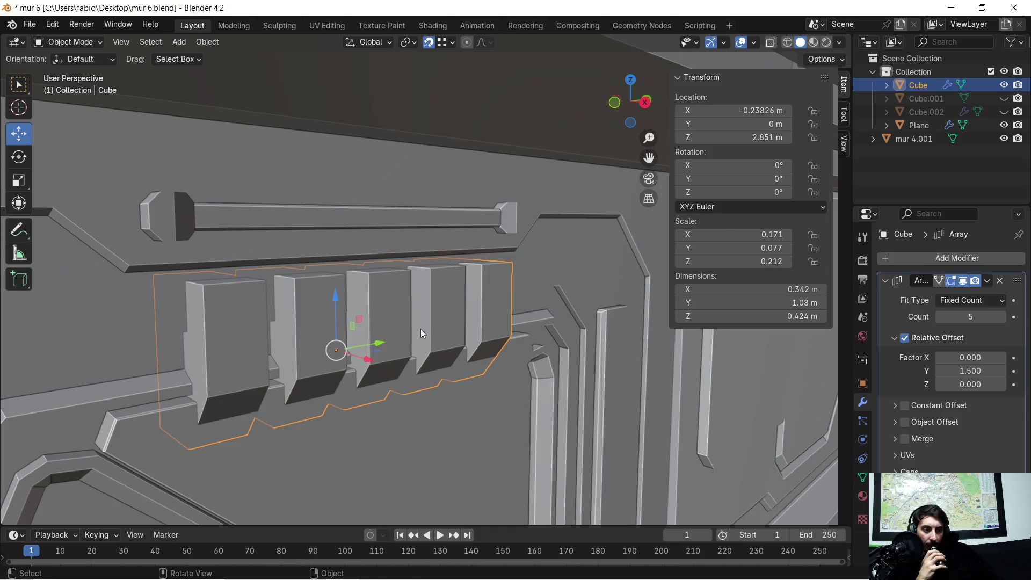
pyautogui.moveTo(284, 293)
pyautogui.mouseDown(button='middle')
pyautogui.moveTo(279, 317)
pyautogui.moveTo(468, 316)
pyautogui.mouseUp(button='middle')
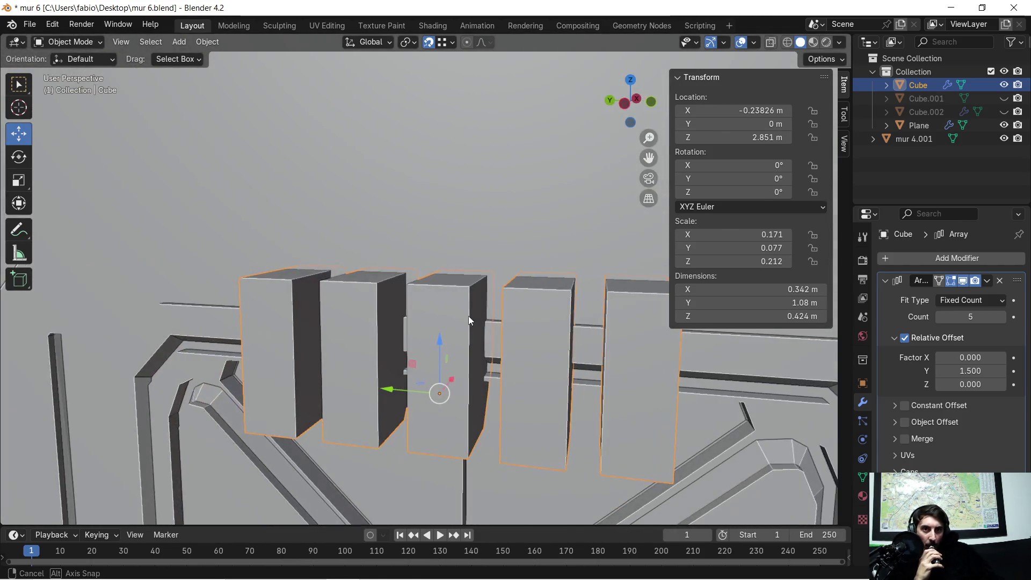
pyautogui.press('Tab')
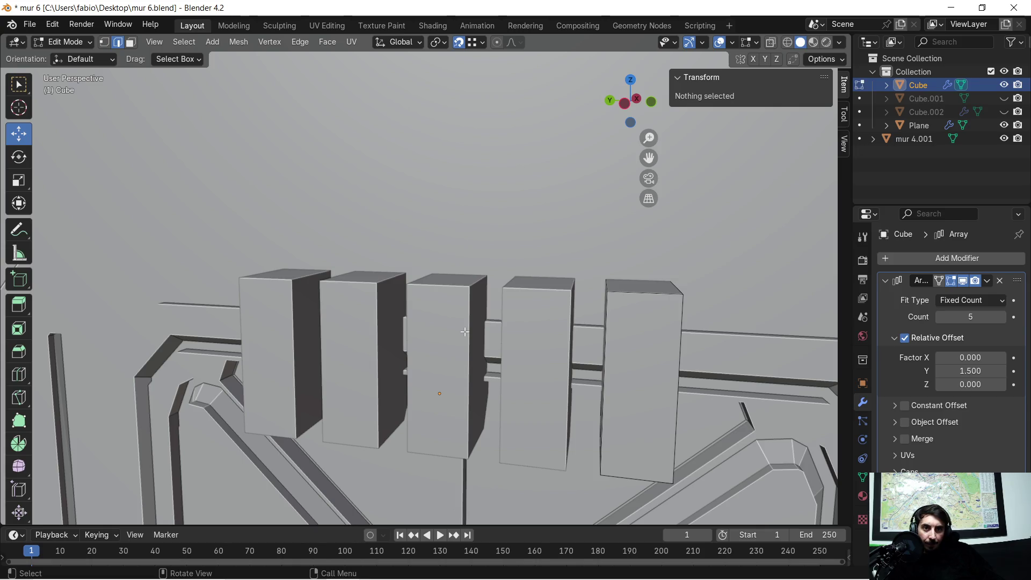
pyautogui.scroll(2, 445, 330)
pyautogui.moveTo(434, 328); pyautogui.dragTo(467, 345, button='middle')
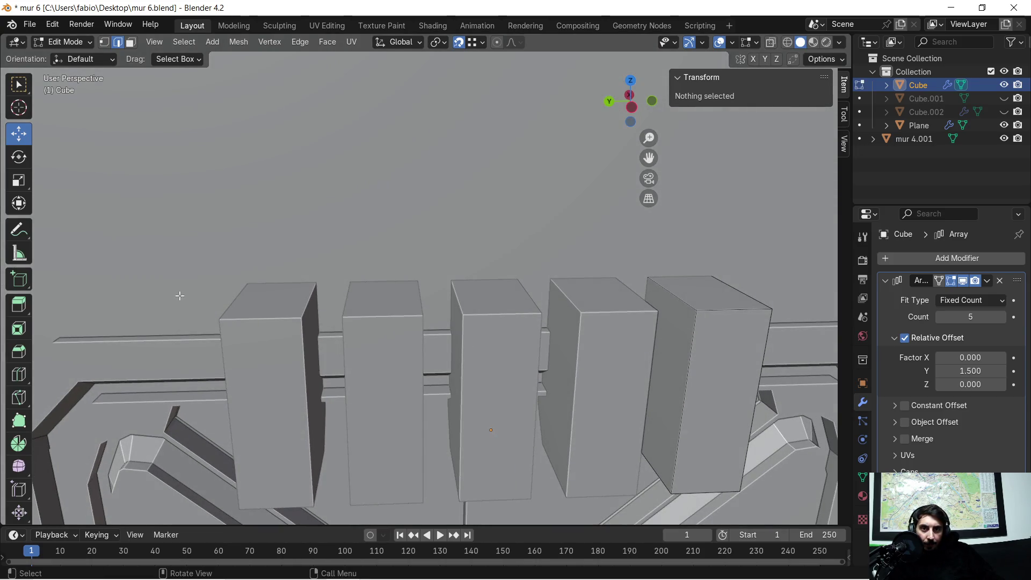
pyautogui.press('Tab')
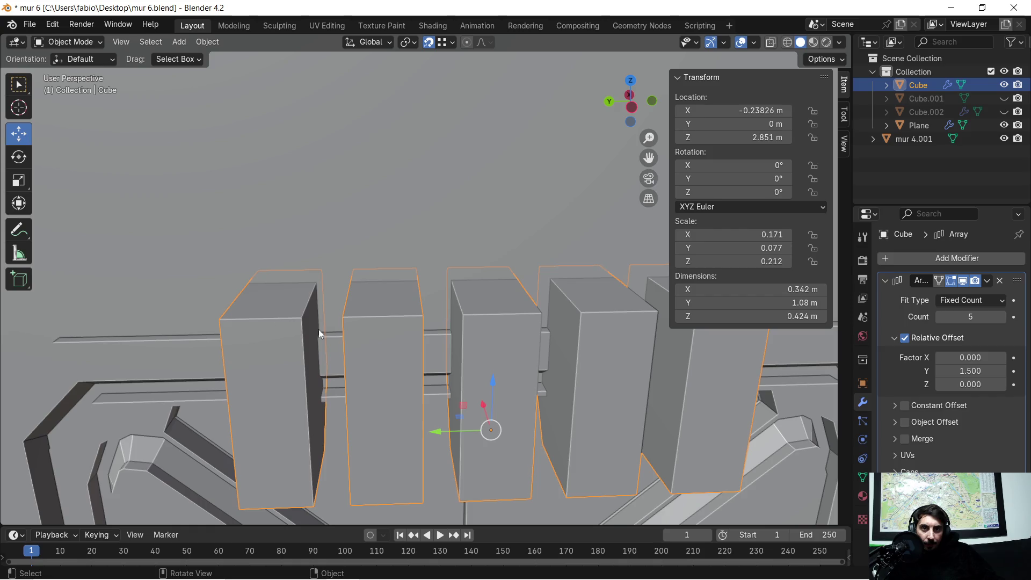
pyautogui.scroll(-2, 333, 329)
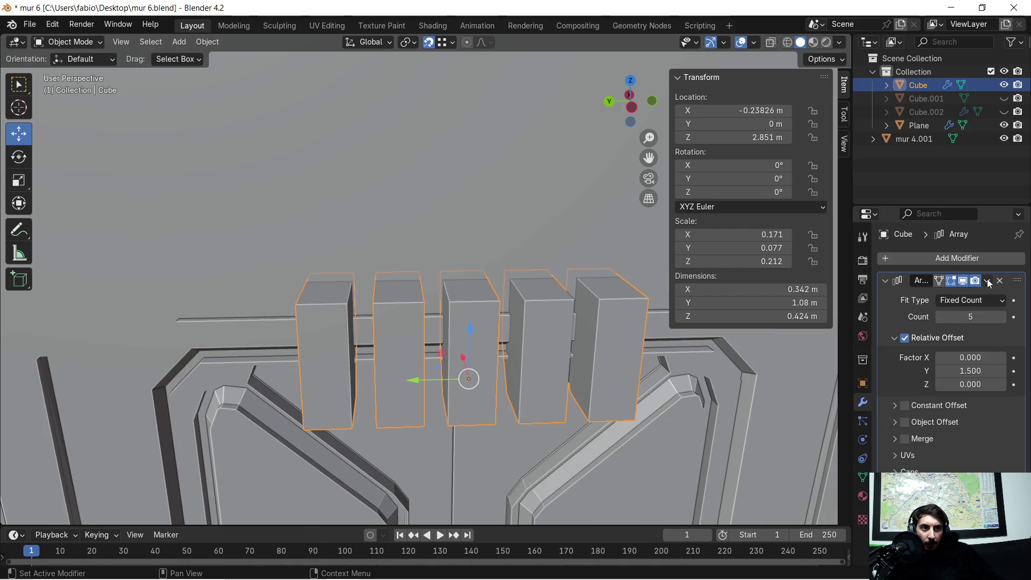
pyautogui.moveTo(565, 345)
pyautogui.mouseDown(button='middle')
pyautogui.moveTo(337, 342)
pyautogui.moveTo(321, 314)
pyautogui.moveTo(496, 334)
pyautogui.moveTo(476, 314)
pyautogui.mouseUp(button='middle')
pyautogui.scroll(3, 476, 314)
pyautogui.moveTo(558, 298)
pyautogui.mouseDown(button='middle')
pyautogui.moveTo(421, 275)
pyautogui.moveTo(473, 282)
pyautogui.mouseUp(button='middle')
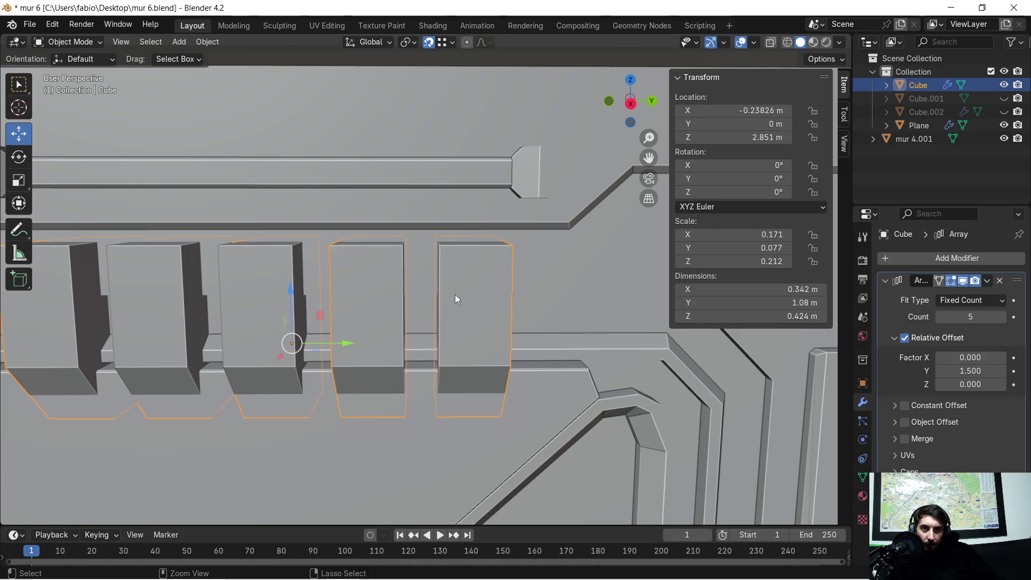
pyautogui.press('Tab')
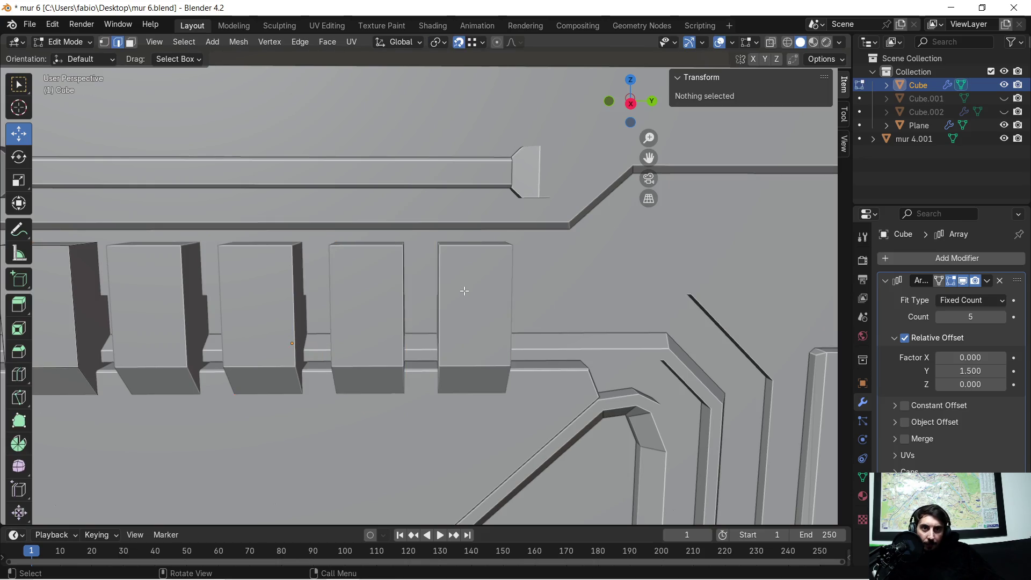
pyautogui.scroll(-6, 390, 294)
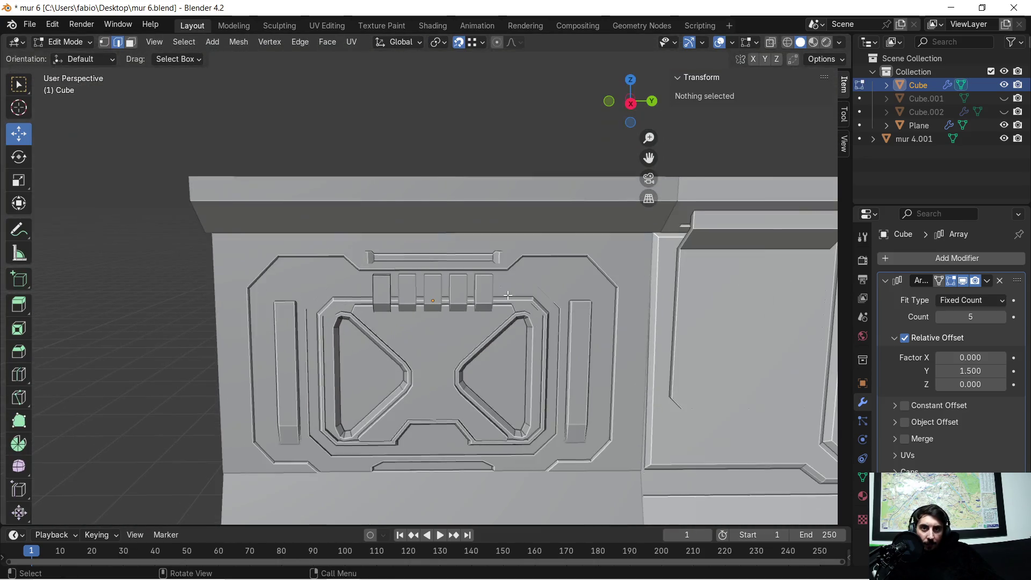
pyautogui.scroll(2, 494, 282)
pyautogui.press('Tab')
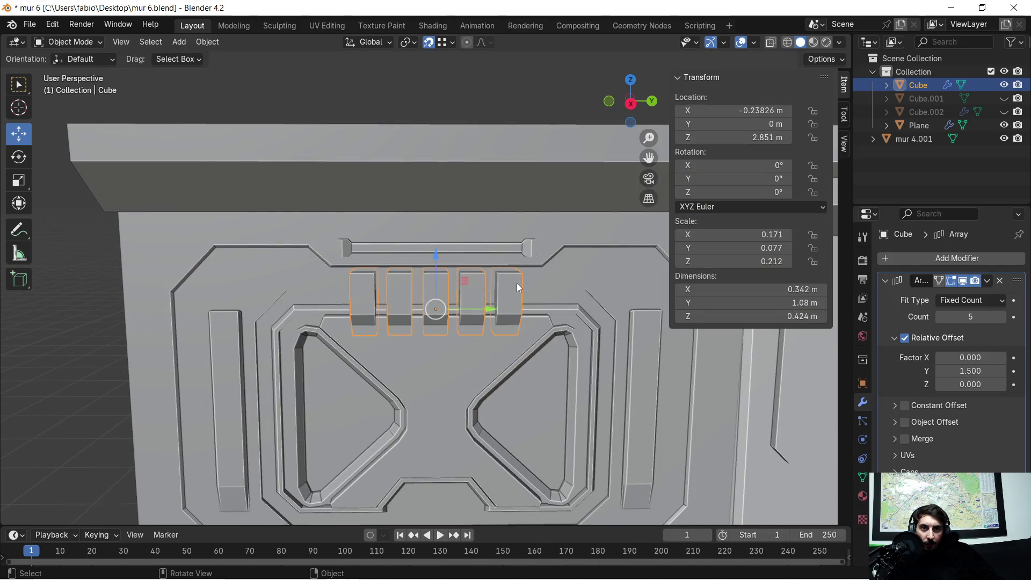
pyautogui.press('Tab')
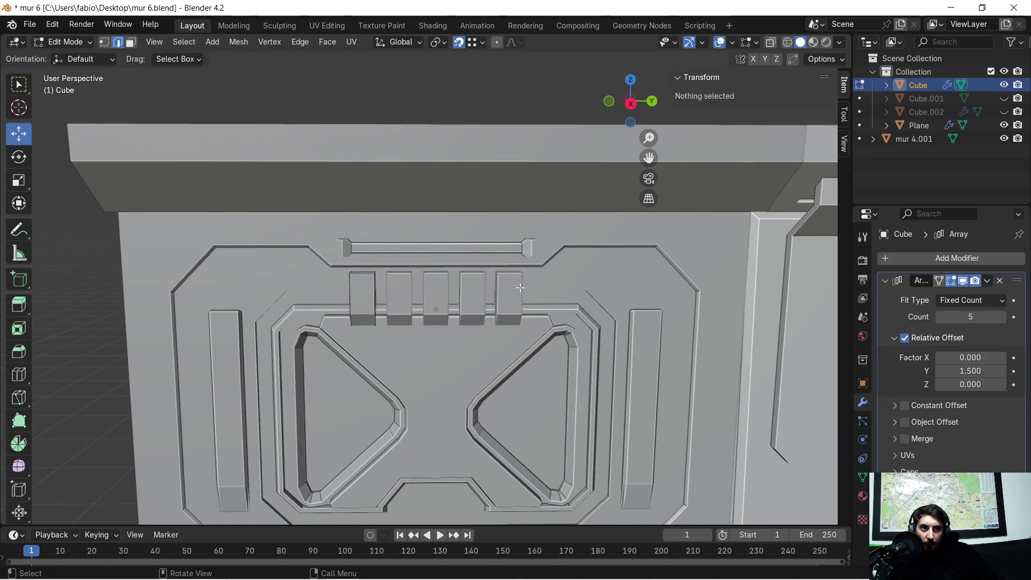
pyautogui.scroll(4, 519, 288)
pyautogui.moveTo(527, 299)
pyautogui.mouseDown(button='middle')
pyautogui.moveTo(446, 299)
pyautogui.moveTo(403, 285)
pyautogui.moveTo(272, 295)
pyautogui.moveTo(217, 272)
pyautogui.moveTo(326, 253)
pyautogui.mouseUp(button='middle')
pyautogui.scroll(3, 326, 253)
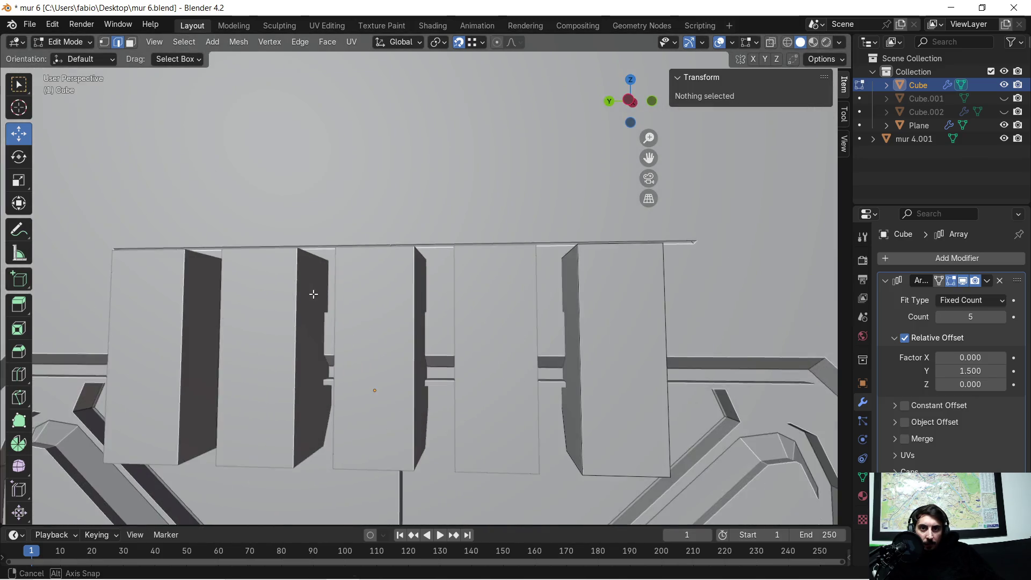
pyautogui.moveTo(311, 292); pyautogui.dragTo(397, 307, button='middle')
pyautogui.click(482, 314)
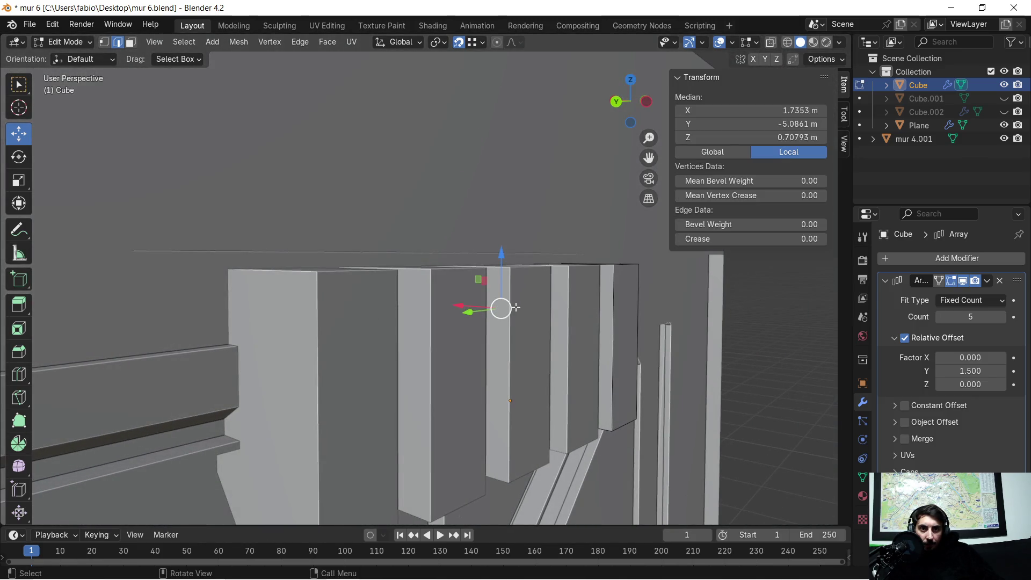
pyautogui.hotkey('alt', 'a')
pyautogui.moveTo(532, 322); pyautogui.dragTo(465, 319, button='middle')
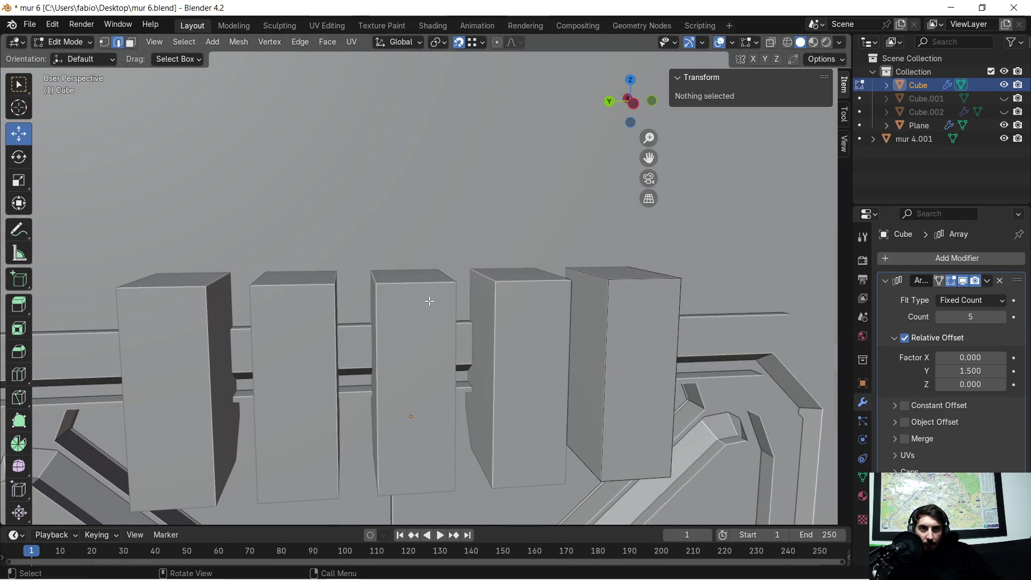
pyautogui.click(518, 319)
pyautogui.moveTo(624, 319); pyautogui.dragTo(591, 322, button='middle')
pyautogui.scroll(5, 590, 333)
pyautogui.scroll(-4, 468, 136)
pyautogui.moveTo(471, 167)
pyautogui.mouseDown(button='middle')
pyautogui.moveTo(462, 222)
pyautogui.moveTo(482, 235)
pyautogui.moveTo(495, 226)
pyautogui.moveTo(303, 212)
pyautogui.moveTo(437, 236)
pyautogui.moveTo(495, 230)
pyautogui.moveTo(493, 258)
pyautogui.moveTo(444, 250)
pyautogui.moveTo(449, 224)
pyautogui.moveTo(470, 247)
pyautogui.moveTo(448, 312)
pyautogui.moveTo(494, 285)
pyautogui.mouseUp(button='middle')
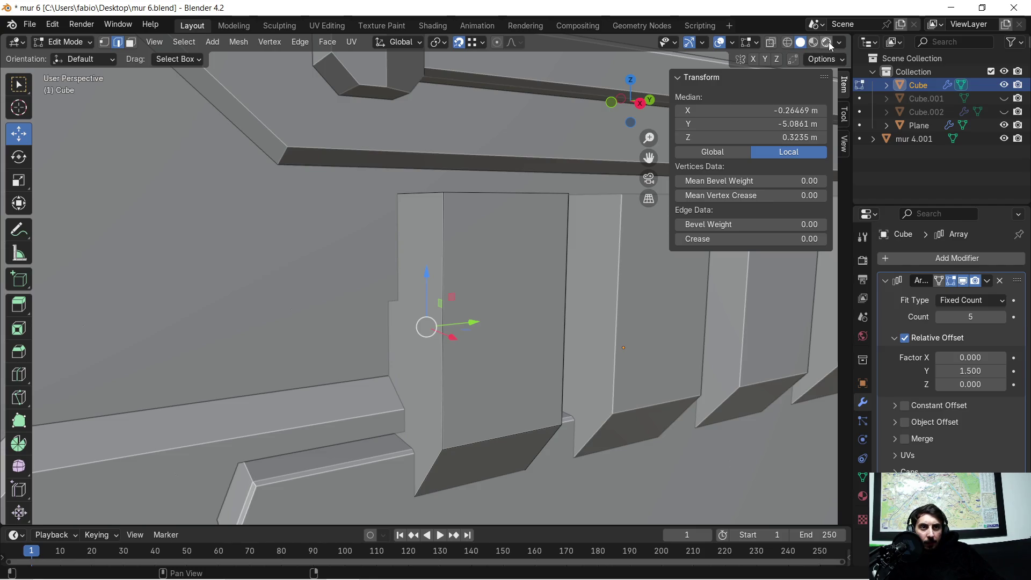
# Preview the wall in Rendered and Wireframe shading, then return to Solid.
pyautogui.click(827, 43)
pyautogui.scroll(2, 528, 167)
pyautogui.moveTo(459, 203)
pyautogui.mouseDown(button='middle')
pyautogui.moveTo(522, 221)
pyautogui.moveTo(628, 224)
pyautogui.moveTo(419, 171)
pyautogui.moveTo(421, 205)
pyautogui.moveTo(461, 219)
pyautogui.moveTo(437, 276)
pyautogui.moveTo(348, 284)
pyautogui.moveTo(185, 201)
pyautogui.mouseUp(button='middle')
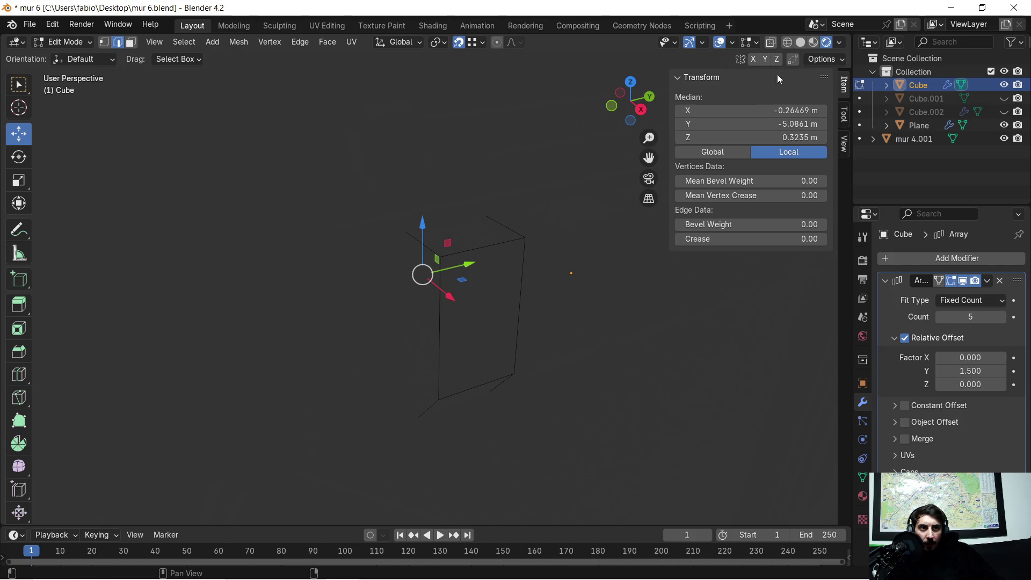
pyautogui.click(787, 44)
pyautogui.scroll(3, 508, 262)
pyautogui.moveTo(500, 267)
pyautogui.mouseDown(button='middle')
pyautogui.moveTo(481, 281)
pyautogui.moveTo(479, 233)
pyautogui.moveTo(517, 223)
pyautogui.moveTo(594, 253)
pyautogui.moveTo(754, 258)
pyautogui.moveTo(373, 175)
pyautogui.moveTo(430, 200)
pyautogui.moveTo(419, 200)
pyautogui.mouseUp(button='middle')
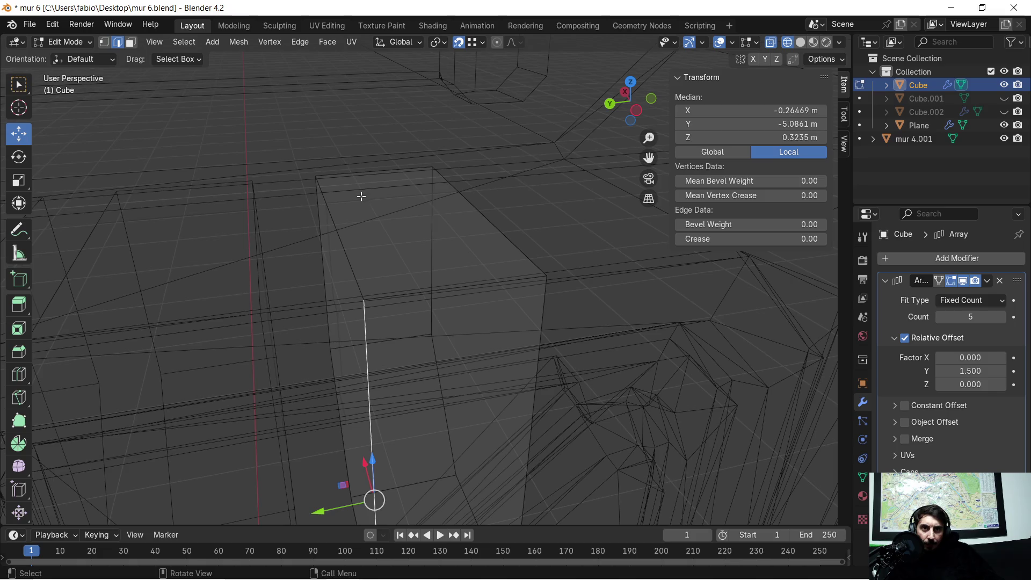
pyautogui.click(800, 43)
pyautogui.moveTo(519, 300); pyautogui.dragTo(473, 249, button='middle')
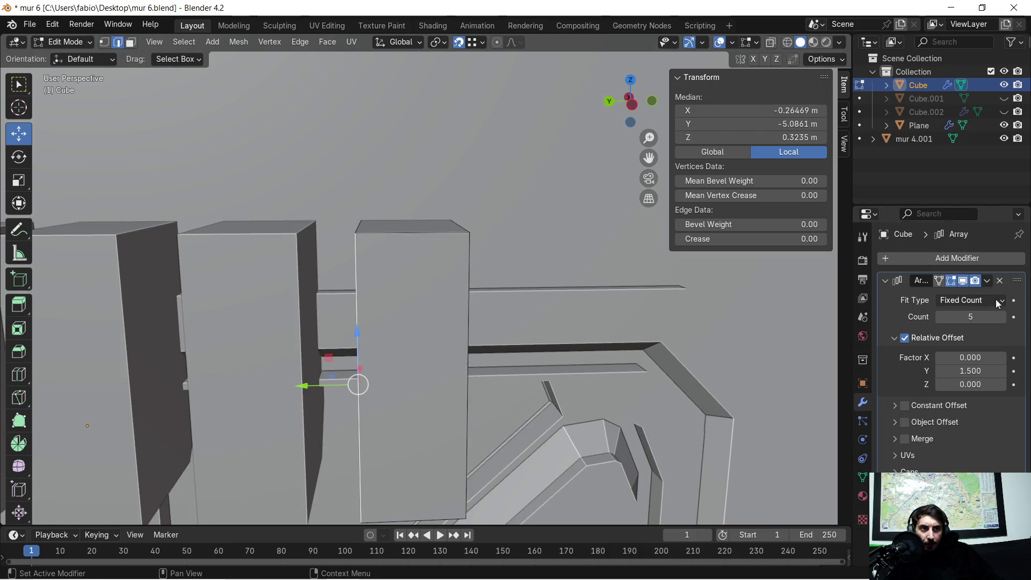
# Apply the Cube's Array modifier in Object Mode so the five blocks become real geometry.
pyautogui.click(987, 280)
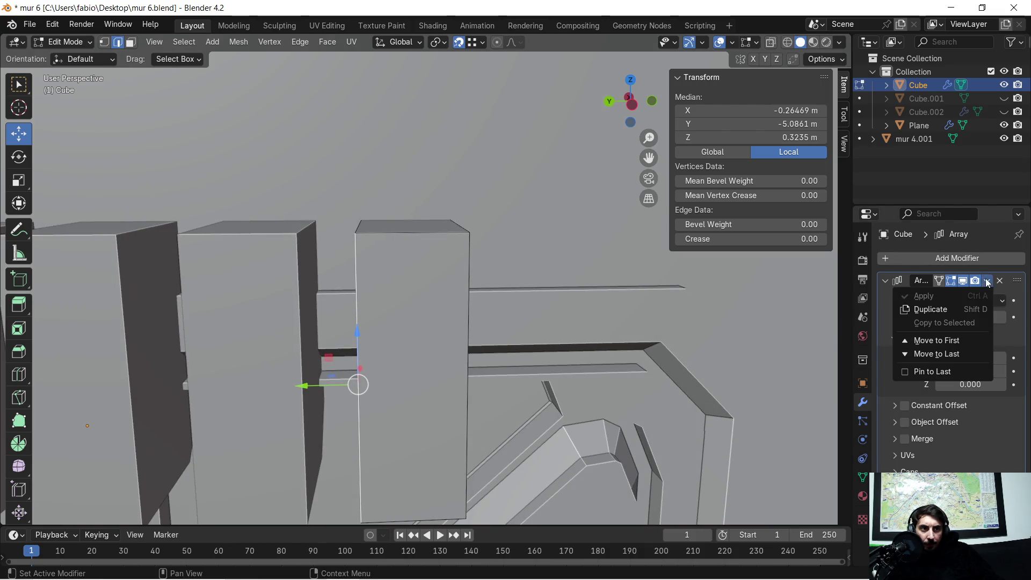
pyautogui.press('Tab')
pyautogui.moveTo(537, 244); pyautogui.dragTo(503, 249, button='middle')
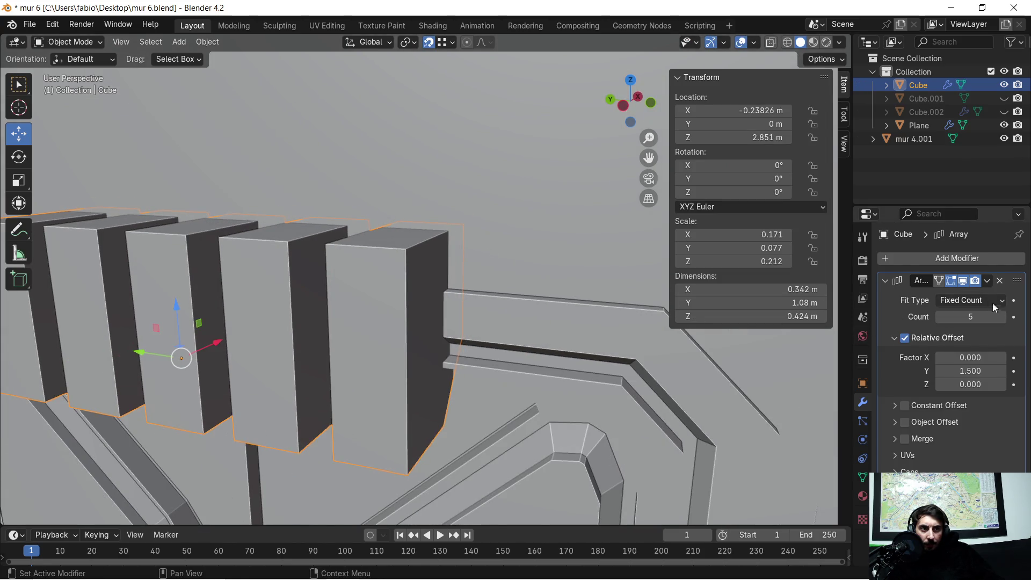
pyautogui.click(989, 282)
pyautogui.click(922, 296)
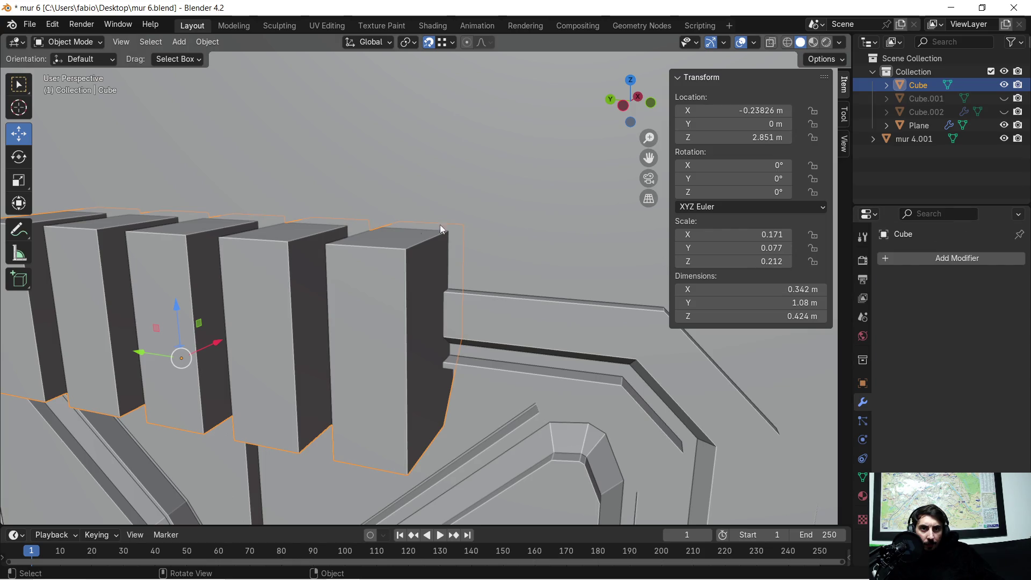
# Test-delete the last block's front and side faces, undo it, and add the wall Plane to the selection.
pyautogui.press('Tab')
pyautogui.click(372, 290)
pyautogui.moveTo(372, 290); pyautogui.dragTo(380, 281, button='middle')
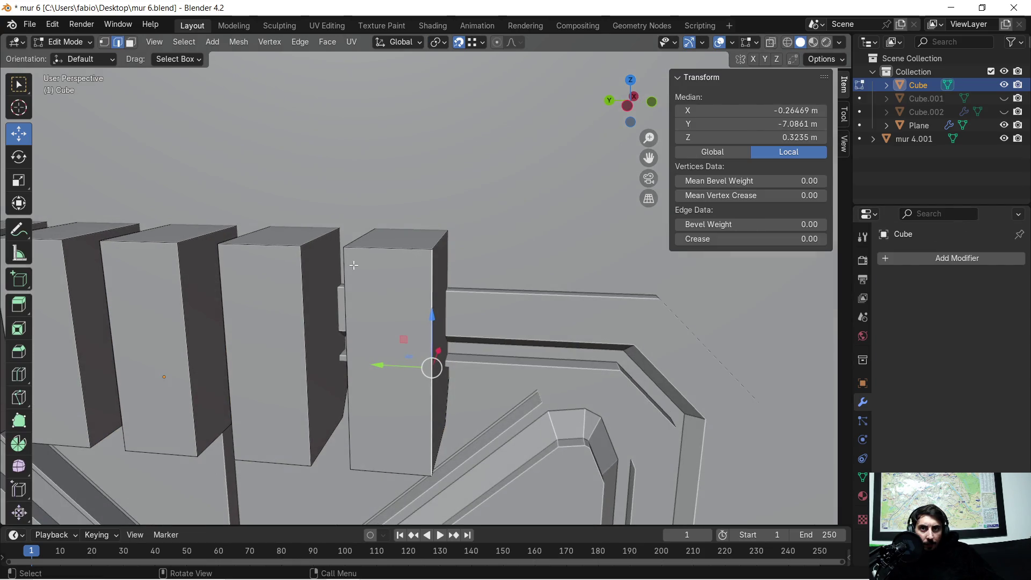
pyautogui.click(131, 42)
pyautogui.click(435, 294)
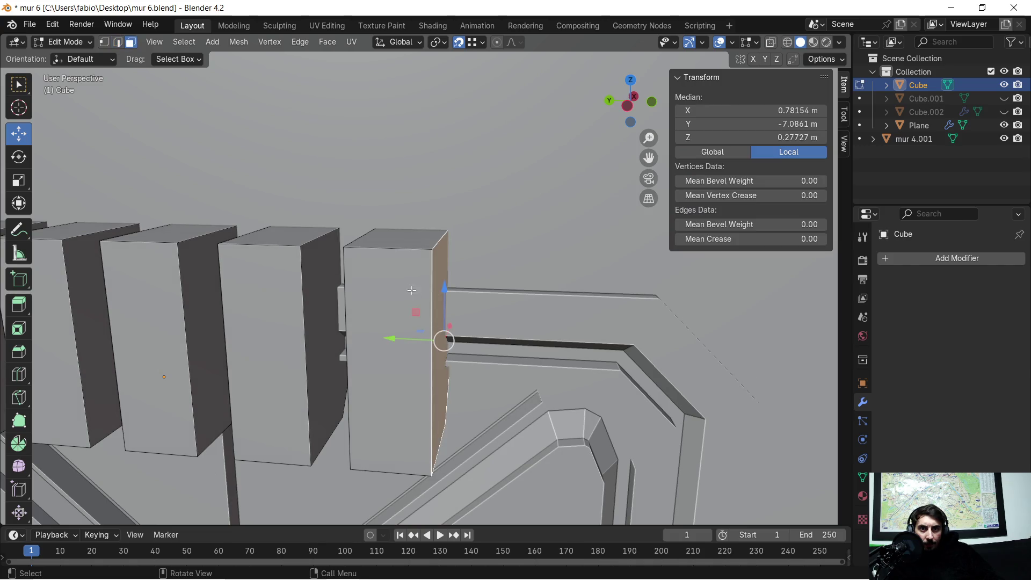
pyautogui.click(400, 293)
pyautogui.press('x')
pyautogui.click(397, 291)
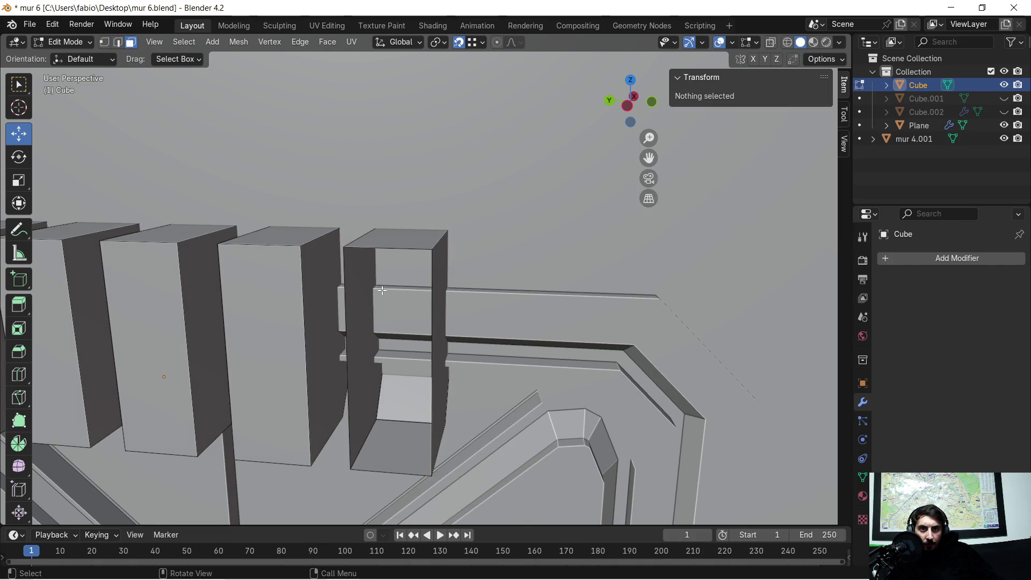
pyautogui.scroll(5, 425, 279)
pyautogui.hotkey('ctrl', 'z')
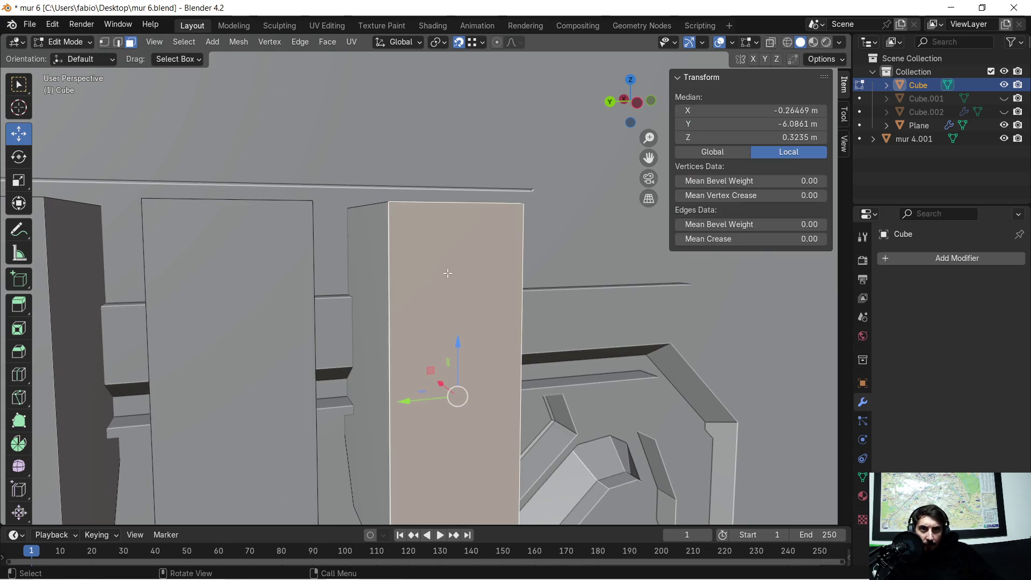
pyautogui.scroll(-5, 430, 274)
pyautogui.press('Tab')
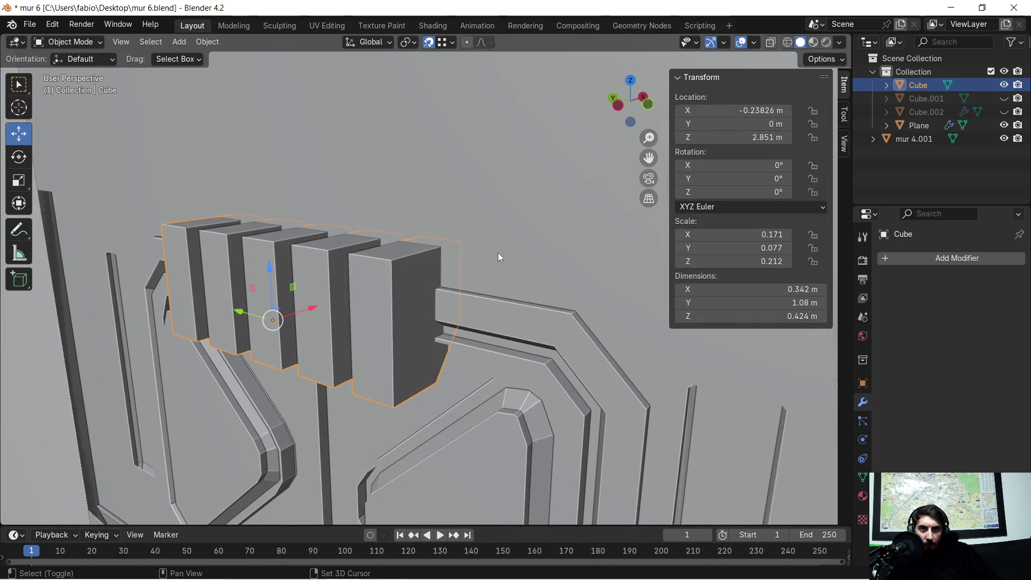
pyautogui.keyDown('shift'); pyautogui.click(498, 253); pyautogui.keyUp('shift')
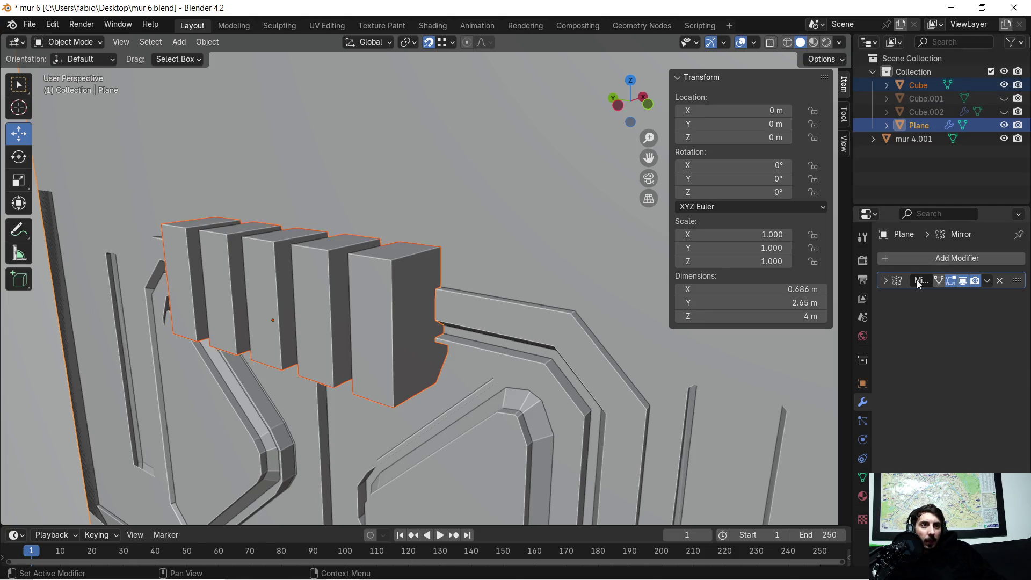
# Apply the wall Plane's Mirror modifier.
pyautogui.click(403, 239)
pyautogui.click(484, 205)
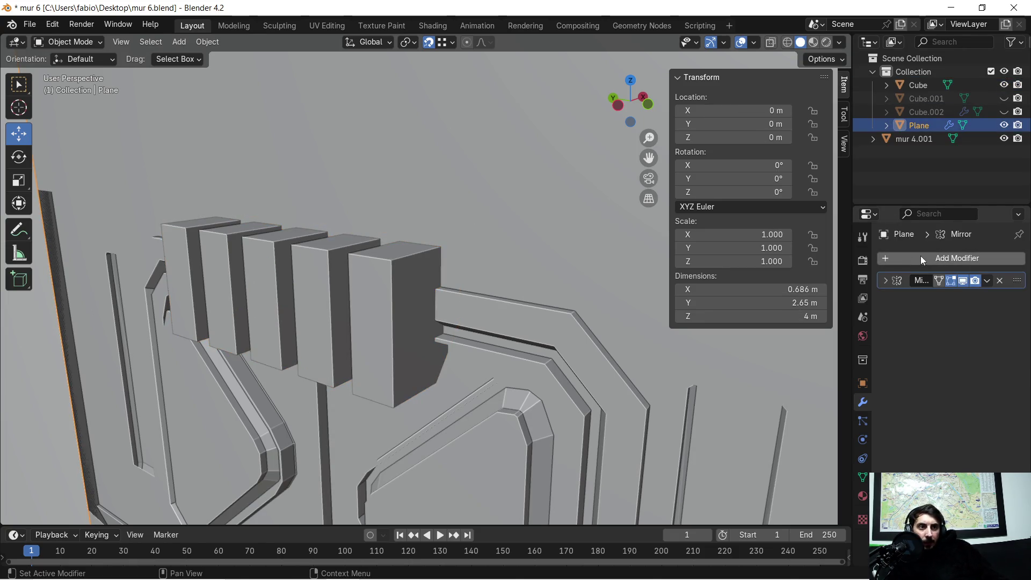
pyautogui.click(988, 281)
pyautogui.click(933, 296)
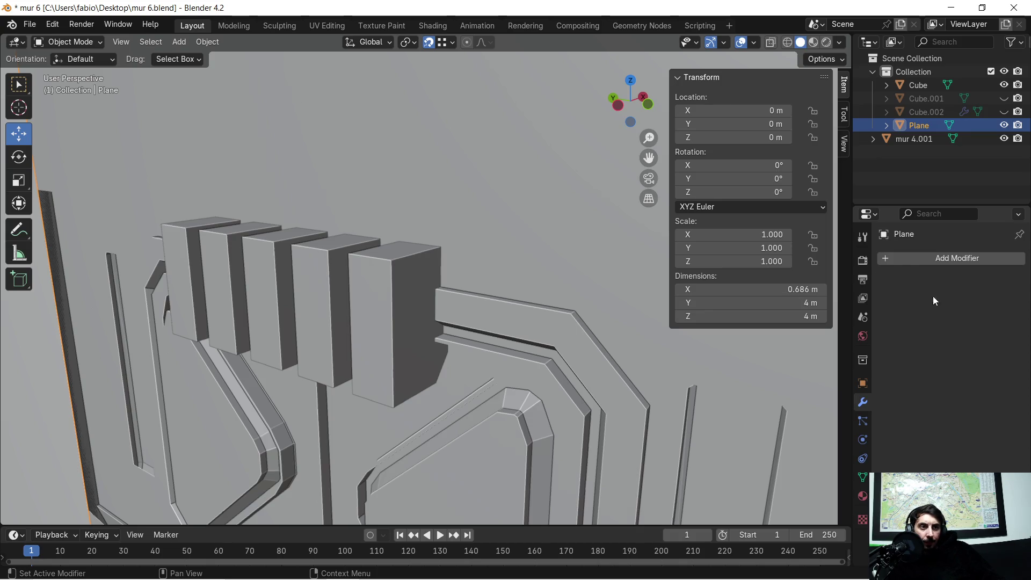
# Join the block Cube into the wall Plane with Ctrl+J.
pyautogui.click(387, 278)
pyautogui.keyDown('shift'); pyautogui.click(505, 230); pyautogui.keyUp('shift')
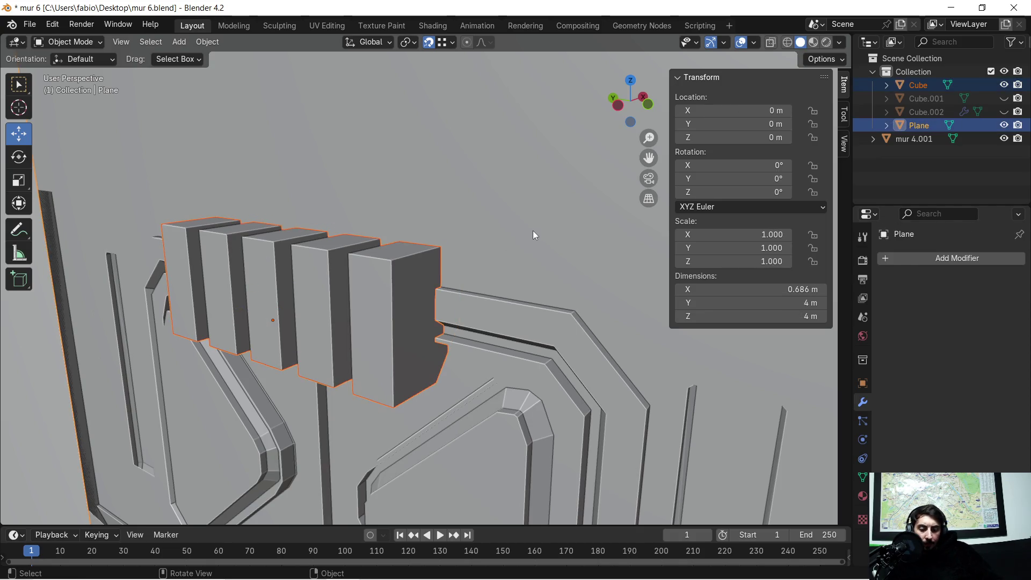
pyautogui.hotkey('ctrl', 'j')
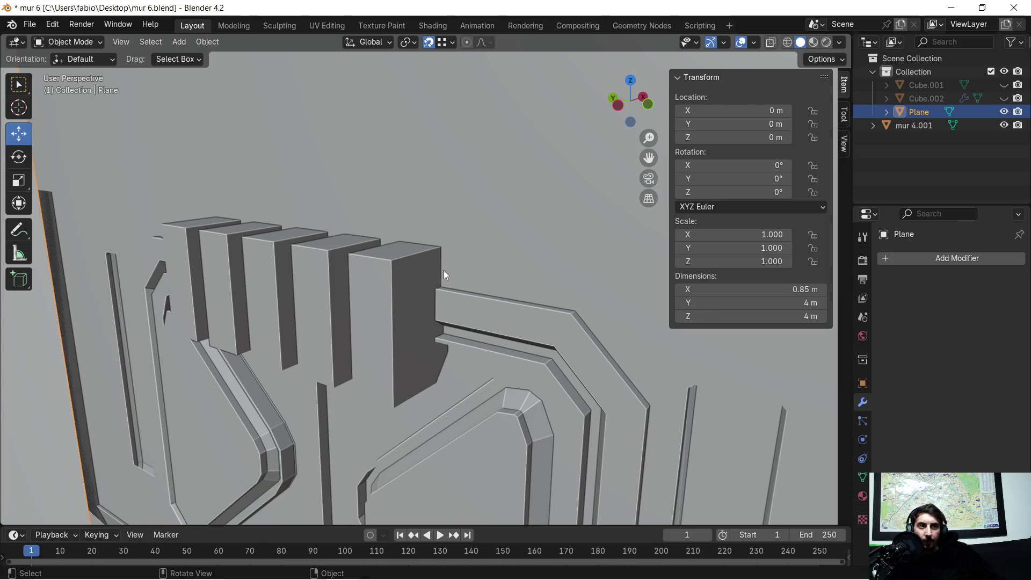
pyautogui.press('Tab')
# Select the blocks' side faces and move them 0.2043 m along X.
pyautogui.scroll(2, 376, 296)
pyautogui.scroll(-1, 368, 296)
pyautogui.moveTo(309, 298)
pyautogui.mouseDown(button='middle')
pyautogui.moveTo(509, 290)
pyautogui.moveTo(456, 289)
pyautogui.mouseUp(button='middle')
pyautogui.keyDown('shift'); pyautogui.click(457, 289); pyautogui.keyUp('shift')
pyautogui.keyDown('shift'); pyautogui.click(276, 382); pyautogui.keyUp('shift')
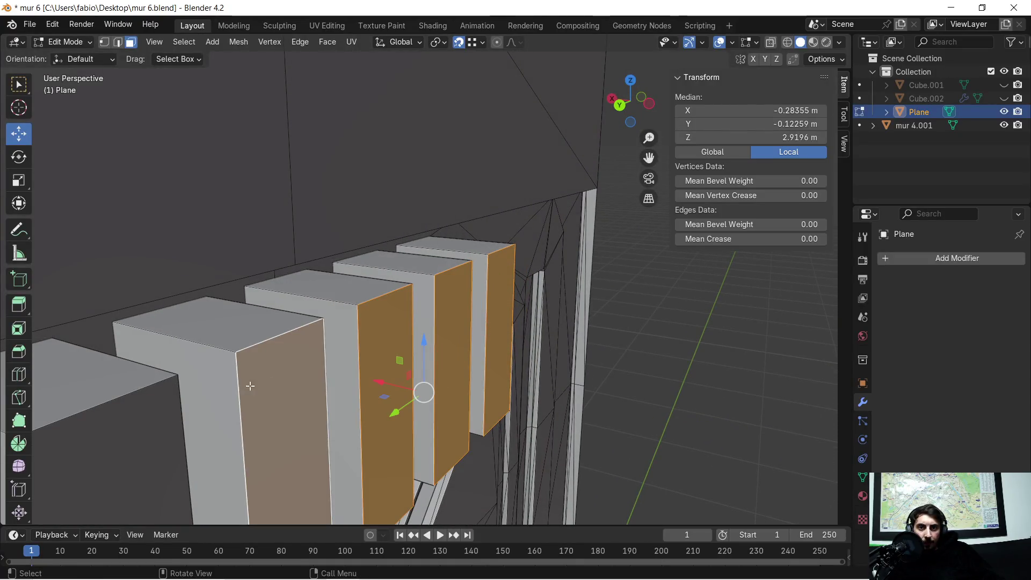
pyautogui.scroll(-2, 280, 373)
pyautogui.keyDown('shift'); pyautogui.click(258, 387); pyautogui.keyUp('shift')
pyautogui.moveTo(272, 380)
pyautogui.mouseDown(button='middle')
pyautogui.moveTo(334, 380)
pyautogui.moveTo(336, 367)
pyautogui.mouseUp(button='middle')
pyautogui.press('g')
pyautogui.press('x')
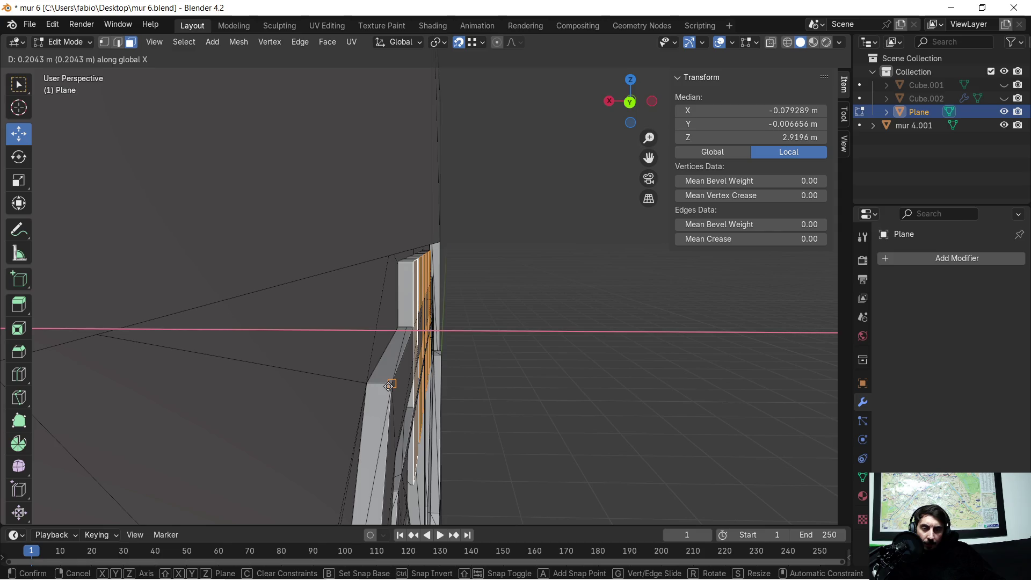
pyautogui.click(388, 386)
# Delete the selected block side faces.
pyautogui.moveTo(582, 333)
pyautogui.mouseDown(button='middle')
pyautogui.moveTo(445, 326)
pyautogui.moveTo(575, 287)
pyautogui.moveTo(510, 301)
pyautogui.mouseUp(button='middle')
pyautogui.press('x')
pyautogui.click(509, 301)
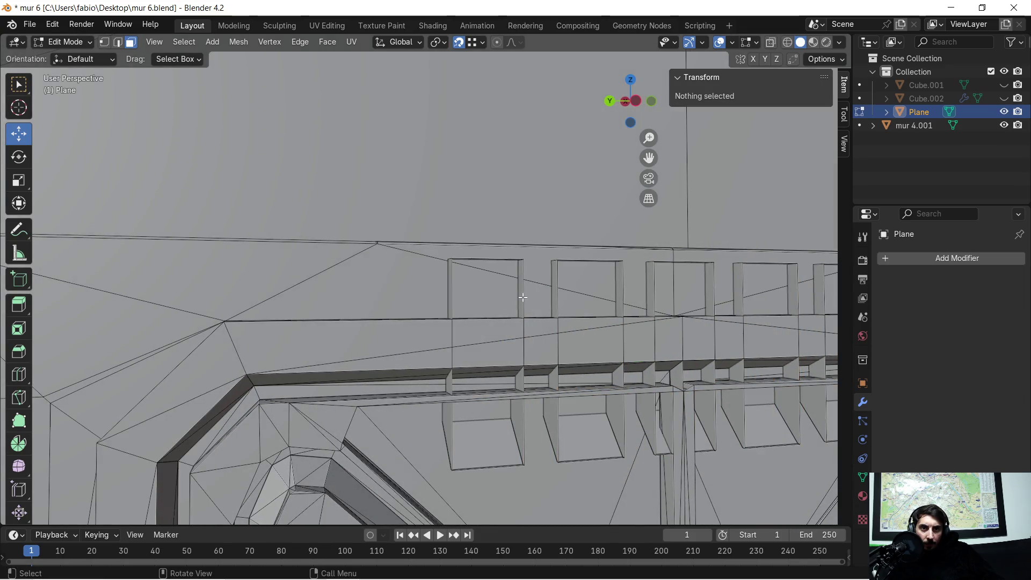
pyautogui.moveTo(487, 294); pyautogui.dragTo(549, 303, button='middle')
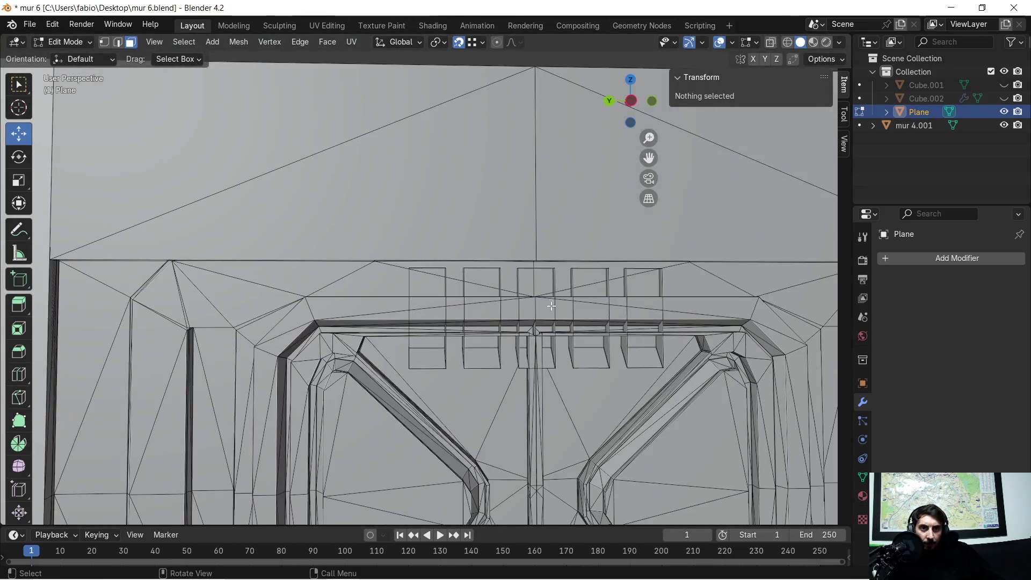
pyautogui.moveTo(318, 272)
pyautogui.keyDown('shift'); pyautogui.mouseDown(button='middle')
pyautogui.moveTo(537, 242)
pyautogui.moveTo(613, 260)
pyautogui.moveTo(438, 236)
pyautogui.mouseUp(button='middle'); pyautogui.keyUp('shift')
pyautogui.scroll(-2, 483, 247)
pyautogui.scroll(6, 655, 260)
# Select two top edges of the wall in Edge select mode.
pyautogui.click(407, 239)
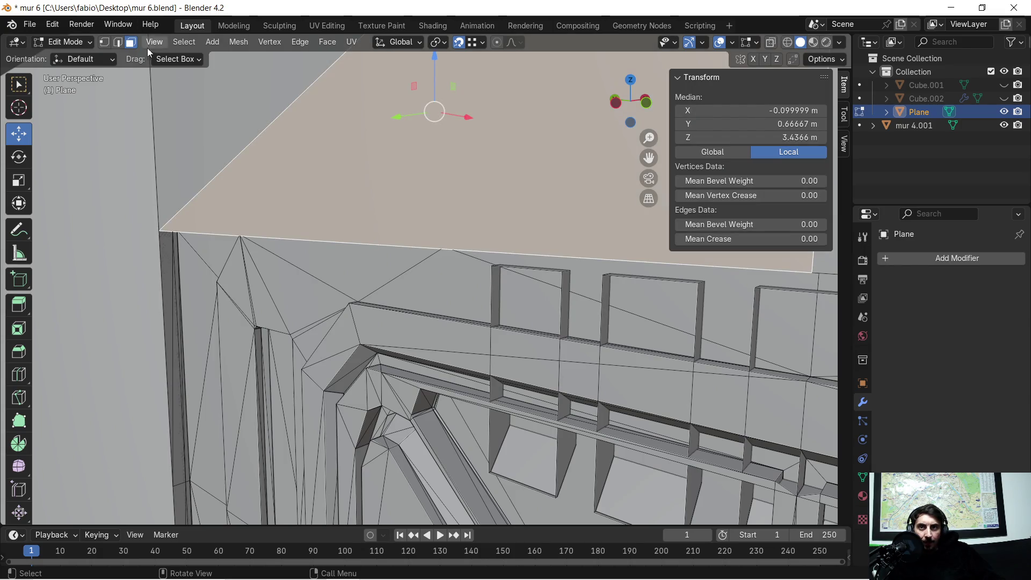
pyautogui.click(118, 43)
pyautogui.click(326, 235)
pyautogui.scroll(-5, 390, 208)
pyautogui.moveTo(390, 209)
pyautogui.mouseDown(button='middle')
pyautogui.moveTo(513, 302)
pyautogui.moveTo(335, 176)
pyautogui.mouseUp(button='middle')
pyautogui.keyDown('shift'); pyautogui.click(283, 201); pyautogui.keyUp('shift')
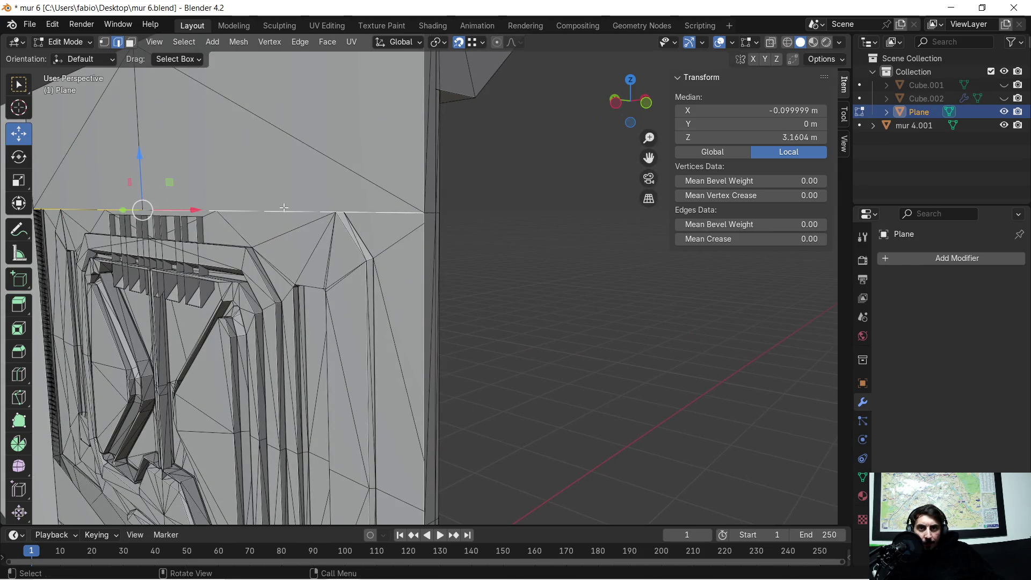
pyautogui.scroll(-3, 355, 276)
pyautogui.moveTo(393, 396)
pyautogui.keyDown('shift'); pyautogui.mouseDown(button='middle')
pyautogui.moveTo(422, 210)
pyautogui.moveTo(433, 256)
pyautogui.moveTo(396, 244)
pyautogui.moveTo(437, 260)
pyautogui.moveTo(426, 260)
pyautogui.mouseUp(button='middle'); pyautogui.keyUp('shift')
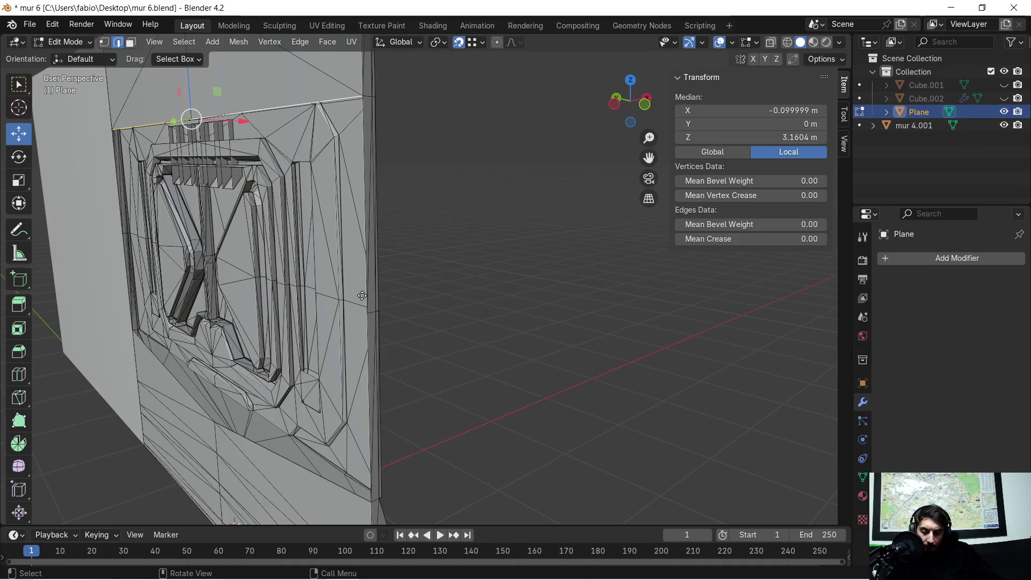
# Extrude the selected wall edge down along Z twice, about 0.97 m each time.
pyautogui.press('g')
pyautogui.press('z')
pyautogui.click(369, 312)
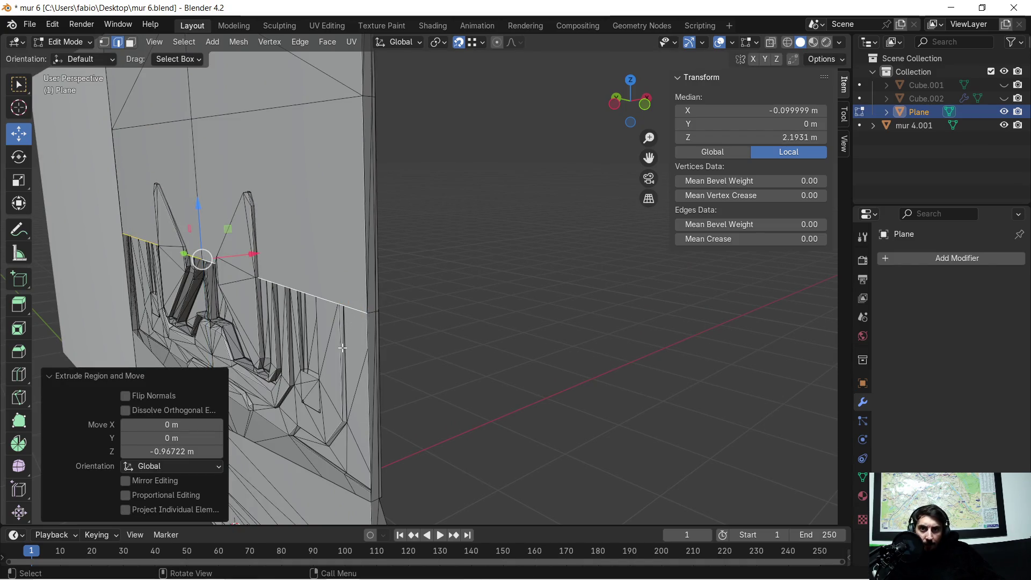
pyautogui.keyDown('ctrl'); pyautogui.scroll(-2, 344, 346); pyautogui.keyUp('ctrl')
pyautogui.keyDown('shift'); pyautogui.scroll(-5, 376, 338); pyautogui.keyUp('shift')
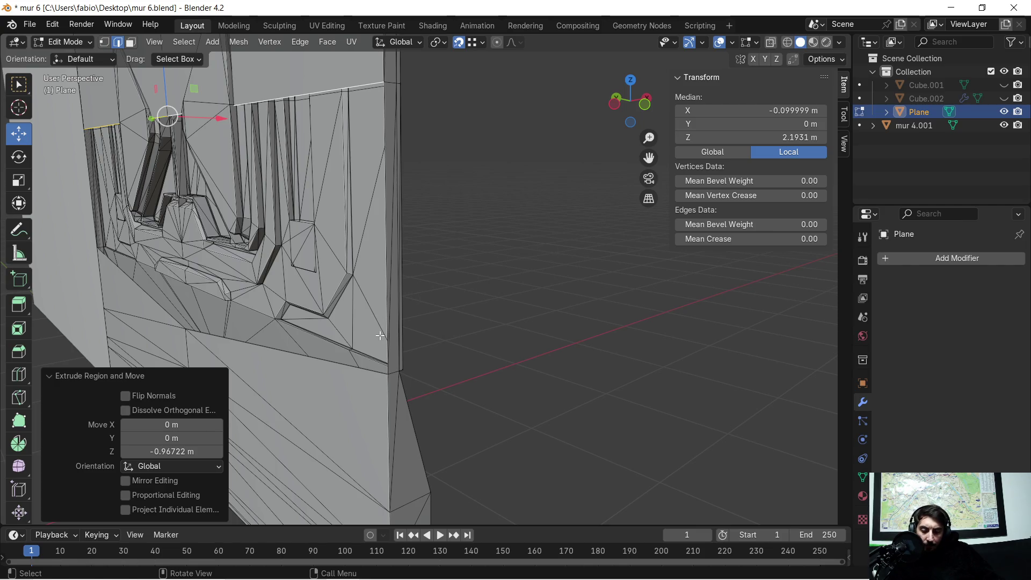
pyautogui.press('e')
pyautogui.press('z')
pyautogui.click(363, 361)
pyautogui.moveTo(363, 361)
pyautogui.mouseDown(button='middle')
pyautogui.moveTo(345, 283)
pyautogui.moveTo(324, 252)
pyautogui.moveTo(536, 283)
pyautogui.moveTo(376, 269)
pyautogui.mouseUp(button='middle')
pyautogui.scroll(2, 324, 251)
pyautogui.click(102, 43)
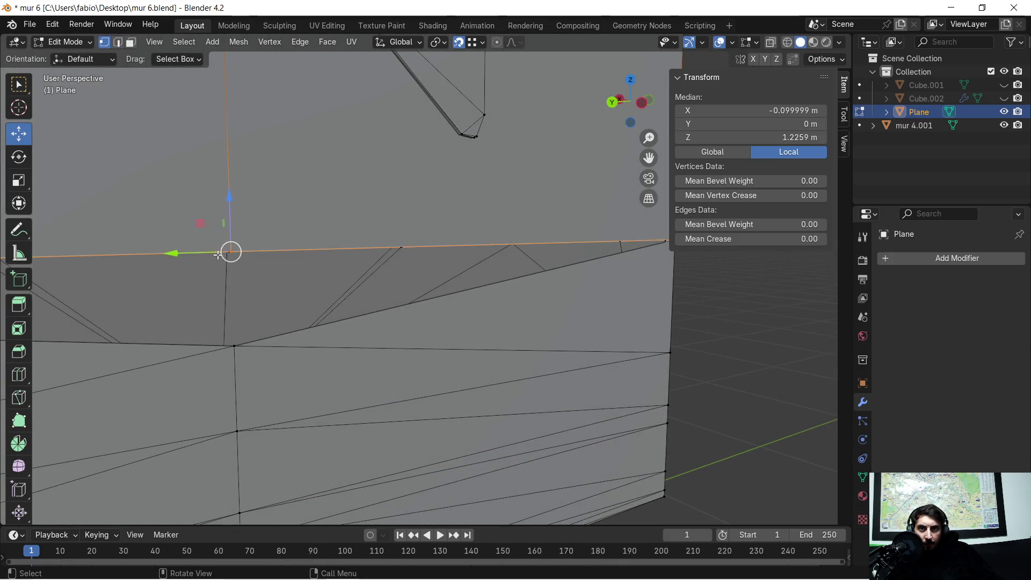
# Lower the strip's end vertex 0.27448 m along Z onto the vertex below, at Z 0.95144 m.
pyautogui.click(226, 257)
pyautogui.moveTo(236, 293); pyautogui.dragTo(270, 283, button='middle')
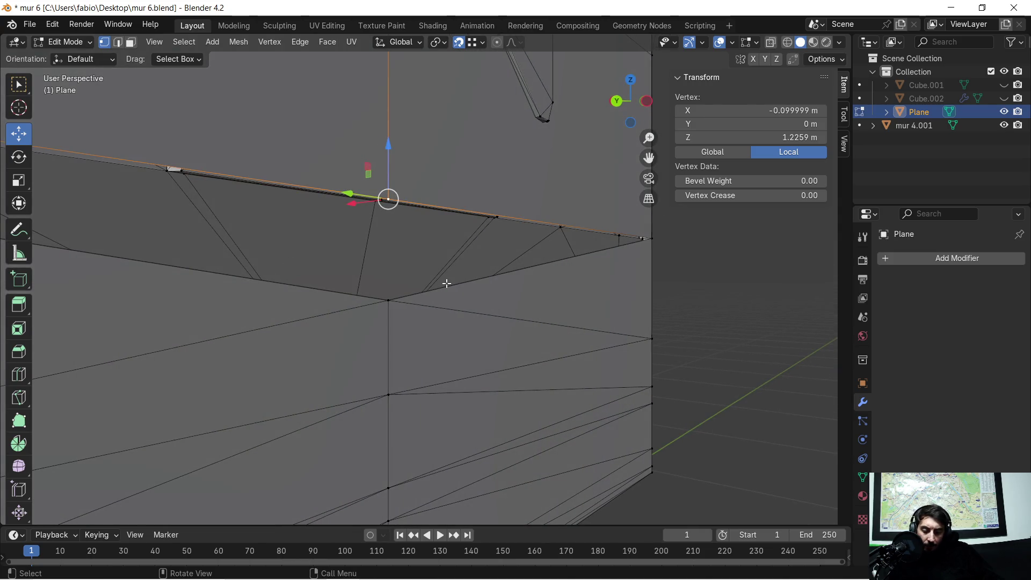
pyautogui.press('g')
pyautogui.press('z')
pyautogui.click(389, 301)
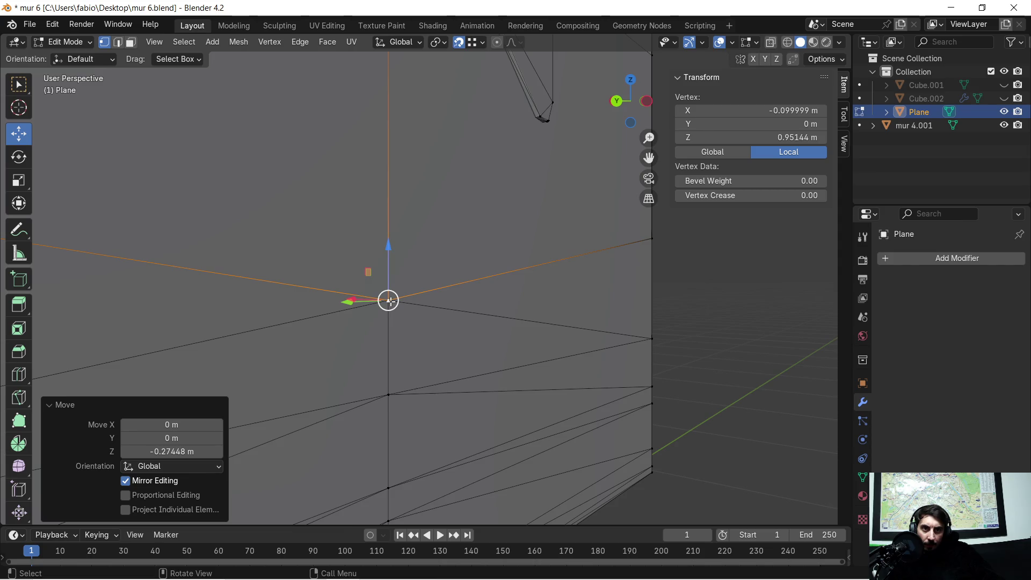
pyautogui.scroll(-5, 606, 214)
pyautogui.moveTo(606, 215)
pyautogui.mouseDown(button='middle')
pyautogui.moveTo(490, 224)
pyautogui.moveTo(394, 169)
pyautogui.moveTo(381, 177)
pyautogui.moveTo(414, 205)
pyautogui.moveTo(444, 285)
pyautogui.moveTo(460, 292)
pyautogui.moveTo(516, 299)
pyautogui.moveTo(509, 272)
pyautogui.moveTo(486, 269)
pyautogui.moveTo(509, 259)
pyautogui.moveTo(484, 272)
pyautogui.moveTo(456, 252)
pyautogui.moveTo(580, 248)
pyautogui.moveTo(443, 264)
pyautogui.moveTo(462, 258)
pyautogui.moveTo(494, 275)
pyautogui.mouseUp(button='middle')
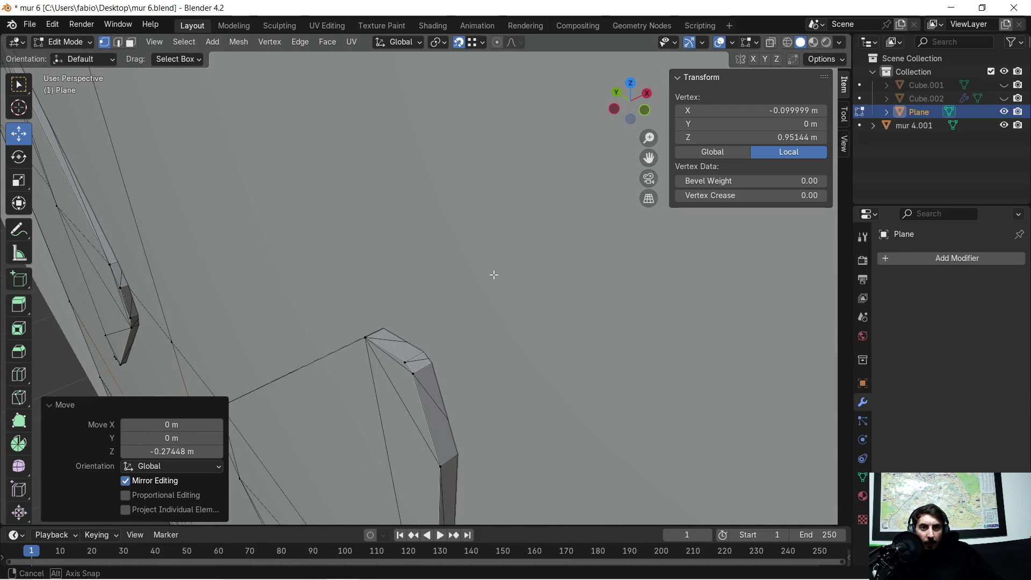
pyautogui.hotkey('ctrl', 'z')
# Redo the last change, switch to edge select, and pick an edge at the frame corner.
pyautogui.hotkey('ctrl', 'shift', 'z')
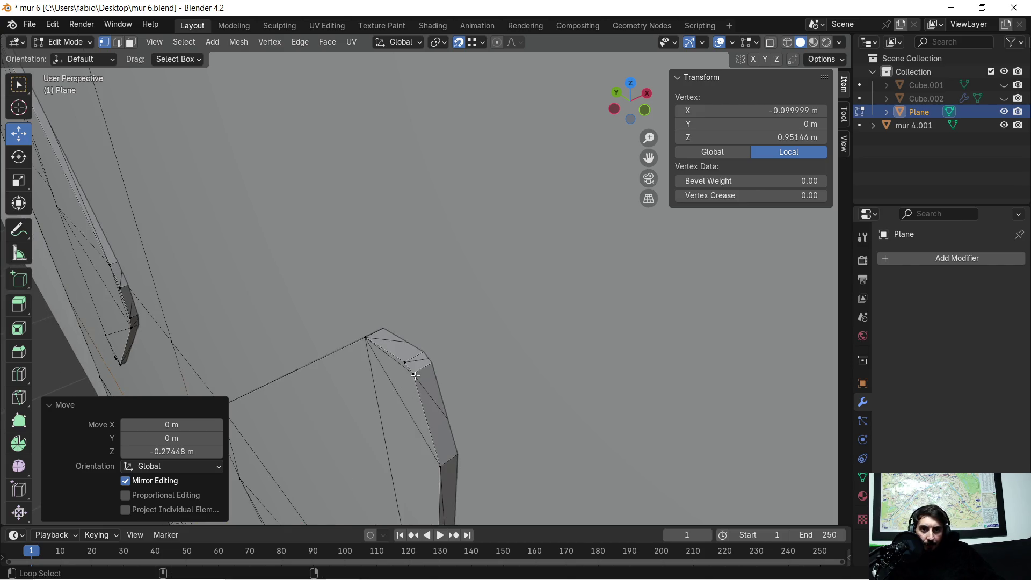
pyautogui.keyDown('alt'); pyautogui.click(415, 375); pyautogui.keyUp('alt')
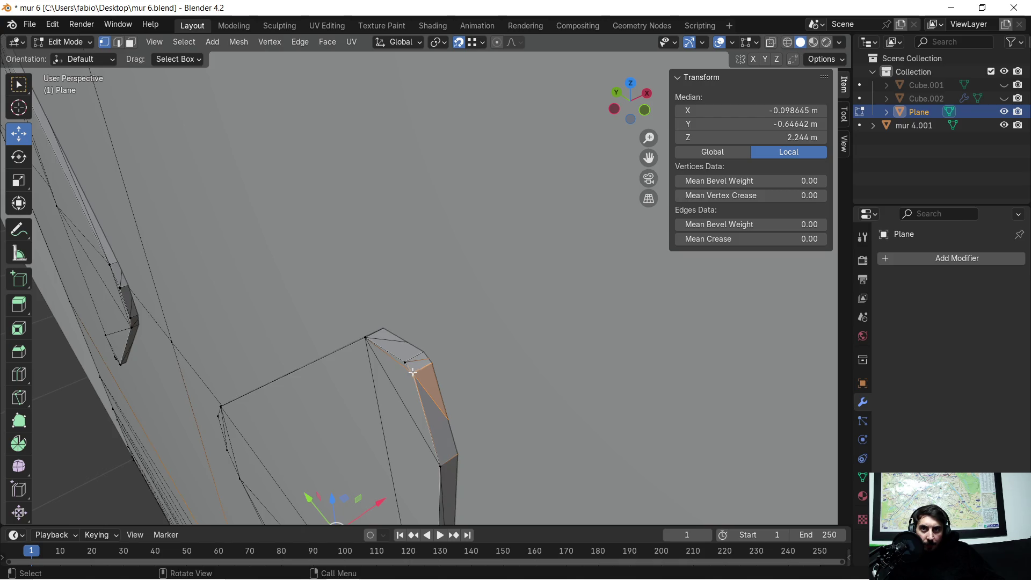
pyautogui.click(422, 380)
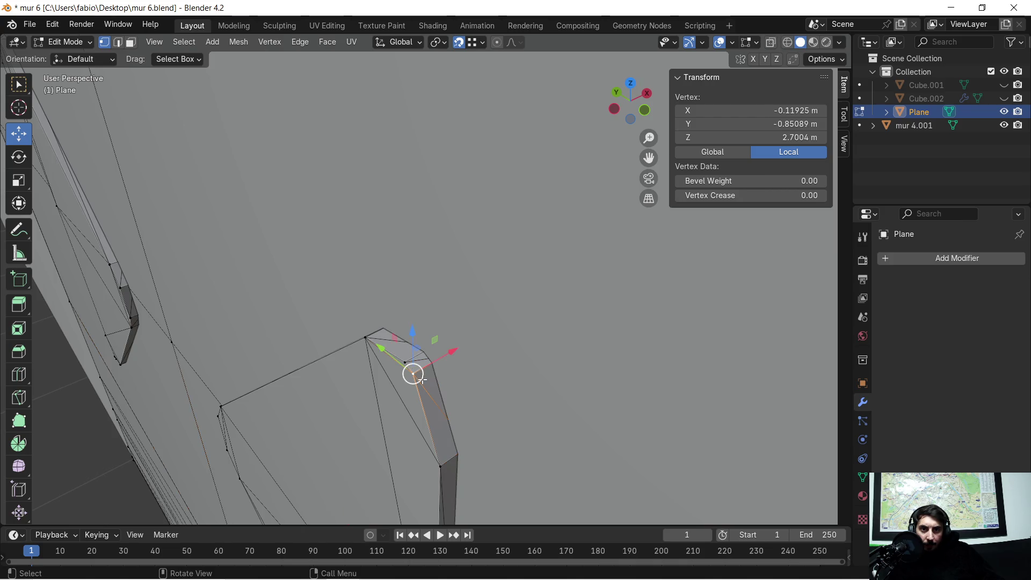
pyautogui.click(119, 43)
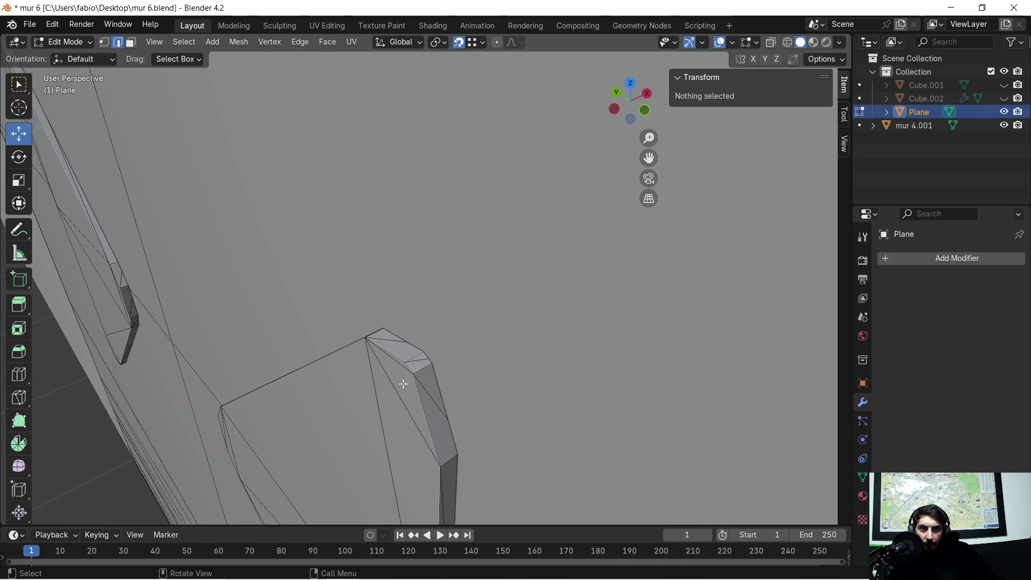
pyautogui.click(422, 409)
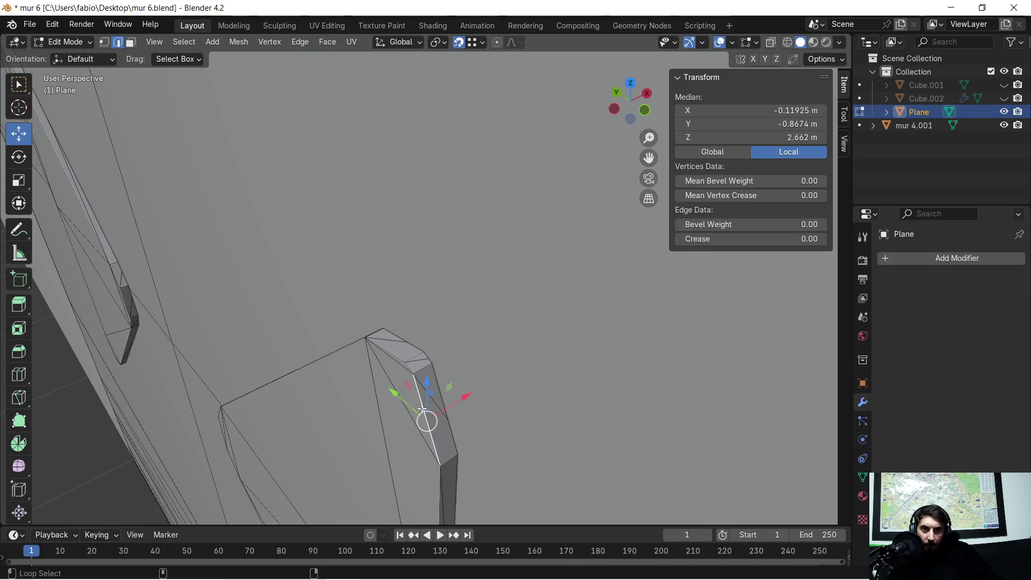
pyautogui.keyDown('alt'); pyautogui.click(397, 360); pyautogui.keyUp('alt')
pyautogui.hotkey('ctrl', 'z')
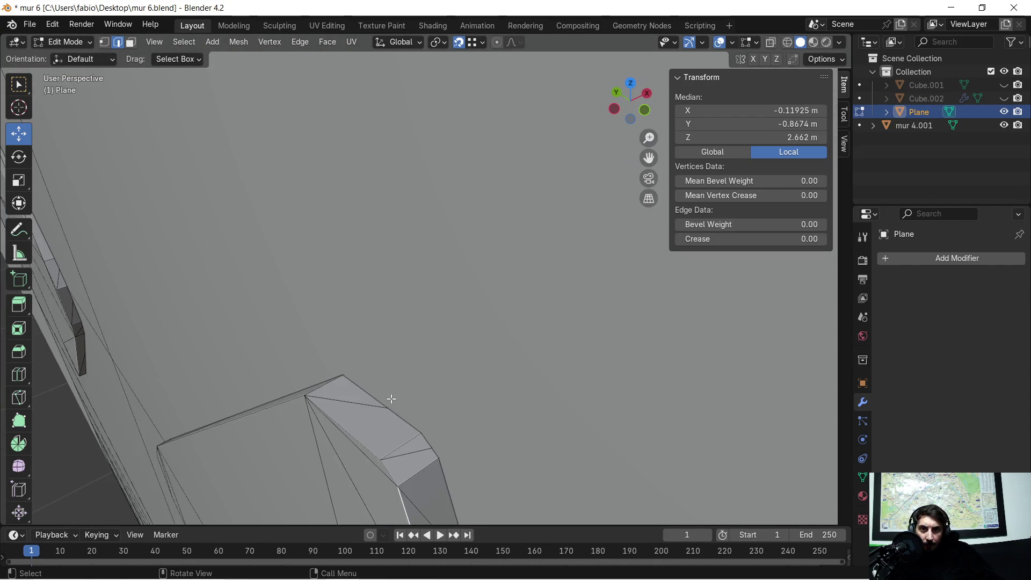
# Add the top, long, vertical and long diagonal seam edges to the selection.
pyautogui.moveTo(393, 398); pyautogui.dragTo(397, 392, button='middle')
pyautogui.keyDown('shift'); pyautogui.click(522, 261); pyautogui.keyUp('shift')
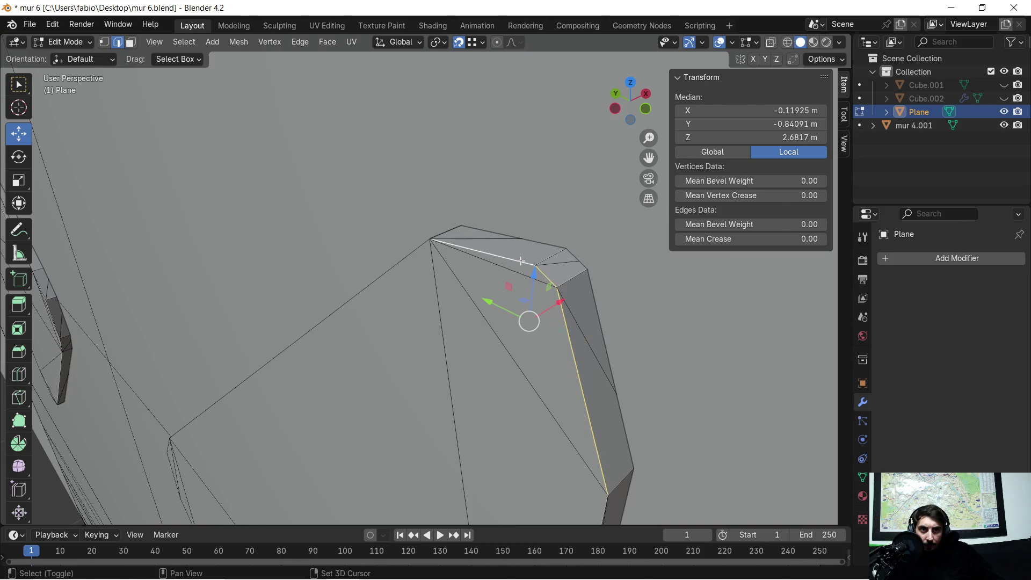
pyautogui.keyDown('shift'); pyautogui.click(405, 256); pyautogui.keyUp('shift')
pyautogui.scroll(-3, 487, 389)
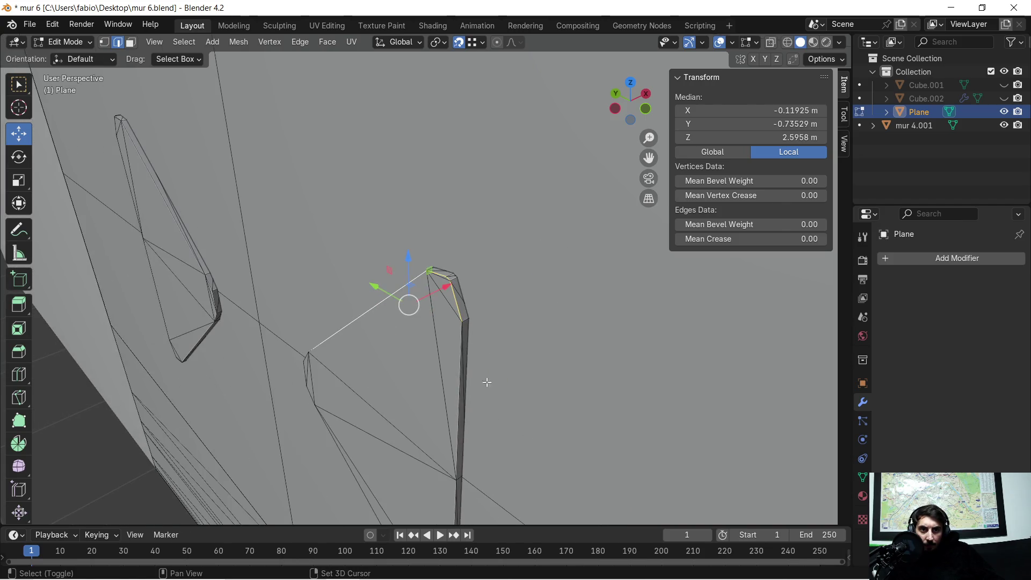
pyautogui.keyDown('shift'); pyautogui.click(458, 352); pyautogui.keyUp('shift')
pyautogui.scroll(5, 459, 349)
pyautogui.moveTo(459, 346); pyautogui.dragTo(462, 331, button='middle')
pyautogui.scroll(2, 490, 302)
pyautogui.keyDown('shift'); pyautogui.click(514, 352); pyautogui.keyUp('shift')
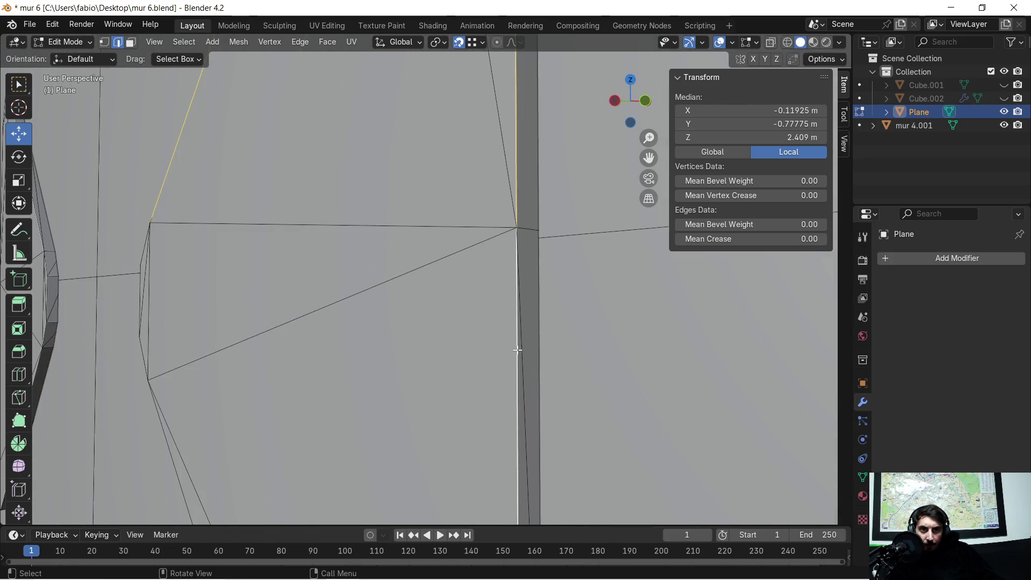
pyautogui.scroll(-2, 512, 354)
pyautogui.moveTo(499, 384)
pyautogui.mouseDown(button='middle')
pyautogui.moveTo(471, 208)
pyautogui.moveTo(394, 337)
pyautogui.mouseUp(button='middle')
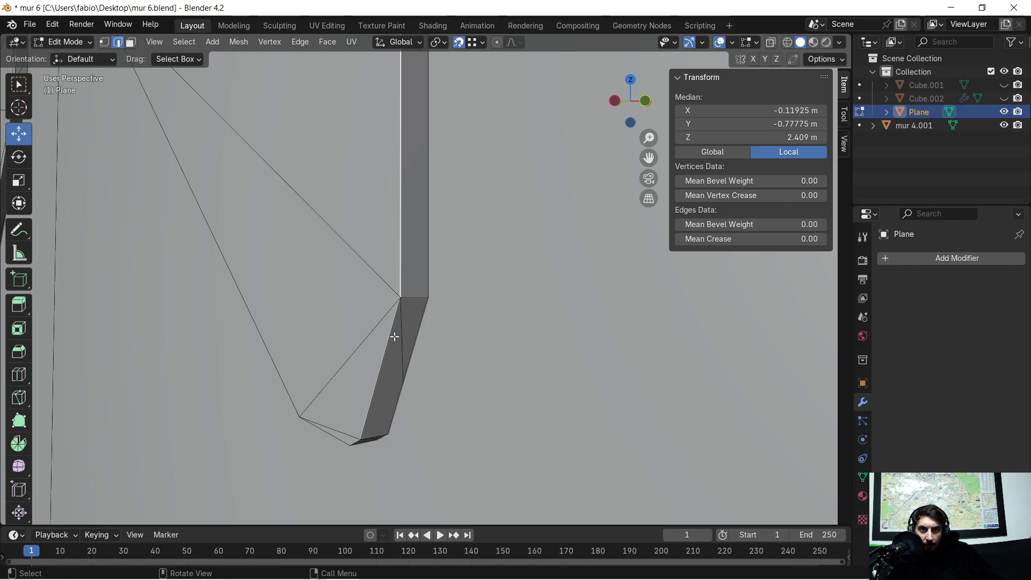
pyautogui.moveTo(332, 430)
pyautogui.keyDown('shift'); pyautogui.mouseDown(button='middle')
pyautogui.moveTo(333, 410)
pyautogui.moveTo(403, 379)
pyautogui.moveTo(468, 366)
pyautogui.mouseUp(button='middle'); pyautogui.keyUp('shift')
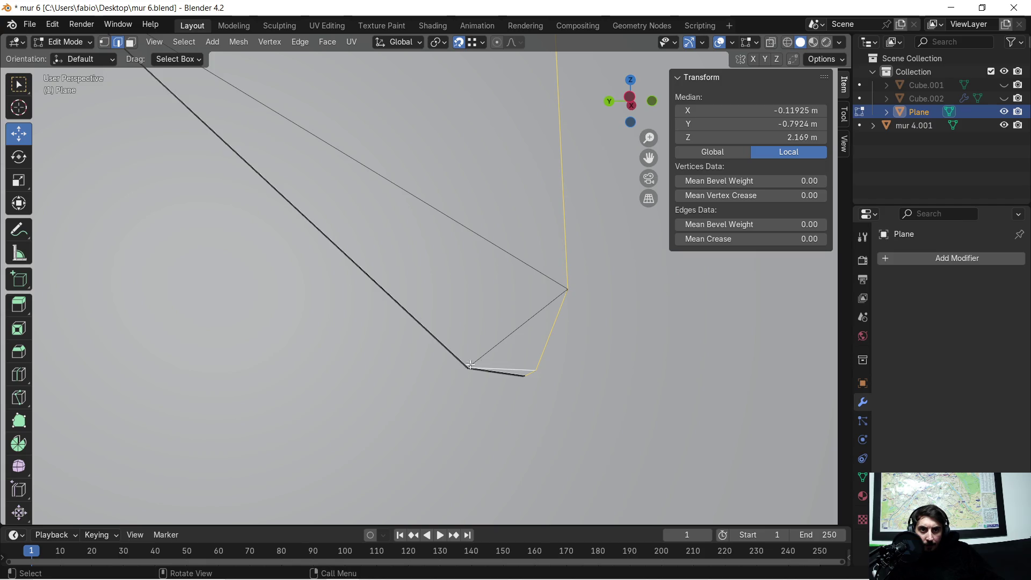
pyautogui.keyDown('shift'); pyautogui.click(405, 304); pyautogui.keyUp('shift')
pyautogui.scroll(3, 387, 285)
pyautogui.moveTo(416, 274); pyautogui.dragTo(441, 303, button='middle')
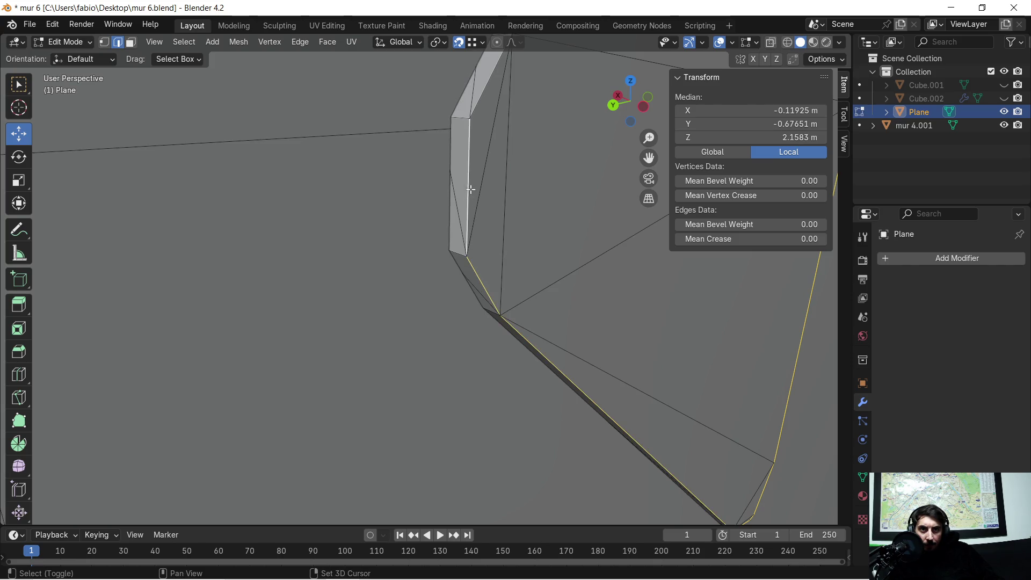
pyautogui.moveTo(480, 92)
pyautogui.mouseDown(button='middle')
pyautogui.moveTo(530, 131)
pyautogui.moveTo(596, 269)
pyautogui.moveTo(584, 300)
pyautogui.moveTo(506, 322)
pyautogui.moveTo(451, 313)
pyautogui.moveTo(368, 268)
pyautogui.moveTo(433, 281)
pyautogui.mouseUp(button='middle')
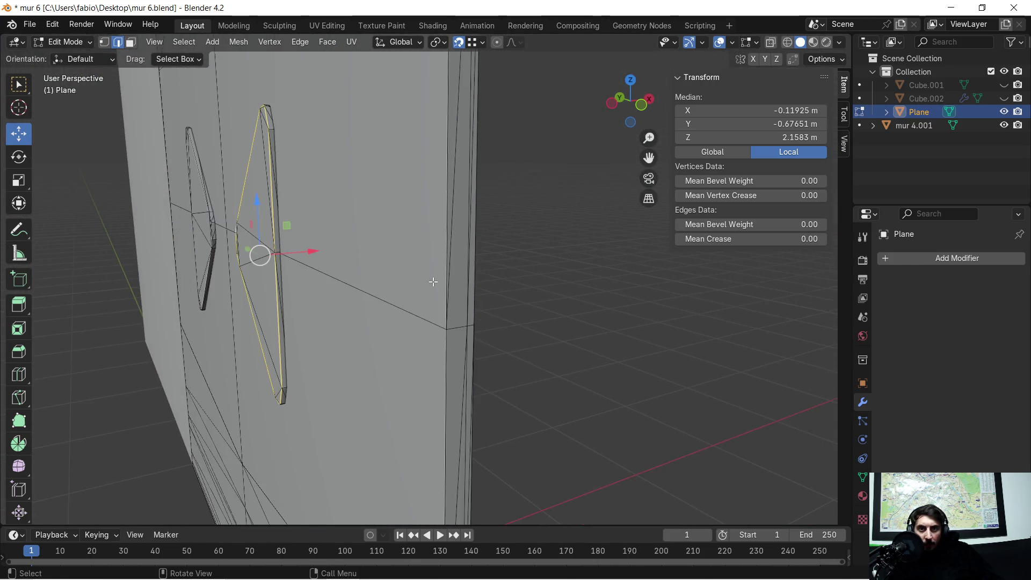
# Slide the selected seam edges along X, then nudge them slightly along X again.
pyautogui.press('g')
pyautogui.press('x')
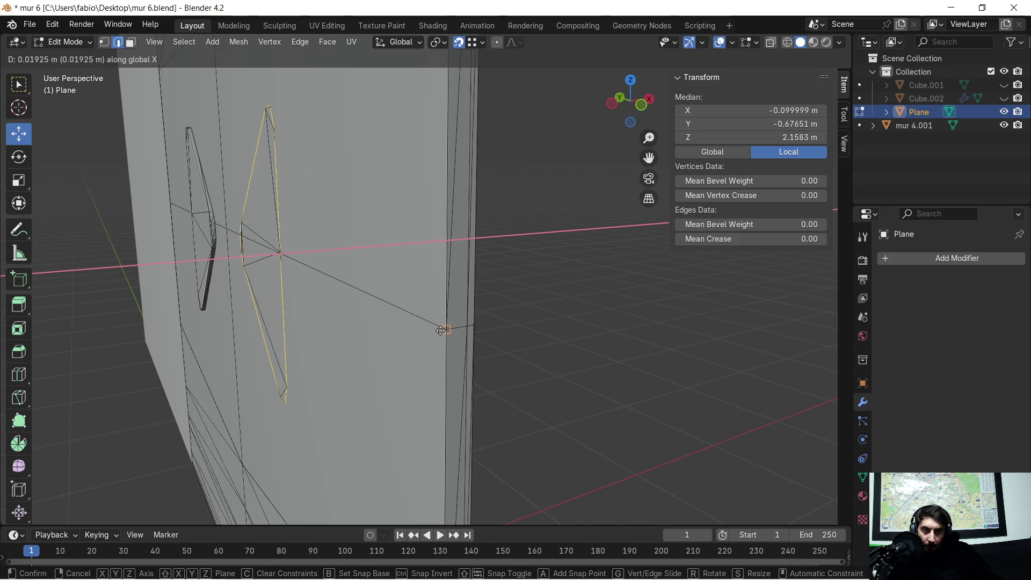
pyautogui.click(440, 330)
pyautogui.moveTo(517, 313); pyautogui.dragTo(496, 315, button='middle')
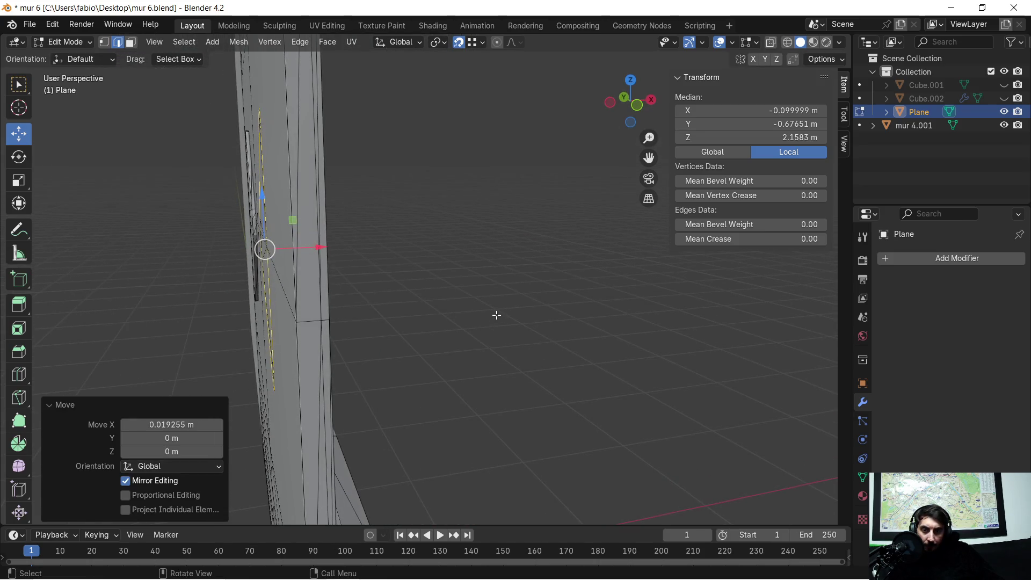
pyautogui.press('g')
pyautogui.press('x')
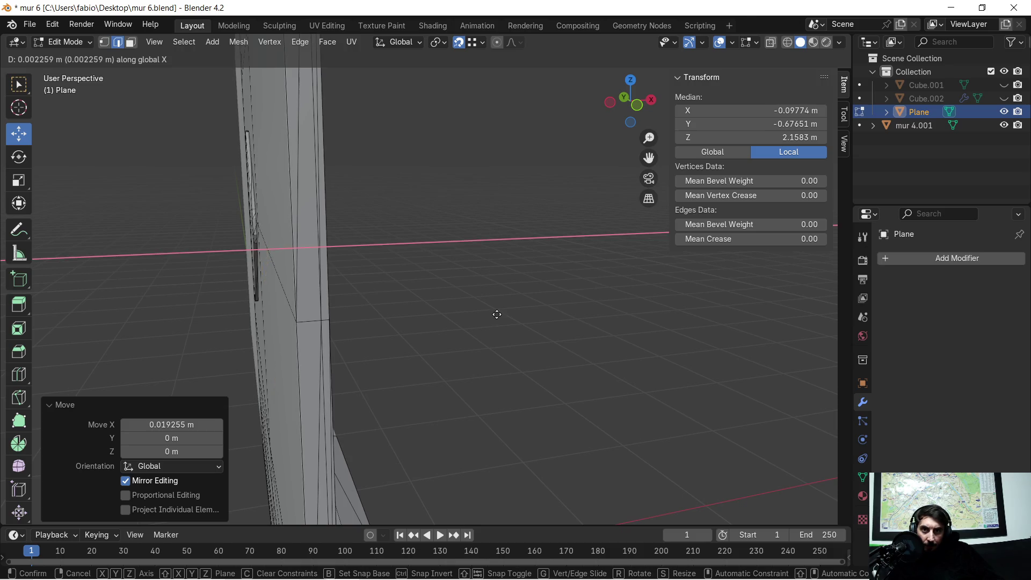
pyautogui.click(497, 313)
# Orbit in close around the window frame to check the moved edges.
pyautogui.moveTo(497, 314); pyautogui.dragTo(470, 288, button='middle')
pyautogui.scroll(6, 421, 288)
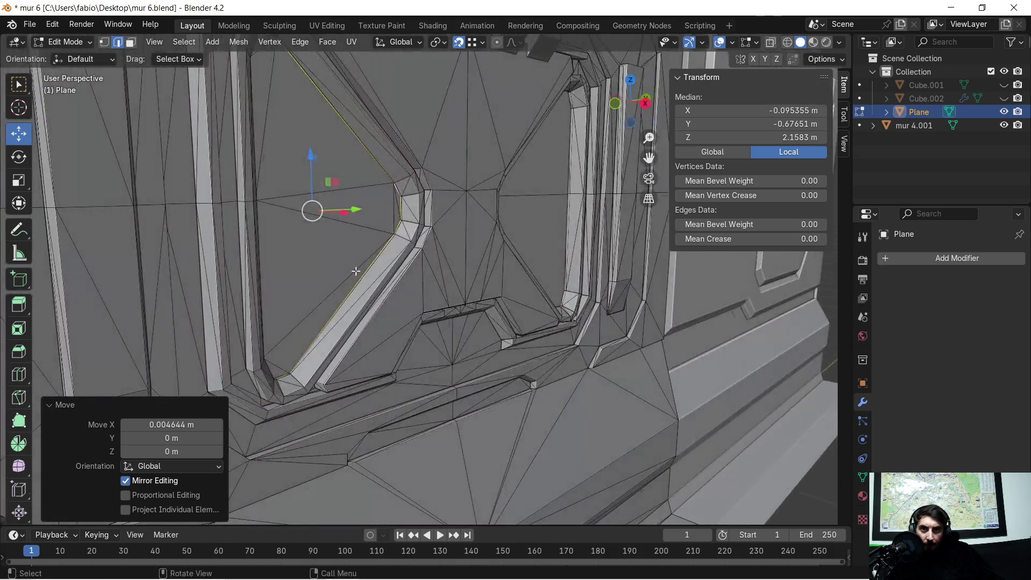
pyautogui.moveTo(384, 241)
pyautogui.mouseDown(button='middle')
pyautogui.moveTo(426, 237)
pyautogui.moveTo(406, 242)
pyautogui.moveTo(302, 183)
pyautogui.moveTo(430, 229)
pyautogui.moveTo(500, 237)
pyautogui.mouseUp(button='middle')
pyautogui.scroll(-5, 406, 242)
pyautogui.press('g')
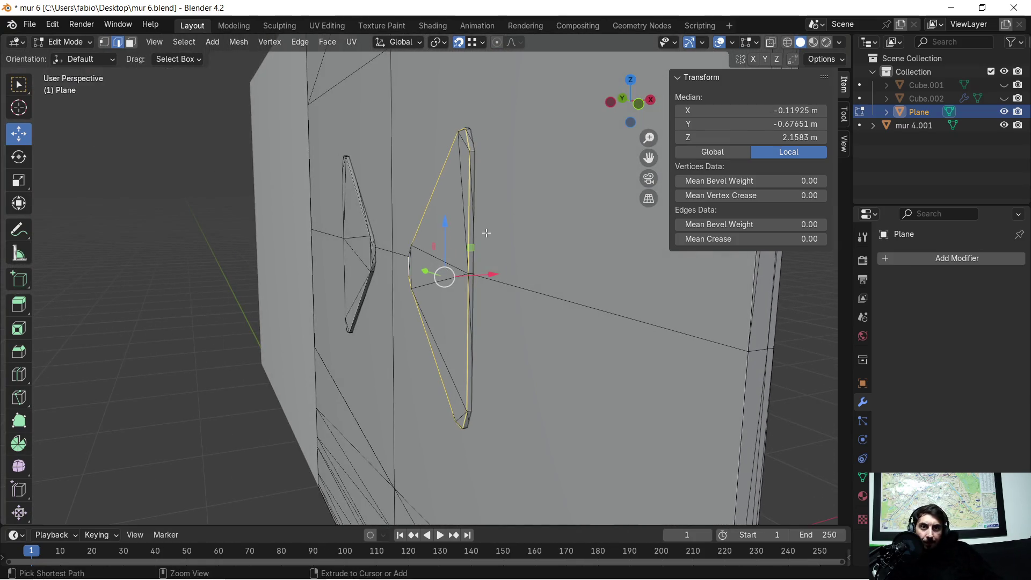
pyautogui.scroll(8, 389, 221)
pyautogui.moveTo(349, 240)
pyautogui.mouseDown(button='middle')
pyautogui.moveTo(587, 238)
pyautogui.moveTo(437, 269)
pyautogui.moveTo(451, 269)
pyautogui.moveTo(465, 292)
pyautogui.moveTo(497, 295)
pyautogui.moveTo(481, 253)
pyautogui.moveTo(559, 263)
pyautogui.moveTo(299, 340)
pyautogui.moveTo(379, 247)
pyautogui.moveTo(341, 263)
pyautogui.moveTo(331, 256)
pyautogui.mouseUp(button='middle')
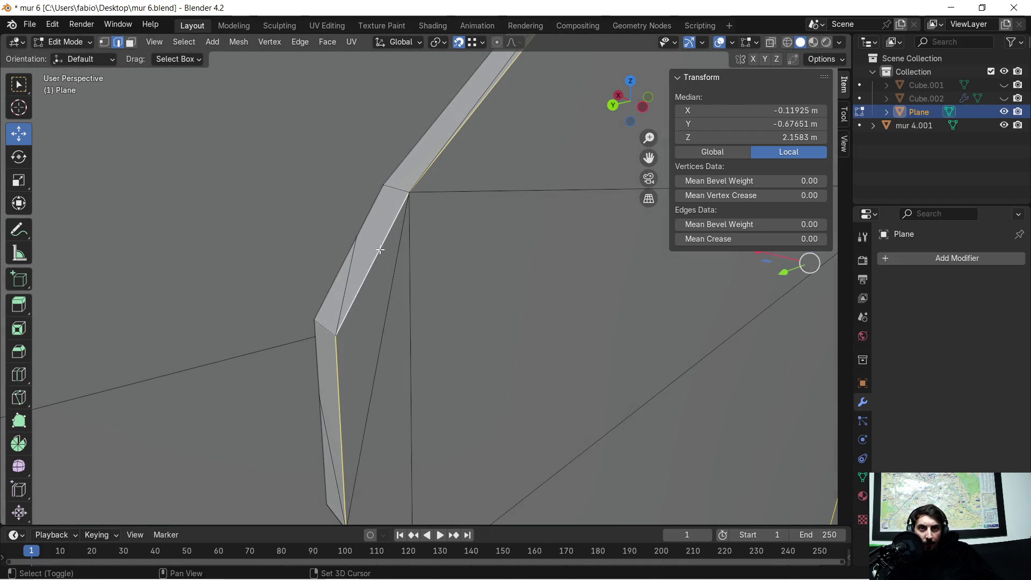
pyautogui.moveTo(351, 368)
pyautogui.mouseDown(button='middle')
pyautogui.moveTo(410, 398)
pyautogui.moveTo(391, 267)
pyautogui.moveTo(536, 296)
pyautogui.moveTo(340, 272)
pyautogui.moveTo(472, 292)
pyautogui.moveTo(465, 310)
pyautogui.mouseUp(button='middle')
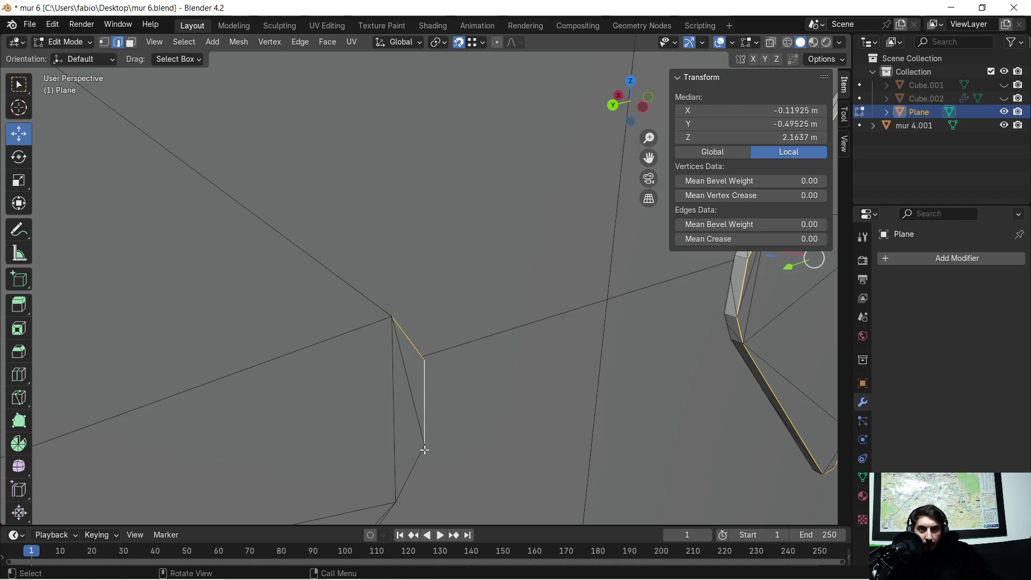
pyautogui.keyDown('shift'); pyautogui.moveTo(417, 482); pyautogui.dragTo(458, 331, button='middle'); pyautogui.keyUp('shift')
# Add the diagonal and remaining frame seam edges to the selection.
pyautogui.keyDown('shift'); pyautogui.click(425, 287); pyautogui.keyUp('shift')
pyautogui.scroll(-3, 403, 288)
pyautogui.scroll(2, 415, 177)
pyautogui.moveTo(430, 114)
pyautogui.keyDown('shift'); pyautogui.mouseDown(button='middle')
pyautogui.moveTo(444, 224)
pyautogui.moveTo(372, 209)
pyautogui.moveTo(403, 258)
pyautogui.mouseUp(button='middle'); pyautogui.keyUp('shift')
pyautogui.keyDown('shift'); pyautogui.click(412, 214); pyautogui.keyUp('shift')
pyautogui.scroll(3, 403, 257)
pyautogui.keyDown('shift'); pyautogui.click(341, 192); pyautogui.keyUp('shift')
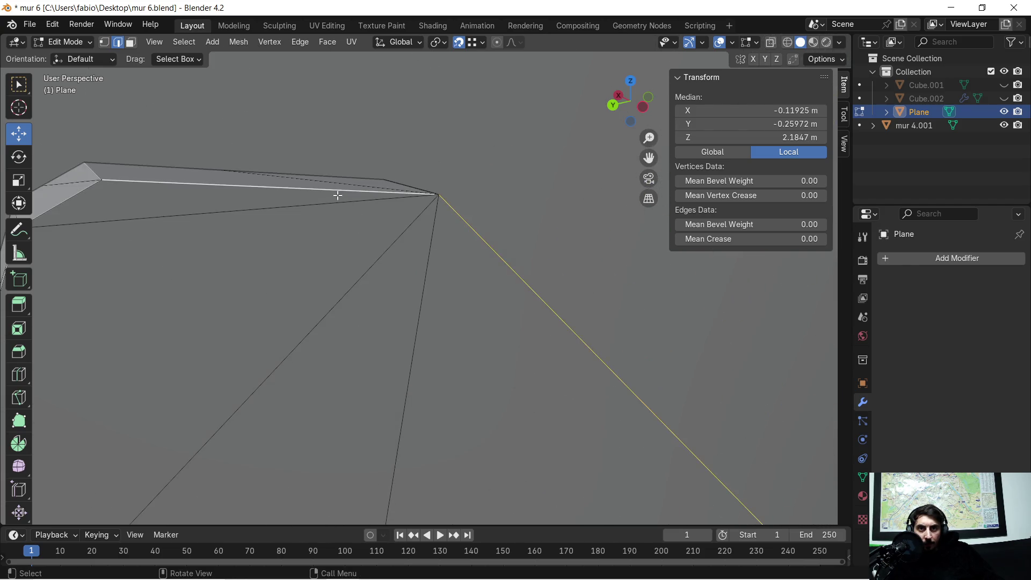
pyautogui.scroll(-3, 306, 235)
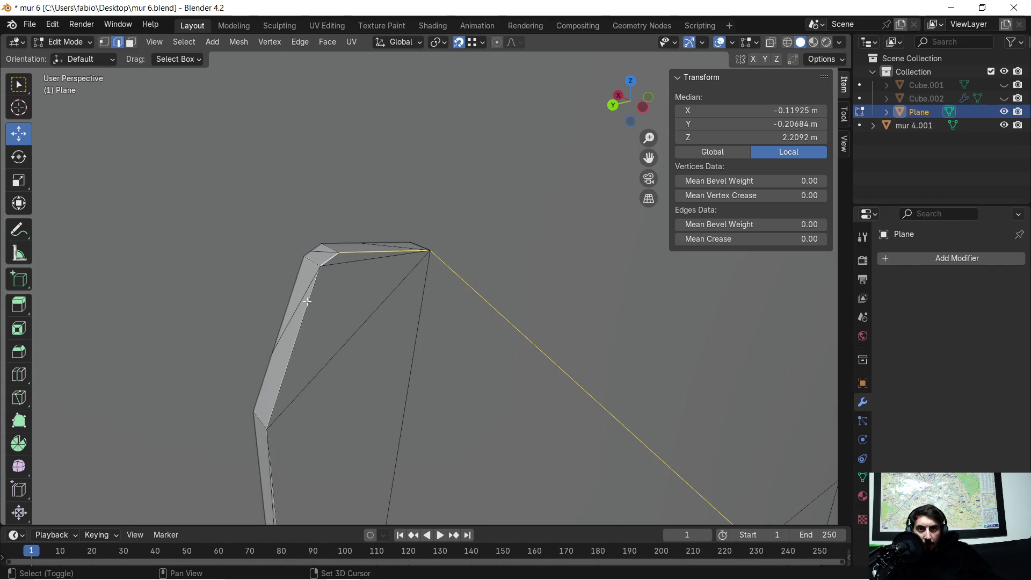
pyautogui.moveTo(354, 425)
pyautogui.keyDown('shift'); pyautogui.mouseDown(button='middle')
pyautogui.moveTo(352, 338)
pyautogui.moveTo(375, 377)
pyautogui.mouseUp(button='middle'); pyautogui.keyUp('shift')
pyautogui.keyDown('shift'); pyautogui.click(366, 311); pyautogui.keyUp('shift')
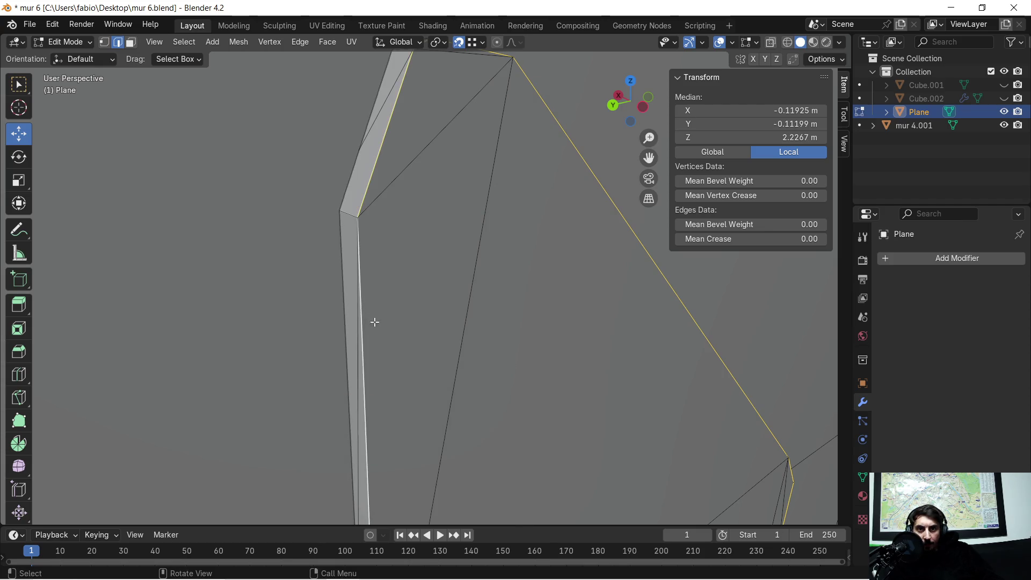
pyautogui.scroll(-3, 479, 396)
pyautogui.scroll(3, 453, 285)
pyautogui.scroll(4, 353, 277)
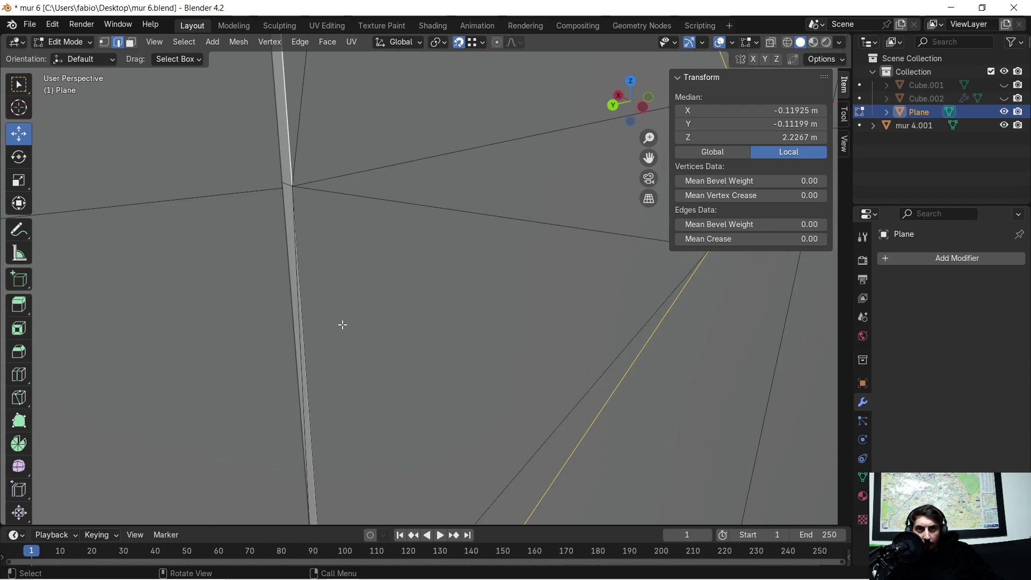
pyautogui.keyDown('shift'); pyautogui.click(310, 337); pyautogui.keyUp('shift')
pyautogui.scroll(-4, 407, 415)
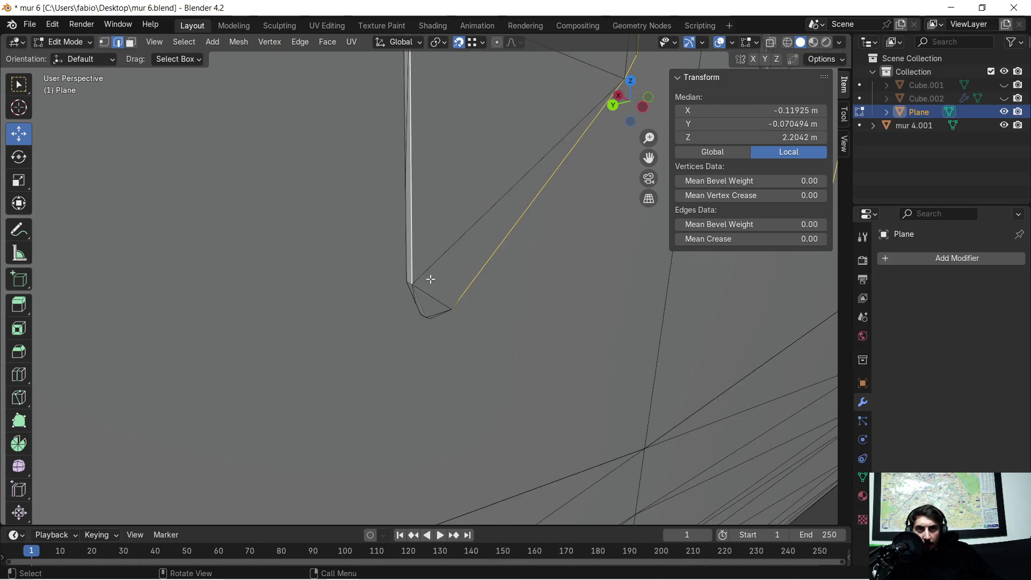
pyautogui.keyDown('shift'); pyautogui.click(384, 351); pyautogui.keyUp('shift')
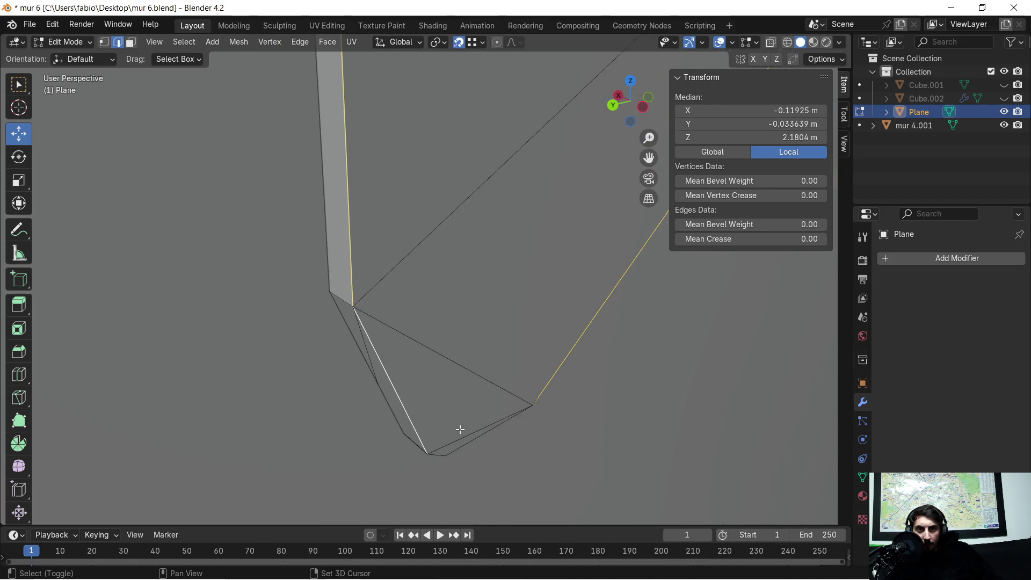
pyautogui.moveTo(454, 449)
pyautogui.mouseDown(button='middle')
pyautogui.moveTo(490, 379)
pyautogui.moveTo(546, 341)
pyautogui.moveTo(538, 322)
pyautogui.moveTo(553, 318)
pyautogui.moveTo(317, 332)
pyautogui.mouseUp(button='middle')
pyautogui.moveTo(318, 380)
pyautogui.mouseDown(button='middle')
pyautogui.moveTo(396, 359)
pyautogui.moveTo(396, 305)
pyautogui.mouseUp(button='middle')
# Move the seam edges about 0.019 m along X, adjust again along X, and return to Object Mode.
pyautogui.press('g')
pyautogui.press('x')
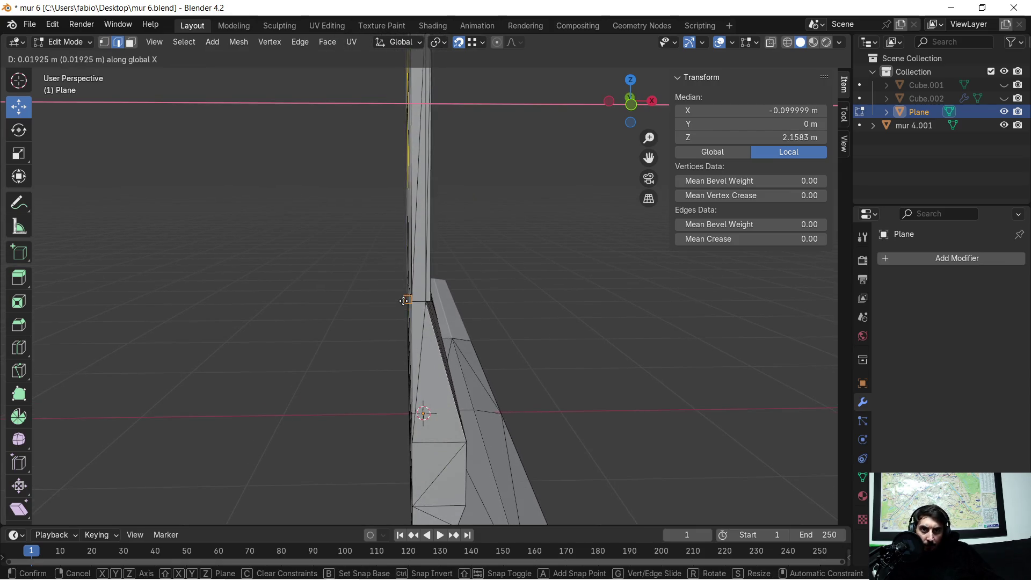
pyautogui.click(414, 299)
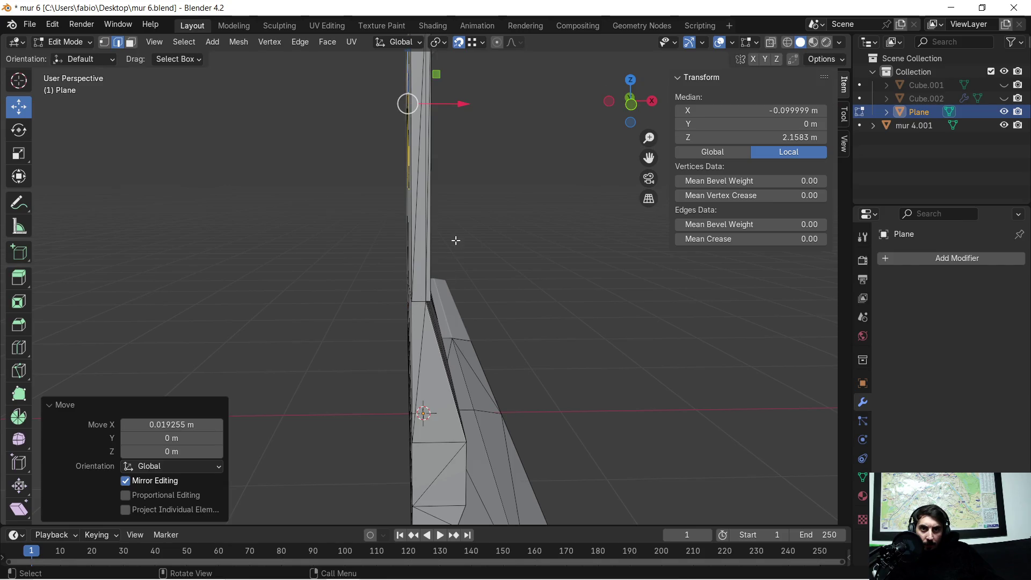
pyautogui.moveTo(473, 202)
pyautogui.mouseDown(button='middle')
pyautogui.moveTo(440, 317)
pyautogui.moveTo(456, 312)
pyautogui.mouseUp(button='middle')
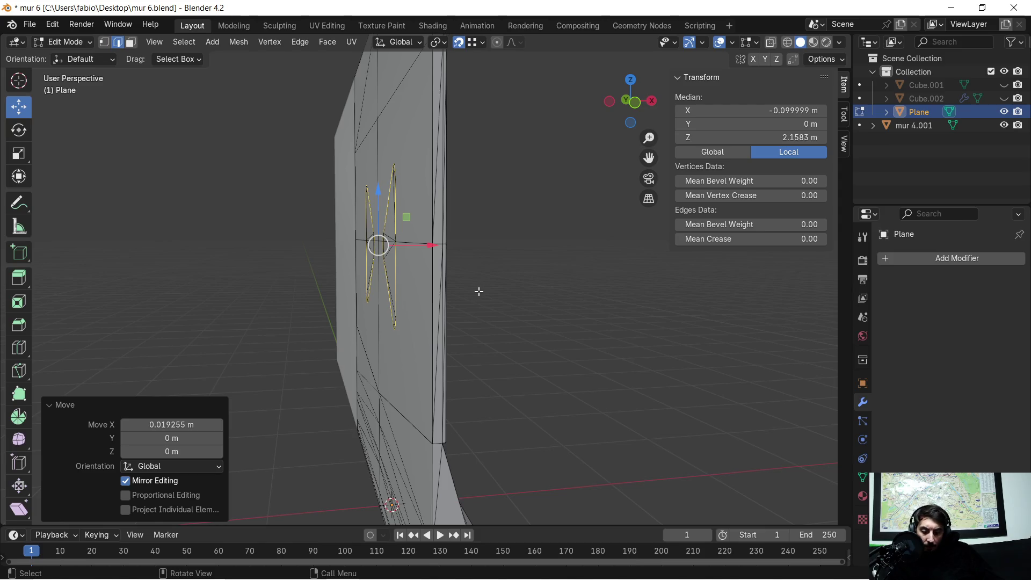
pyautogui.press('g')
pyautogui.press('x')
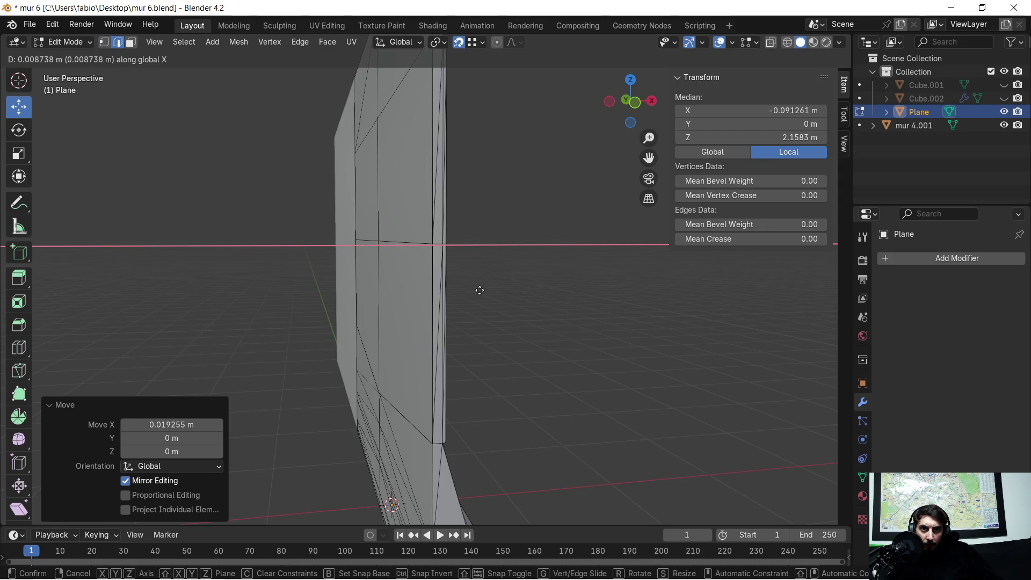
pyautogui.click(480, 290)
pyautogui.moveTo(451, 295); pyautogui.dragTo(376, 274, button='middle')
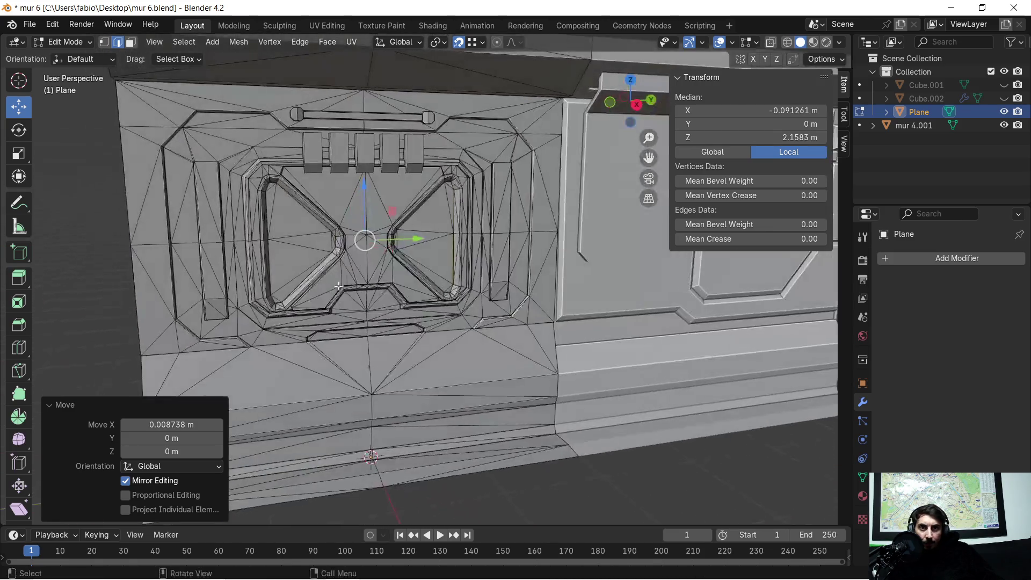
pyautogui.scroll(5, 371, 271)
pyautogui.scroll(-4, 371, 271)
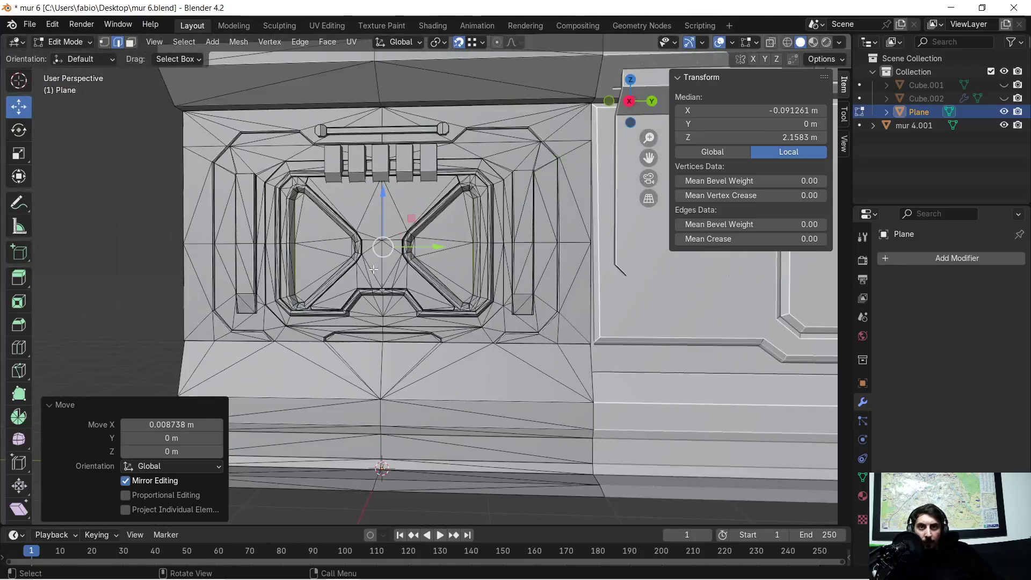
pyautogui.press('Tab')
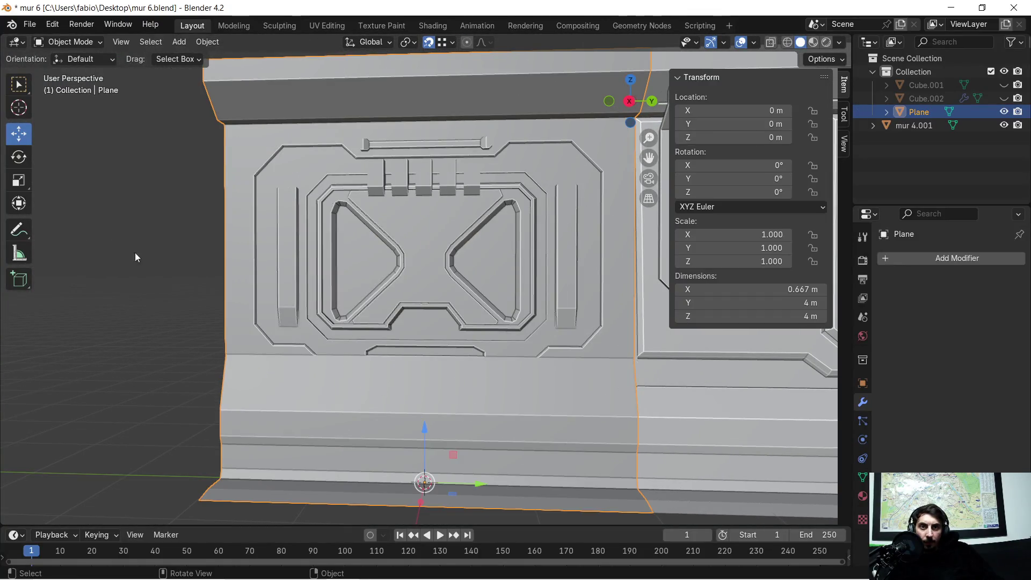
# Clear the object selection and re-enter Edit Mode on the wall panel.
pyautogui.click(167, 248)
pyautogui.scroll(3, 285, 292)
pyautogui.moveTo(285, 291)
pyautogui.mouseDown(button='middle')
pyautogui.moveTo(487, 288)
pyautogui.moveTo(416, 285)
pyautogui.moveTo(478, 282)
pyautogui.moveTo(525, 361)
pyautogui.moveTo(328, 382)
pyautogui.moveTo(442, 236)
pyautogui.moveTo(279, 299)
pyautogui.moveTo(345, 292)
pyautogui.moveTo(340, 280)
pyautogui.mouseUp(button='middle')
pyautogui.press('Tab')
# Frame the selected edge below the door frame and orbit around to inspect it.
pyautogui.scroll(5, 442, 235)
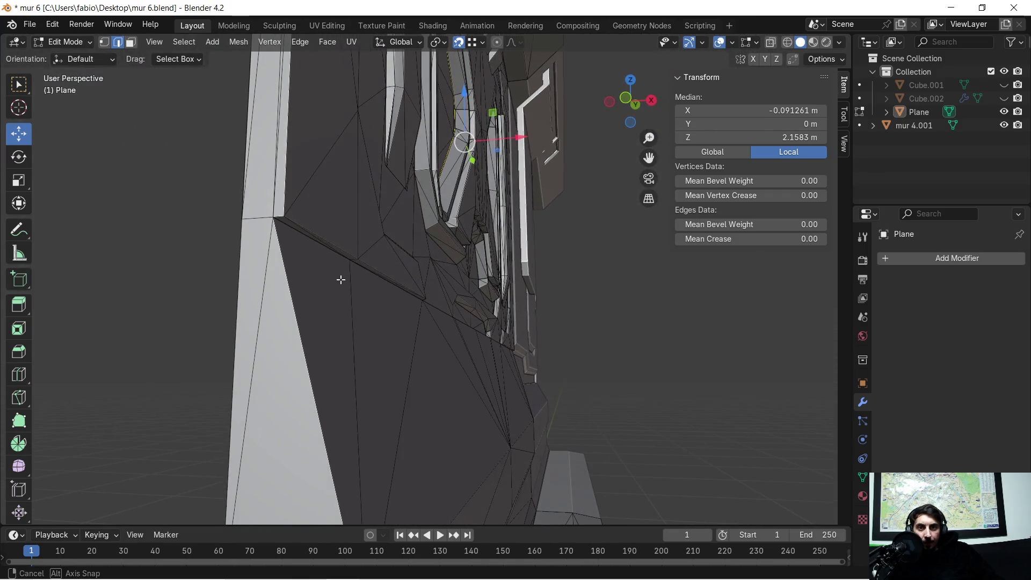
pyautogui.moveTo(323, 244)
pyautogui.mouseDown(button='middle')
pyautogui.moveTo(271, 337)
pyautogui.moveTo(439, 340)
pyautogui.moveTo(443, 328)
pyautogui.moveTo(475, 373)
pyautogui.moveTo(516, 362)
pyautogui.moveTo(481, 359)
pyautogui.moveTo(702, 375)
pyautogui.moveTo(451, 362)
pyautogui.moveTo(469, 251)
pyautogui.moveTo(472, 351)
pyautogui.mouseUp(button='middle')
pyautogui.press('KP_Decimal')
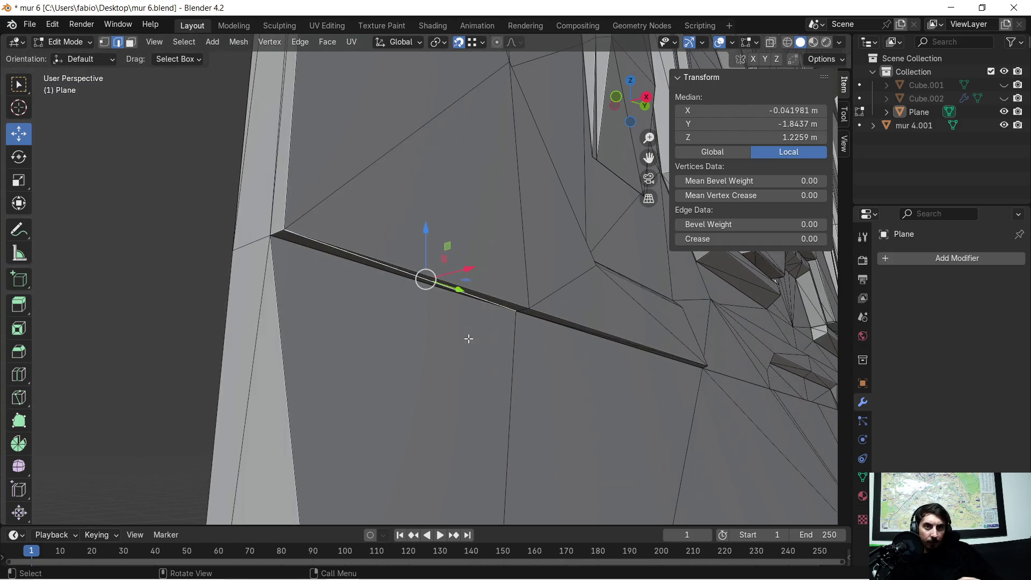
pyautogui.moveTo(486, 305); pyautogui.dragTo(493, 306, button='middle')
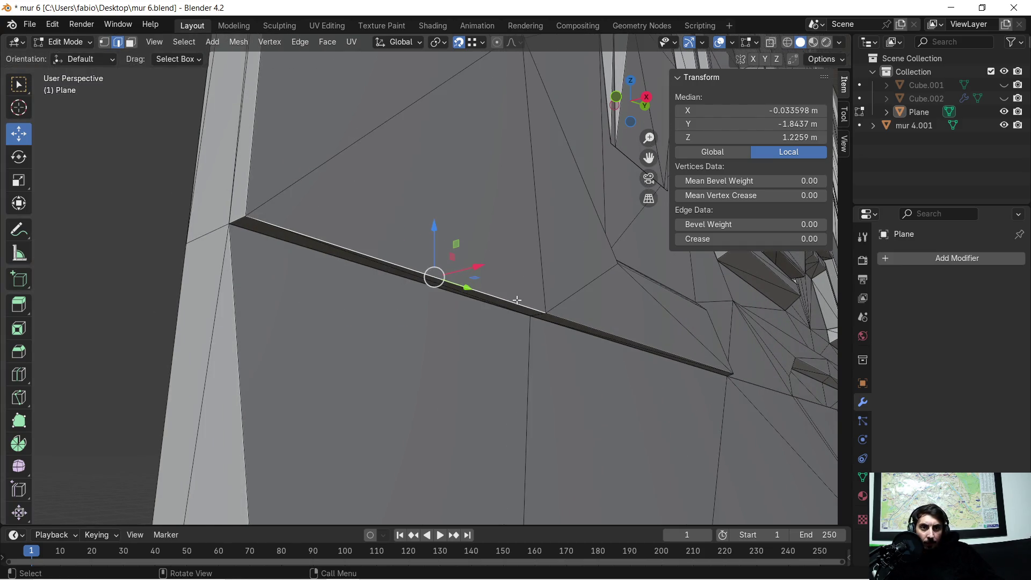
pyautogui.moveTo(708, 350)
pyautogui.keyDown('shift'); pyautogui.mouseDown(button='middle')
pyautogui.moveTo(606, 344)
pyautogui.moveTo(616, 338)
pyautogui.moveTo(558, 383)
pyautogui.moveTo(451, 382)
pyautogui.moveTo(688, 355)
pyautogui.moveTo(676, 350)
pyautogui.mouseUp(button='middle'); pyautogui.keyUp('shift')
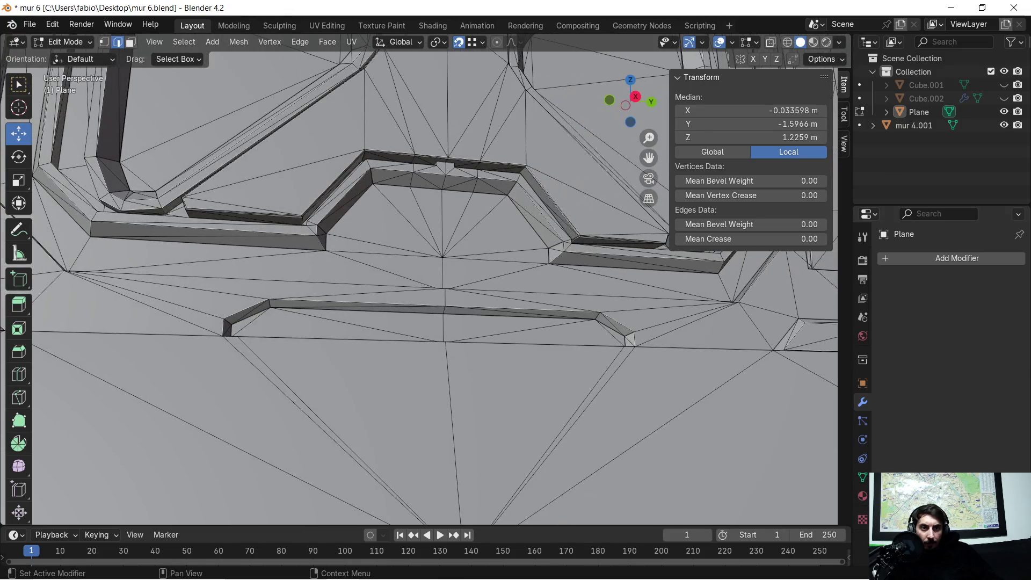
pyautogui.keyDown('ctrl'); pyautogui.scroll(-5, 671, 333); pyautogui.keyUp('ctrl')
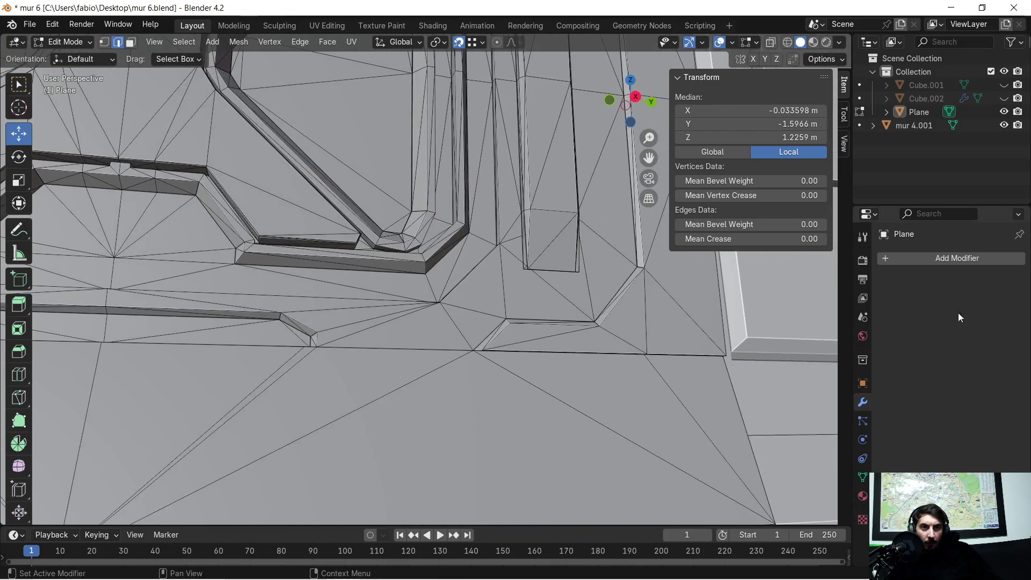
pyautogui.scroll(3, 652, 335)
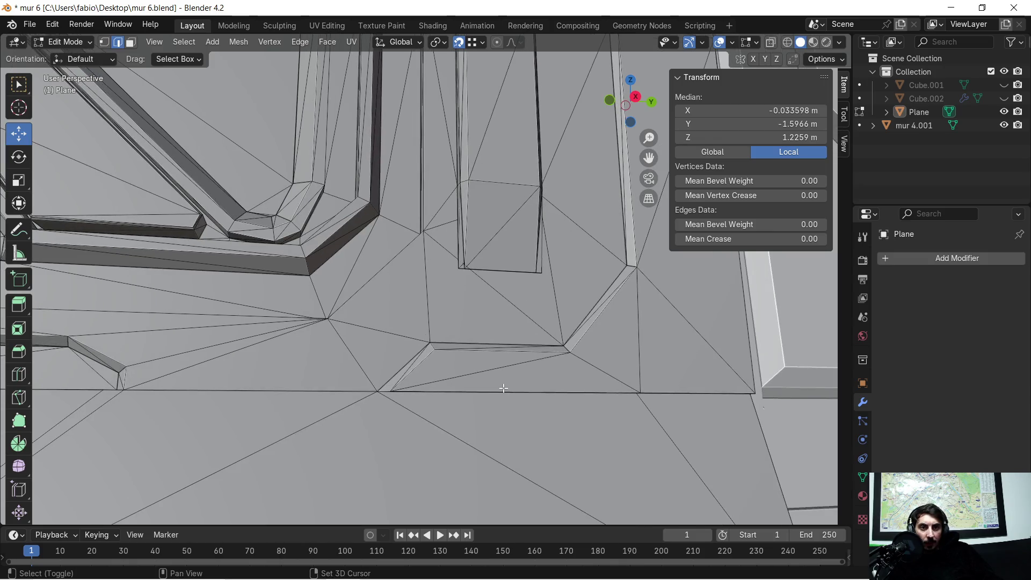
pyautogui.moveTo(680, 386)
pyautogui.mouseDown(button='middle')
pyautogui.moveTo(661, 376)
pyautogui.moveTo(465, 403)
pyautogui.moveTo(695, 324)
pyautogui.moveTo(460, 61)
pyautogui.moveTo(660, 295)
pyautogui.moveTo(19, 280)
pyautogui.mouseUp(button='middle')
pyautogui.moveTo(263, 336)
pyautogui.keyDown('ctrl'); pyautogui.mouseDown(button='middle')
pyautogui.moveTo(159, 324)
pyautogui.moveTo(674, 392)
pyautogui.moveTo(299, 500)
pyautogui.mouseUp(button='middle'); pyautogui.keyUp('ctrl')
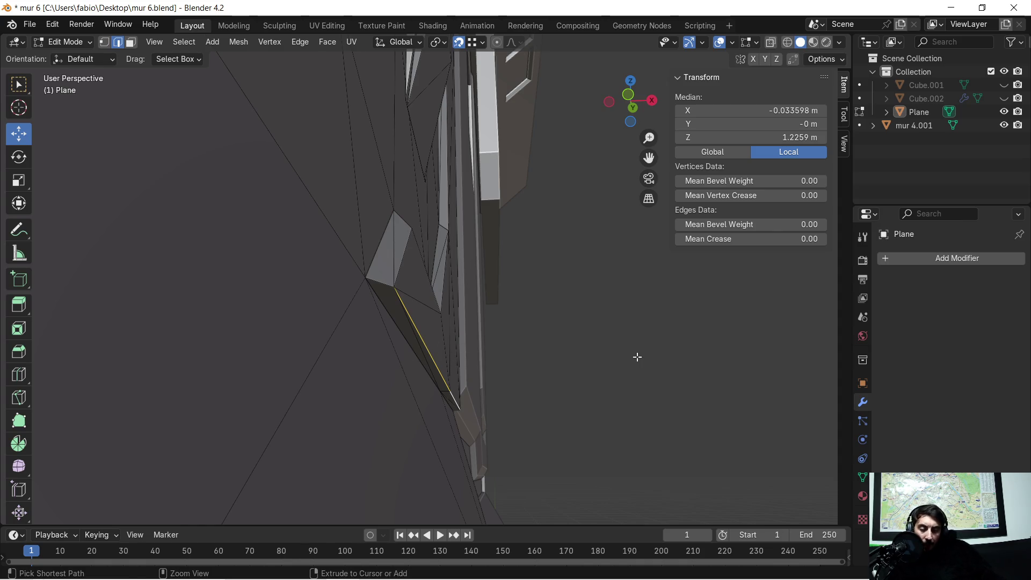
# Bevel the thin side edge of the wall mesh.
pyautogui.hotkey('ctrl', 'b')
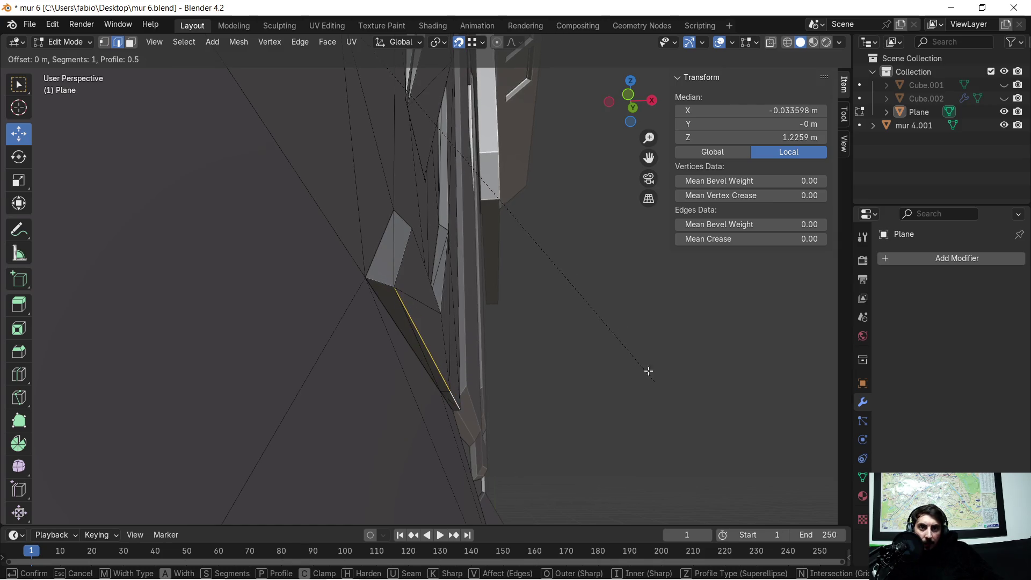
pyautogui.click(612, 308)
pyautogui.moveTo(612, 309)
pyautogui.mouseDown(button='middle')
pyautogui.moveTo(610, 350)
pyautogui.moveTo(534, 369)
pyautogui.moveTo(555, 336)
pyautogui.moveTo(615, 322)
pyautogui.moveTo(622, 299)
pyautogui.mouseUp(button='middle')
pyautogui.scroll(2, 524, 355)
pyautogui.moveTo(524, 355); pyautogui.dragTo(550, 302, button='middle')
# Select the shortest edge path along the ledge below the door frame and inspect it.
pyautogui.keyDown('ctrl'); pyautogui.click(557, 316); pyautogui.keyUp('ctrl')
pyautogui.moveTo(353, 339)
pyautogui.mouseDown(button='middle')
pyautogui.moveTo(421, 300)
pyautogui.moveTo(466, 324)
pyautogui.mouseUp(button='middle')
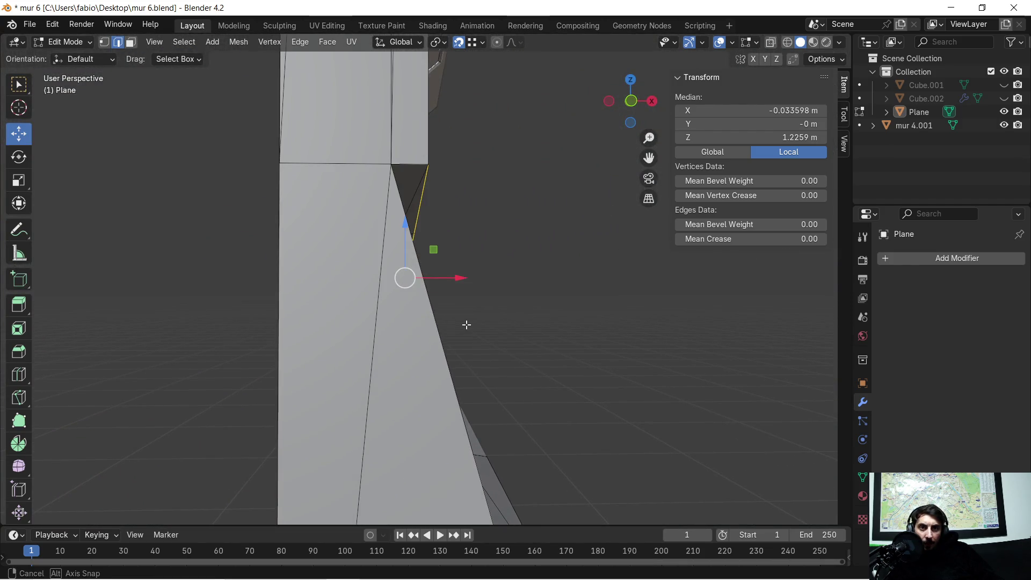
pyautogui.moveTo(399, 157); pyautogui.dragTo(457, 298, button='middle')
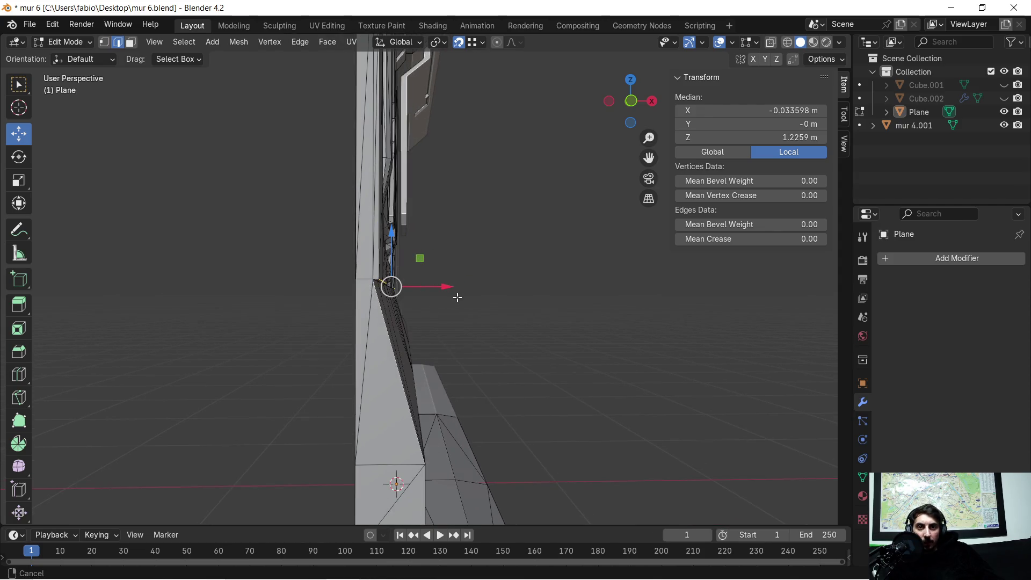
pyautogui.keyDown('ctrl'); pyautogui.scroll(-1, 428, 318); pyautogui.keyUp('ctrl')
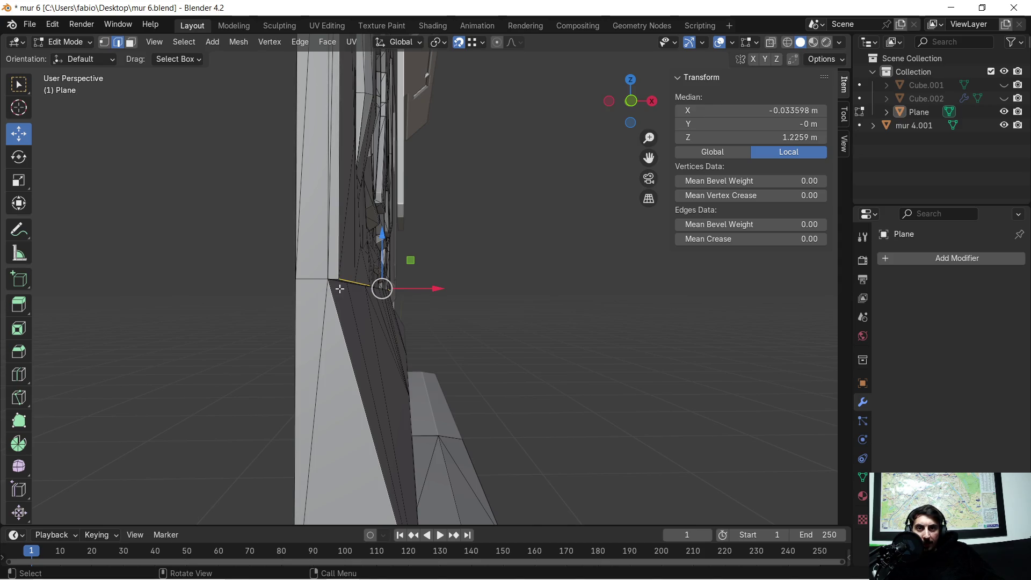
pyautogui.keyDown('ctrl'); pyautogui.scroll(1, 343, 290); pyautogui.keyUp('ctrl')
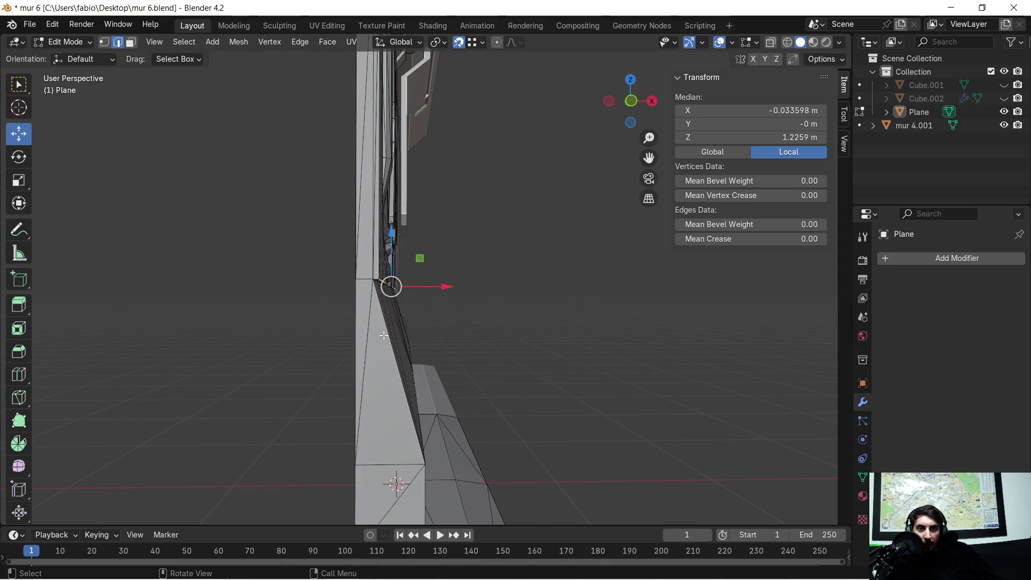
pyautogui.moveTo(403, 312)
pyautogui.mouseDown(button='middle')
pyautogui.moveTo(440, 330)
pyautogui.moveTo(421, 337)
pyautogui.moveTo(447, 326)
pyautogui.moveTo(461, 341)
pyautogui.moveTo(234, 333)
pyautogui.moveTo(581, 372)
pyautogui.moveTo(529, 357)
pyautogui.moveTo(545, 359)
pyautogui.moveTo(510, 315)
pyautogui.moveTo(553, 341)
pyautogui.moveTo(484, 300)
pyautogui.mouseUp(button='middle')
pyautogui.scroll(2, 475, 325)
pyautogui.scroll(2, 467, 333)
pyautogui.moveTo(465, 336)
pyautogui.mouseDown(button='middle')
pyautogui.moveTo(565, 336)
pyautogui.moveTo(484, 311)
pyautogui.moveTo(727, 332)
pyautogui.moveTo(395, 309)
pyautogui.moveTo(439, 308)
pyautogui.moveTo(441, 288)
pyautogui.mouseUp(button='middle')
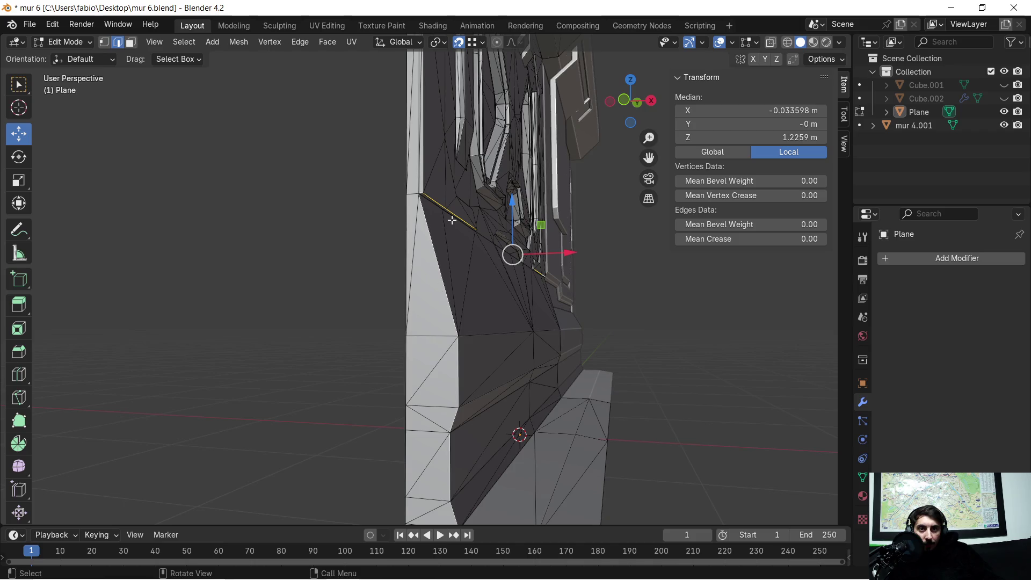
pyautogui.scroll(4, 452, 220)
pyautogui.scroll(-3, 454, 212)
pyautogui.moveTo(454, 211)
pyautogui.mouseDown(button='middle')
pyautogui.moveTo(449, 246)
pyautogui.moveTo(597, 269)
pyautogui.mouseUp(button='middle')
pyautogui.scroll(2, 451, 247)
pyautogui.scroll(-2, 448, 246)
pyautogui.moveTo(527, 365)
pyautogui.mouseDown(button='middle')
pyautogui.moveTo(537, 365)
pyautogui.moveTo(479, 347)
pyautogui.mouseUp(button='middle')
# Snap the ledge edge down about 0.27 m onto the corner vertex, then reselect an edge.
pyautogui.scroll(1, 479, 347)
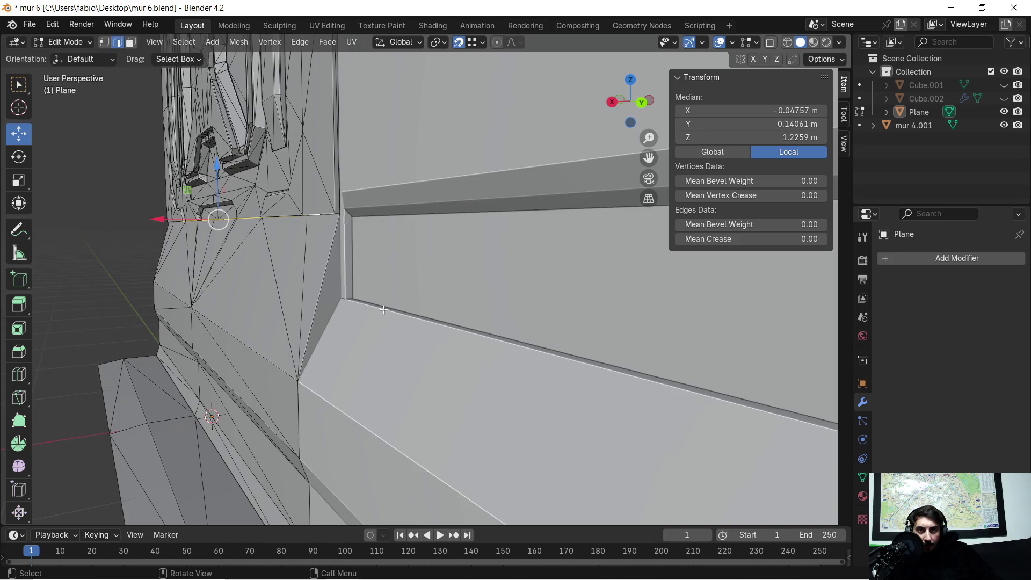
pyautogui.scroll(1, 379, 308)
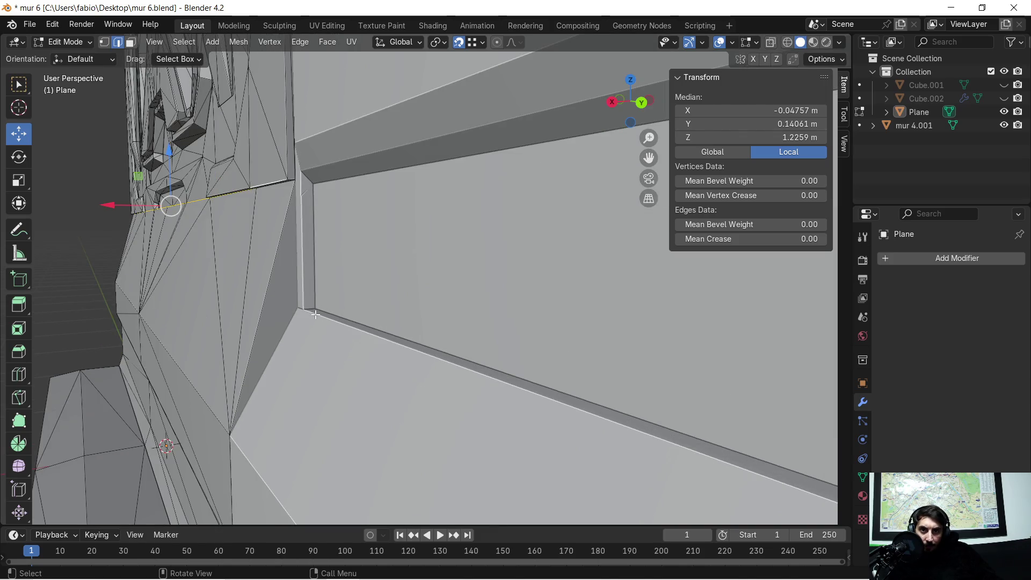
pyautogui.press('g')
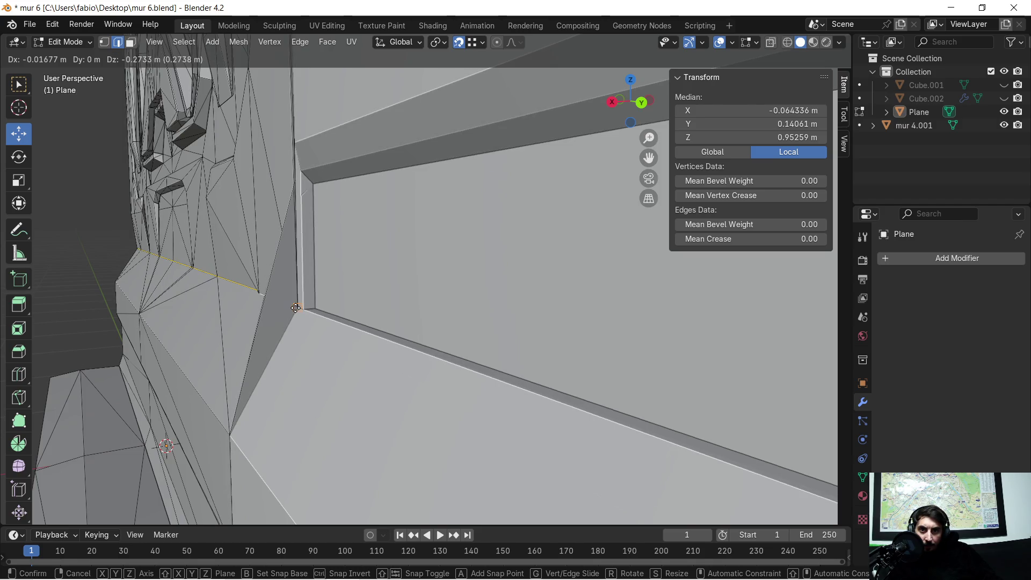
pyautogui.click(296, 307)
pyautogui.moveTo(296, 307)
pyautogui.mouseDown(button='middle')
pyautogui.moveTo(281, 299)
pyautogui.moveTo(341, 288)
pyautogui.moveTo(376, 258)
pyautogui.mouseUp(button='middle')
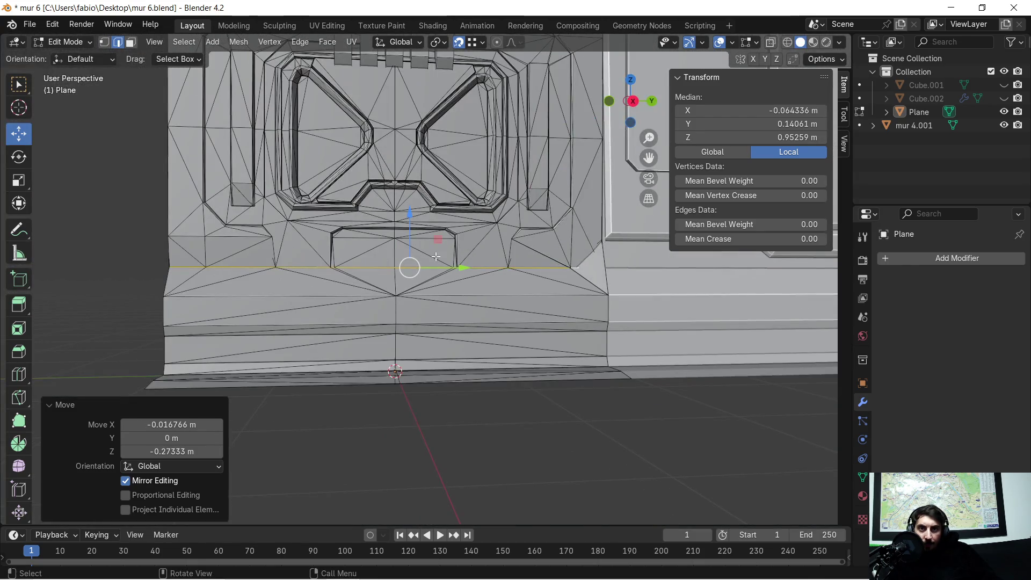
pyautogui.scroll(-2, 437, 257)
pyautogui.moveTo(479, 311)
pyautogui.mouseDown(button='middle')
pyautogui.moveTo(532, 308)
pyautogui.moveTo(431, 311)
pyautogui.moveTo(485, 300)
pyautogui.moveTo(497, 317)
pyautogui.moveTo(452, 337)
pyautogui.moveTo(413, 329)
pyautogui.moveTo(592, 327)
pyautogui.mouseUp(button='middle')
pyautogui.press('Tab')
pyautogui.press('Tab')
pyautogui.click(490, 306)
pyautogui.moveTo(508, 304); pyautogui.dragTo(454, 313, button='middle')
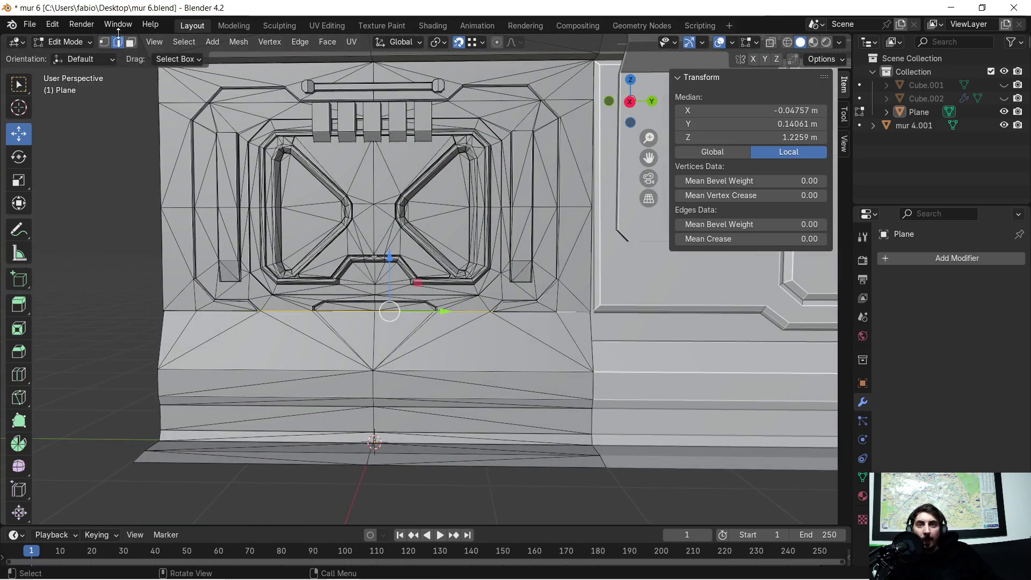
# Save the file as mur 6.blend, then deselect all and zoom to review the panel.
pyautogui.click(30, 26)
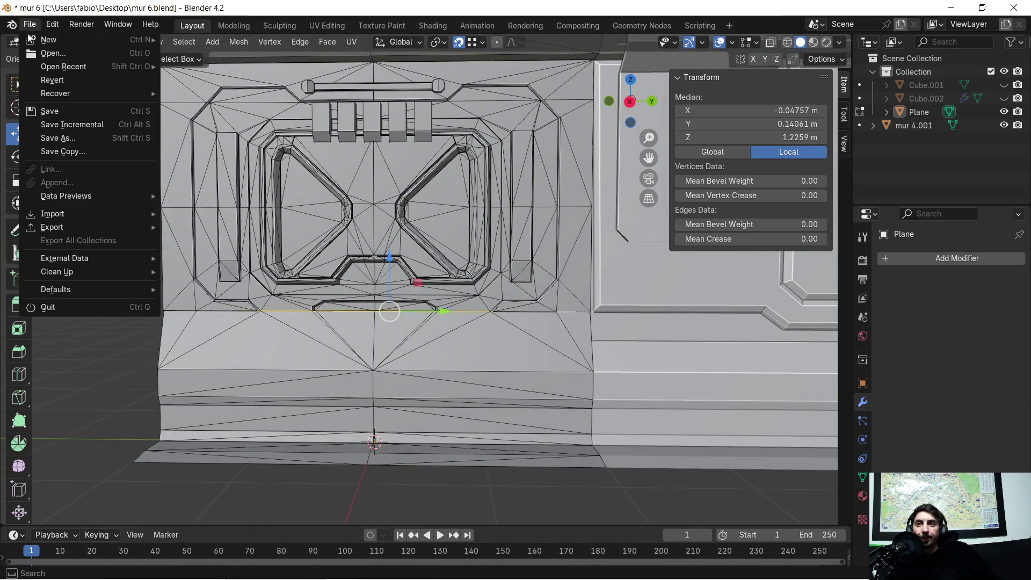
pyautogui.click(75, 111)
pyautogui.click(93, 281)
pyautogui.scroll(2, 182, 335)
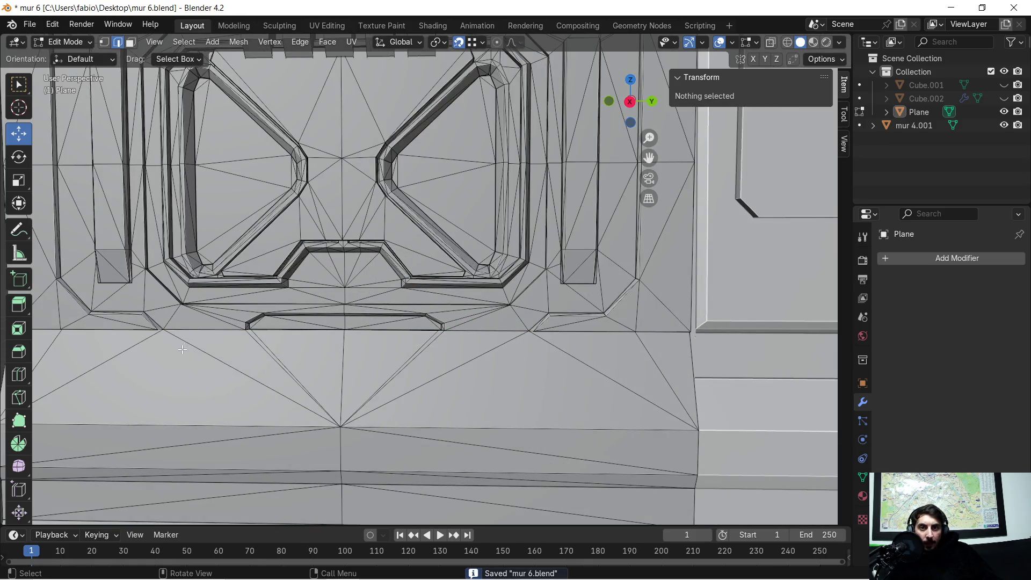
pyautogui.scroll(-3, 185, 343)
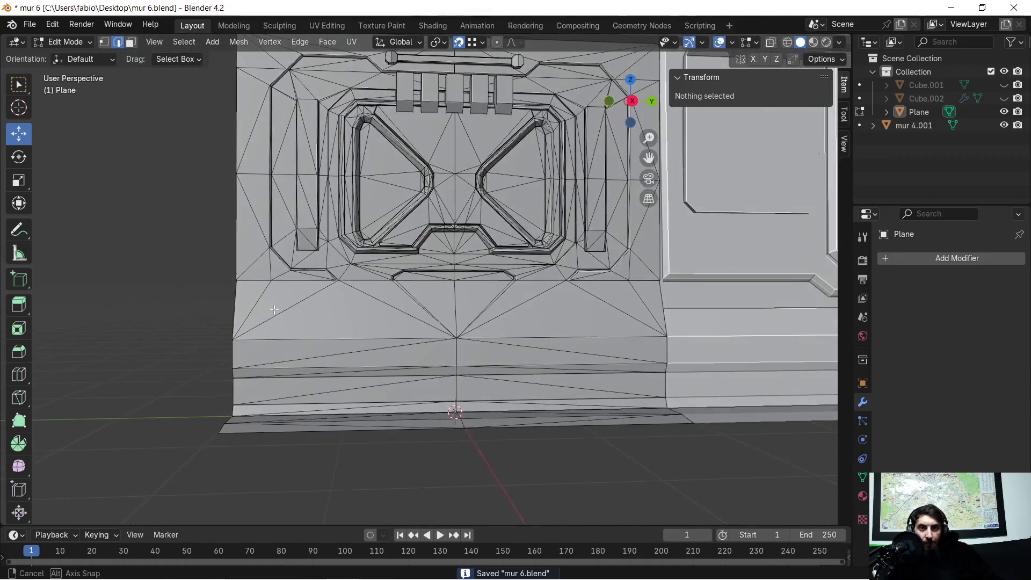
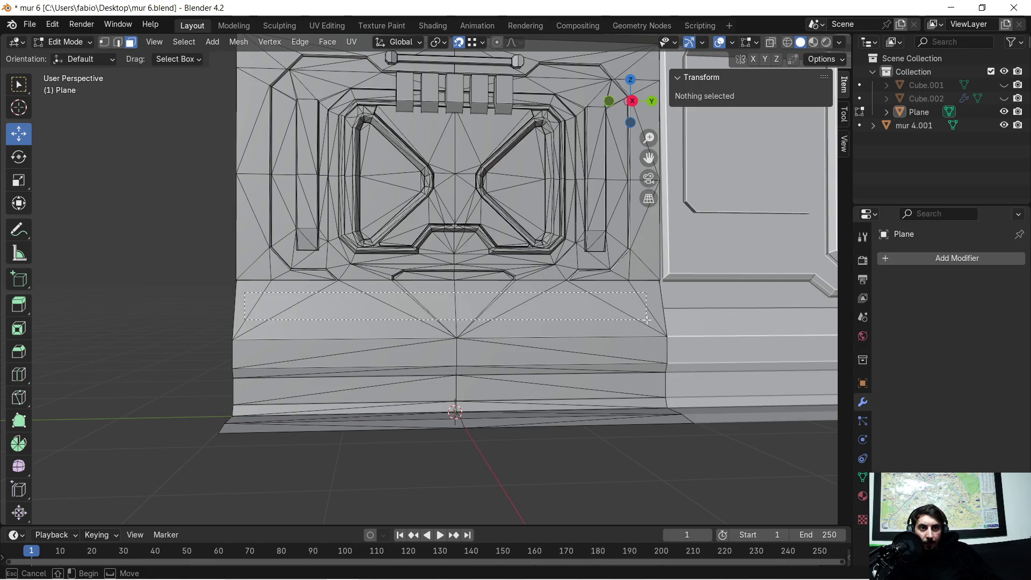
# Delete the faces in the band beneath the X-shaped hatch.
pyautogui.moveTo(646, 320); pyautogui.dragTo(636, 319)
pyautogui.press('x')
pyautogui.click(568, 313)
pyautogui.scroll(2, 585, 307)
# Delete the leftover face beside the gap and the light triangular face.
pyautogui.moveTo(585, 307); pyautogui.dragTo(471, 317, button='middle')
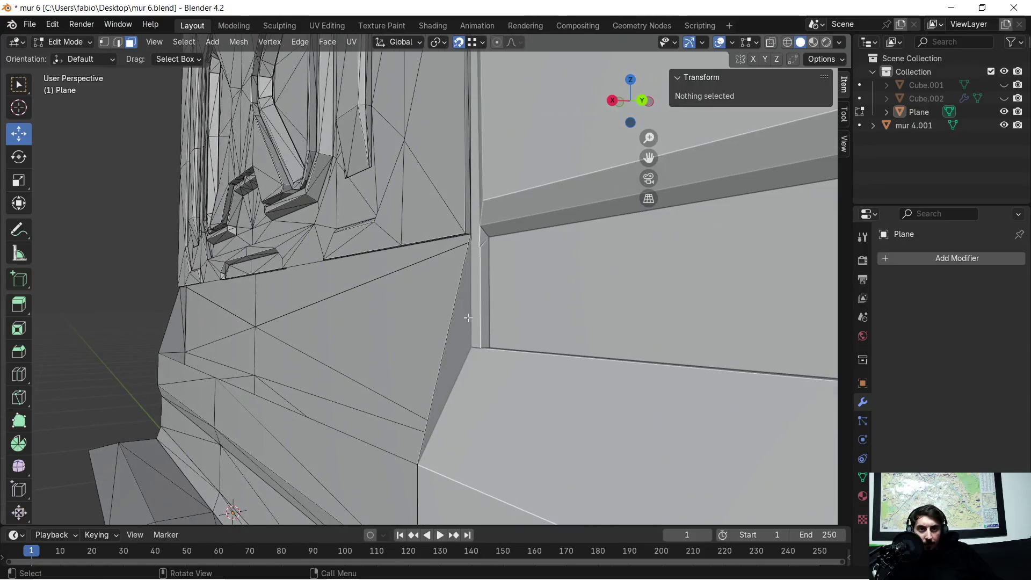
pyautogui.click(447, 332)
pyautogui.press('x')
pyautogui.click(452, 330)
pyautogui.moveTo(308, 317); pyautogui.dragTo(498, 326, button='middle')
pyautogui.click(478, 347)
pyautogui.press('x')
pyautogui.click(476, 346)
# Extrude the gap's two lower edges (about -0.15 m X, 0.2568 m Z).
pyautogui.moveTo(583, 333)
pyautogui.mouseDown(button='middle')
pyautogui.moveTo(531, 336)
pyautogui.moveTo(570, 359)
pyautogui.moveTo(520, 337)
pyautogui.mouseUp(button='middle')
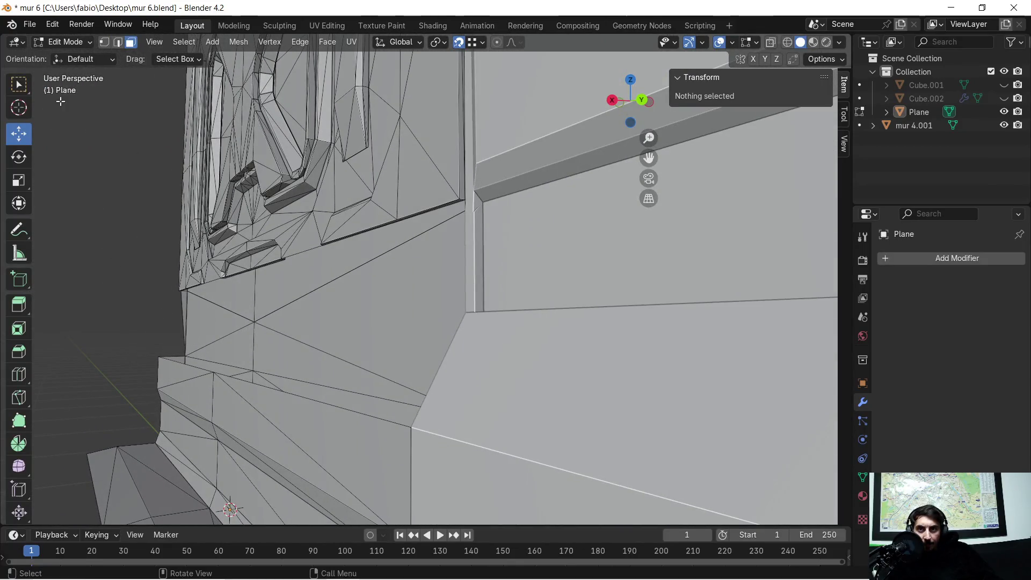
pyautogui.click(188, 371)
pyautogui.keyDown('shift'); pyautogui.click(291, 404); pyautogui.keyUp('shift')
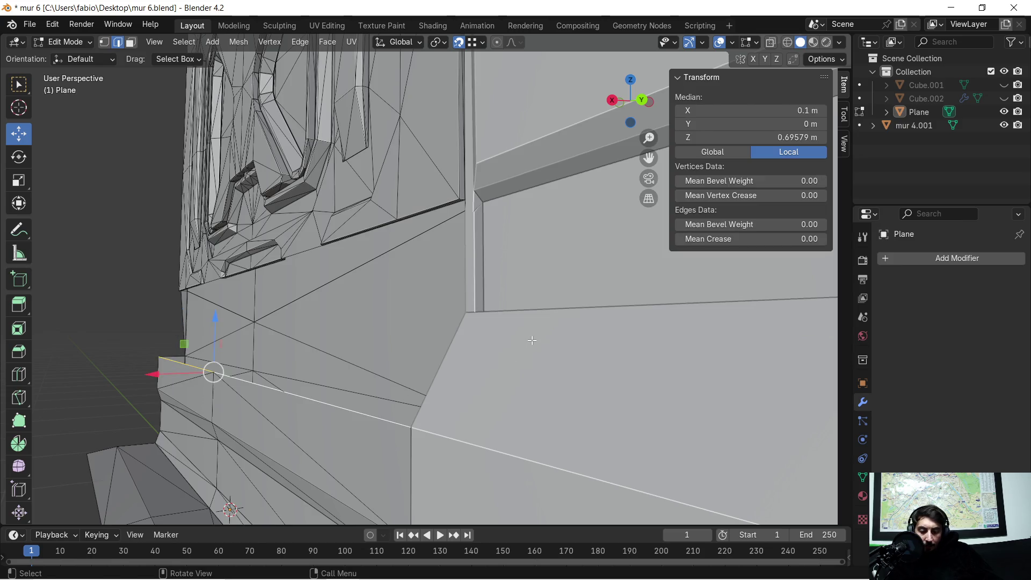
pyautogui.press('e')
pyautogui.click(472, 311)
pyautogui.moveTo(472, 311)
pyautogui.mouseDown(button='middle')
pyautogui.moveTo(540, 334)
pyautogui.moveTo(674, 340)
pyautogui.moveTo(356, 341)
pyautogui.mouseUp(button='middle')
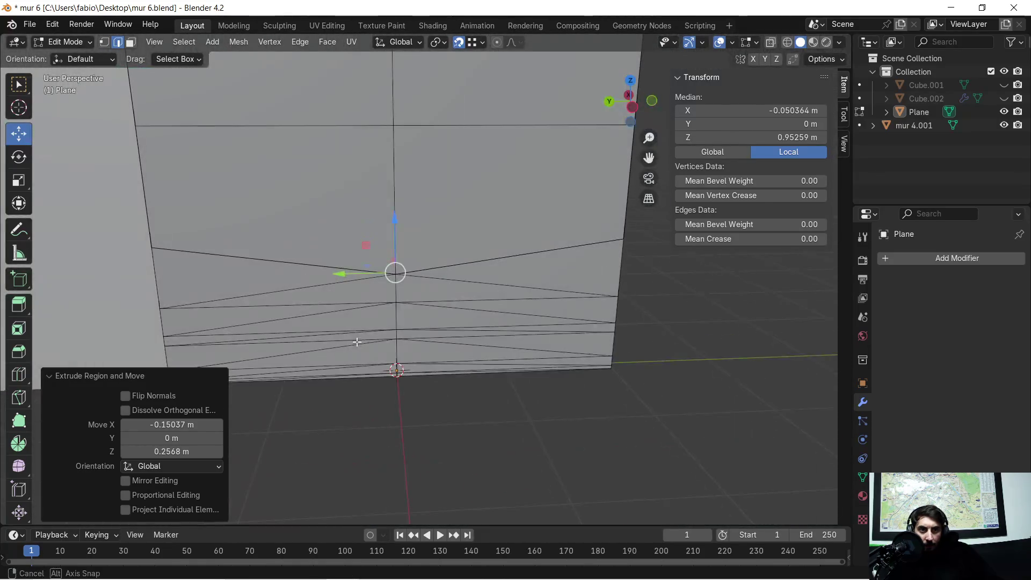
# Extrude the edge straight up 0.27333 m along Z to the wall corner.
pyautogui.scroll(-5, 433, 344)
pyautogui.scroll(5, 583, 334)
pyautogui.moveTo(583, 334)
pyautogui.mouseDown(button='middle')
pyautogui.moveTo(410, 297)
pyautogui.moveTo(470, 343)
pyautogui.moveTo(508, 339)
pyautogui.moveTo(520, 325)
pyautogui.moveTo(325, 292)
pyautogui.moveTo(396, 344)
pyautogui.moveTo(465, 286)
pyautogui.moveTo(341, 274)
pyautogui.moveTo(341, 285)
pyautogui.moveTo(349, 281)
pyautogui.moveTo(320, 292)
pyautogui.moveTo(249, 283)
pyautogui.moveTo(441, 271)
pyautogui.moveTo(543, 295)
pyautogui.moveTo(442, 297)
pyautogui.mouseUp(button='middle')
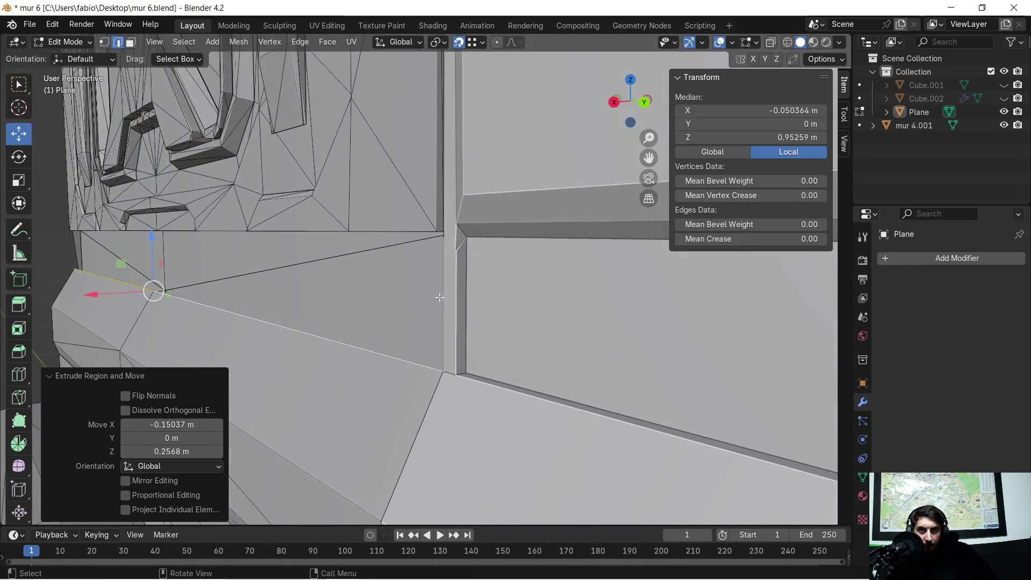
pyautogui.press('e')
pyautogui.press('z')
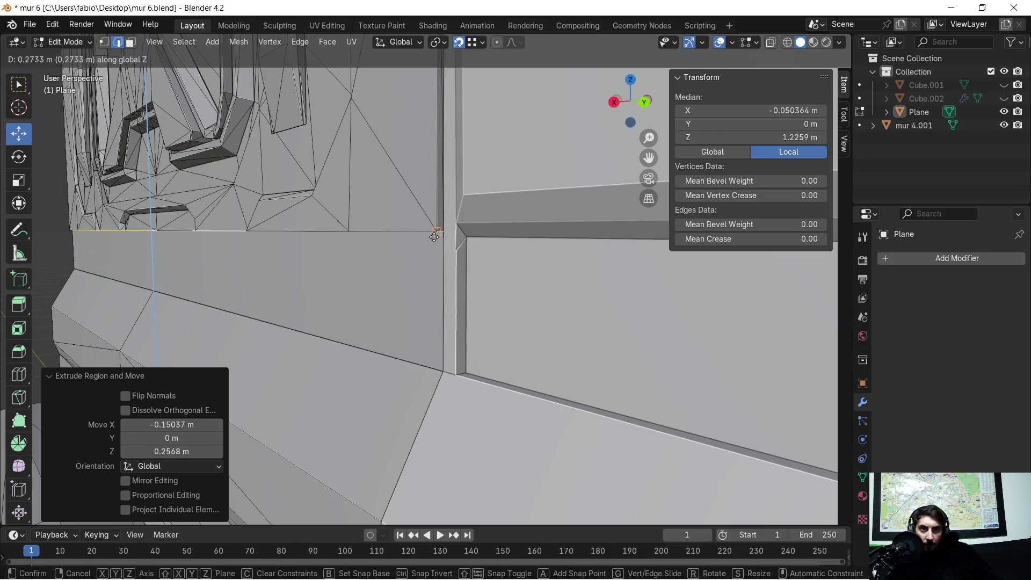
pyautogui.click(436, 237)
# Inspect the new strip from several angles and switch to wireframe shading.
pyautogui.moveTo(334, 259)
pyautogui.mouseDown(button='middle')
pyautogui.moveTo(322, 269)
pyautogui.moveTo(424, 297)
pyautogui.mouseUp(button='middle')
pyautogui.scroll(-2, 446, 317)
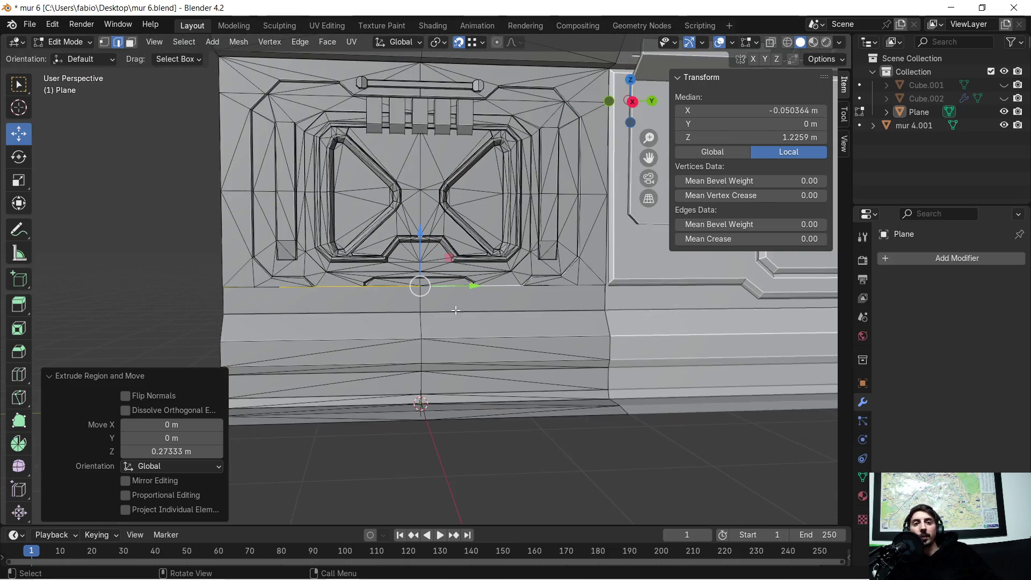
pyautogui.scroll(2, 517, 321)
pyautogui.moveTo(330, 298)
pyautogui.mouseDown(button='middle')
pyautogui.moveTo(430, 285)
pyautogui.moveTo(300, 274)
pyautogui.moveTo(377, 276)
pyautogui.mouseUp(button='middle')
pyautogui.moveTo(424, 311); pyautogui.dragTo(443, 309, button='middle')
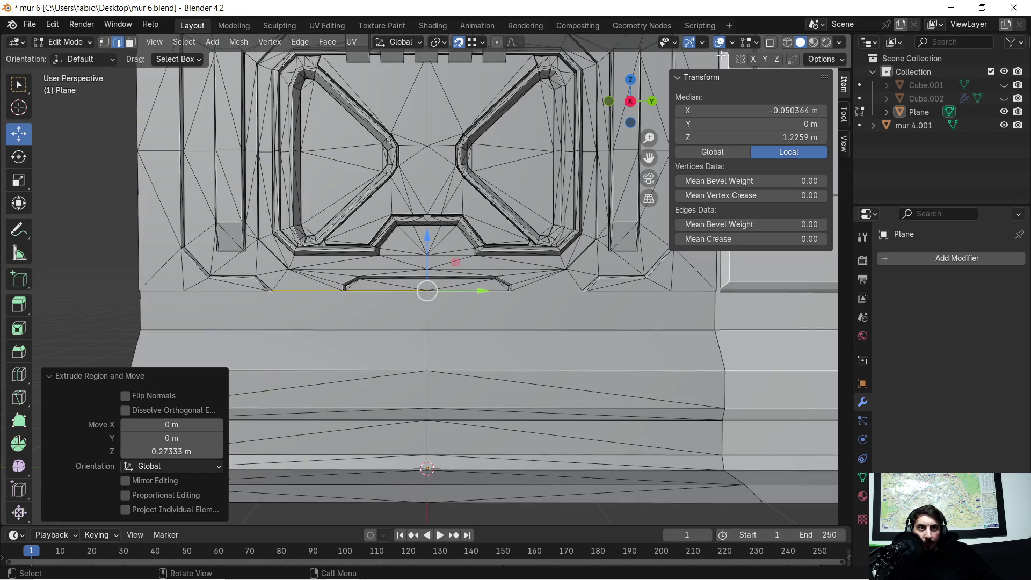
pyautogui.click(788, 43)
# Select only the top edge of the new strip beneath the hatch.
pyautogui.moveTo(716, 298); pyautogui.dragTo(719, 298)
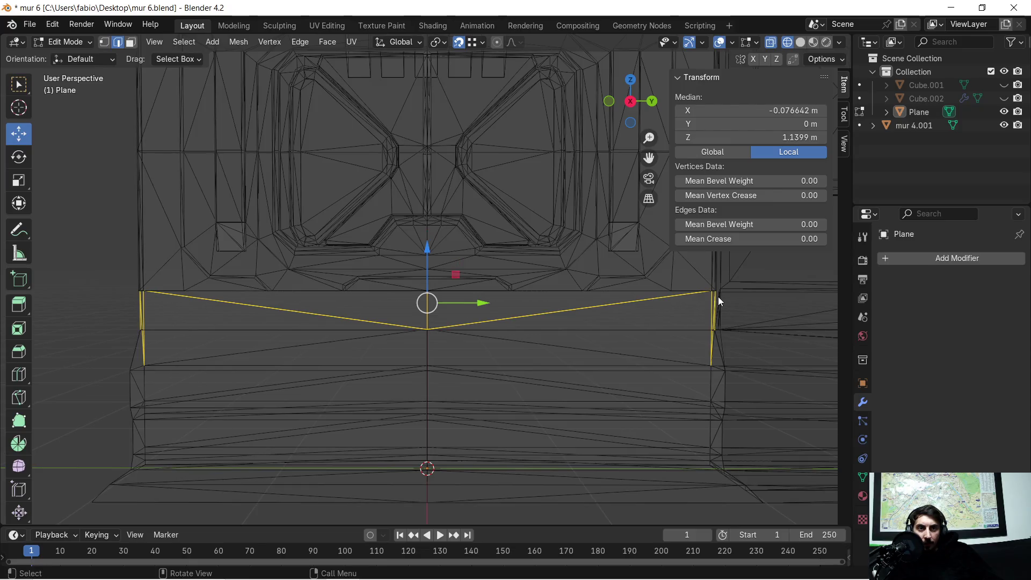
pyautogui.moveTo(292, 304)
pyautogui.mouseDown(button='middle')
pyautogui.moveTo(371, 297)
pyautogui.moveTo(259, 285)
pyautogui.mouseUp(button='middle')
pyautogui.click(361, 294)
pyautogui.click(118, 280)
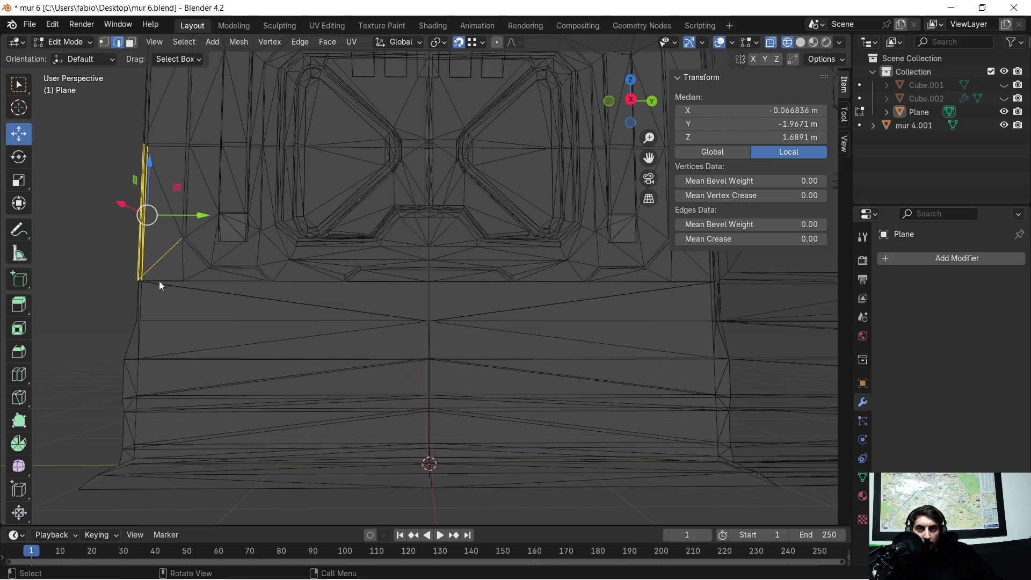
pyautogui.click(117, 280)
pyautogui.moveTo(117, 275)
pyautogui.mouseDown()
pyautogui.moveTo(398, 299)
pyautogui.moveTo(716, 302)
pyautogui.mouseUp()
pyautogui.moveTo(312, 303)
pyautogui.mouseDown(button='middle')
pyautogui.moveTo(421, 319)
pyautogui.moveTo(372, 340)
pyautogui.moveTo(302, 335)
pyautogui.mouseUp(button='middle')
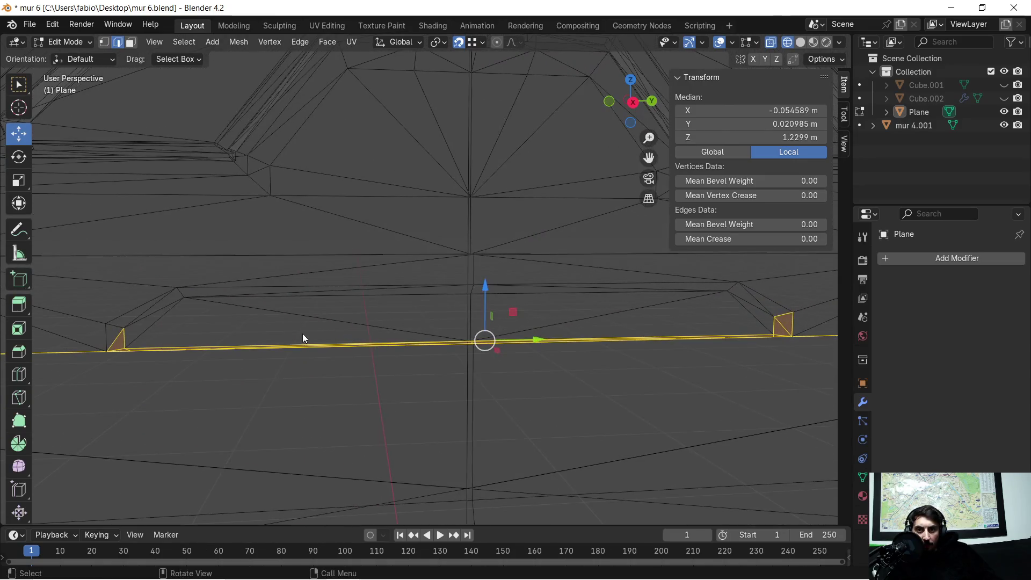
pyautogui.keyDown('shift'); pyautogui.click(116, 336); pyautogui.keyUp('shift')
pyautogui.moveTo(604, 341)
pyautogui.mouseDown(button='middle')
pyautogui.moveTo(368, 351)
pyautogui.moveTo(396, 375)
pyautogui.moveTo(430, 385)
pyautogui.moveTo(578, 388)
pyautogui.mouseUp(button='middle')
pyautogui.keyDown('shift'); pyautogui.click(607, 382); pyautogui.keyUp('shift')
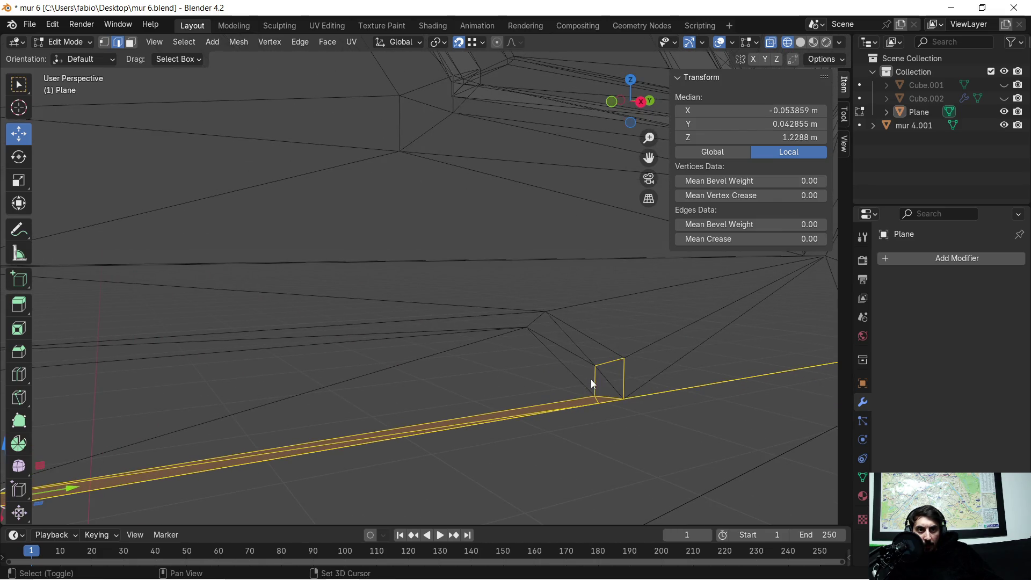
pyautogui.keyDown('shift'); pyautogui.click(622, 375); pyautogui.keyUp('shift')
pyautogui.moveTo(622, 375)
pyautogui.mouseDown(button='middle')
pyautogui.moveTo(576, 356)
pyautogui.moveTo(495, 351)
pyautogui.mouseUp(button='middle')
# In solid shading, lower the edge 0.2733 m along Z and leave Edit Mode.
pyautogui.press('Tab')
pyautogui.press('Tab')
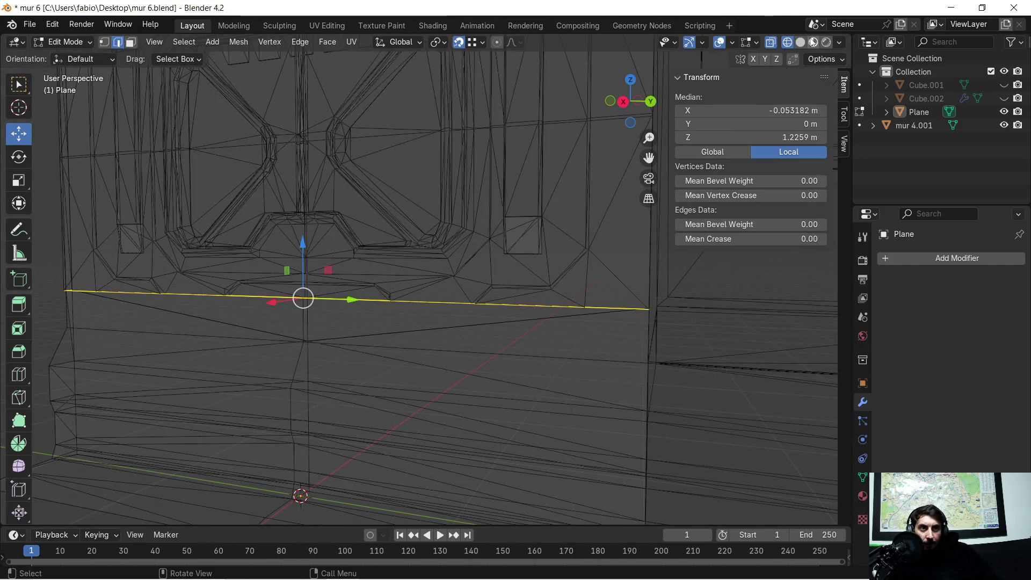
pyautogui.click(800, 42)
pyautogui.moveTo(564, 408); pyautogui.dragTo(569, 389, button='middle')
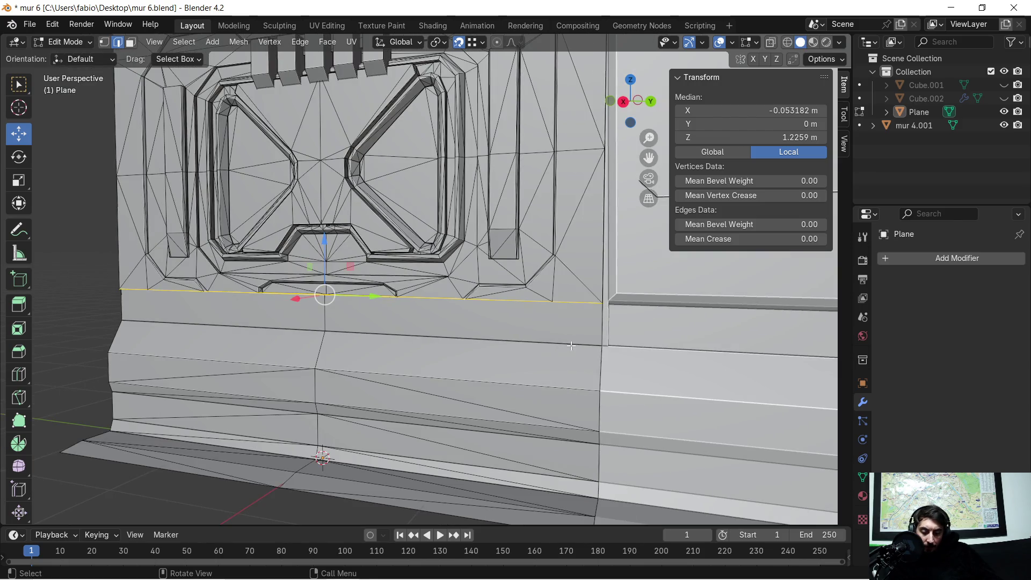
pyautogui.press('g')
pyautogui.press('z')
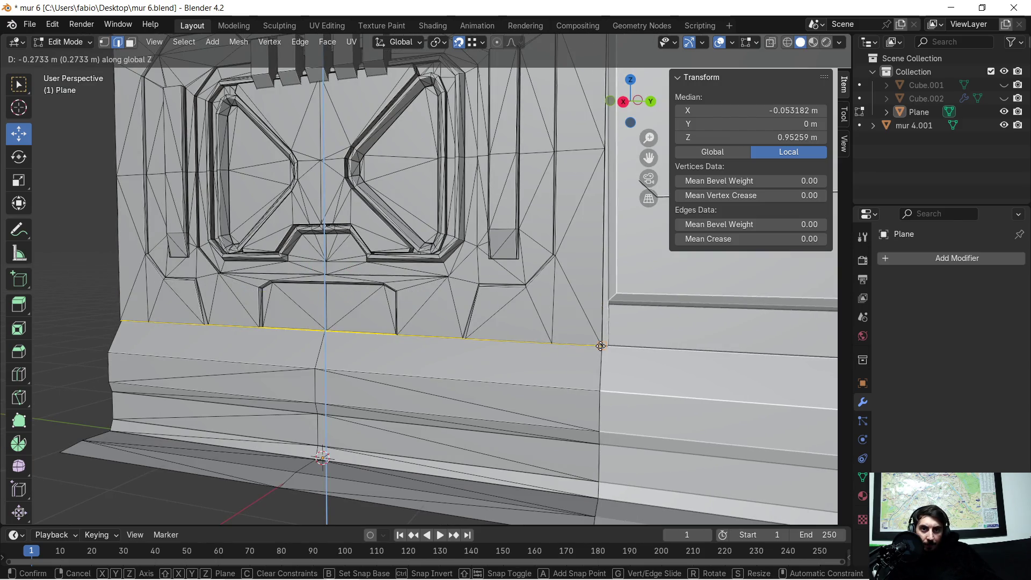
pyautogui.click(601, 346)
pyautogui.scroll(3, 274, 334)
pyautogui.moveTo(274, 334)
pyautogui.mouseDown(button='middle')
pyautogui.moveTo(383, 315)
pyautogui.moveTo(456, 317)
pyautogui.moveTo(420, 327)
pyautogui.moveTo(363, 307)
pyautogui.moveTo(382, 315)
pyautogui.moveTo(339, 311)
pyautogui.moveTo(410, 322)
pyautogui.moveTo(396, 316)
pyautogui.mouseUp(button='middle')
pyautogui.press('Tab')
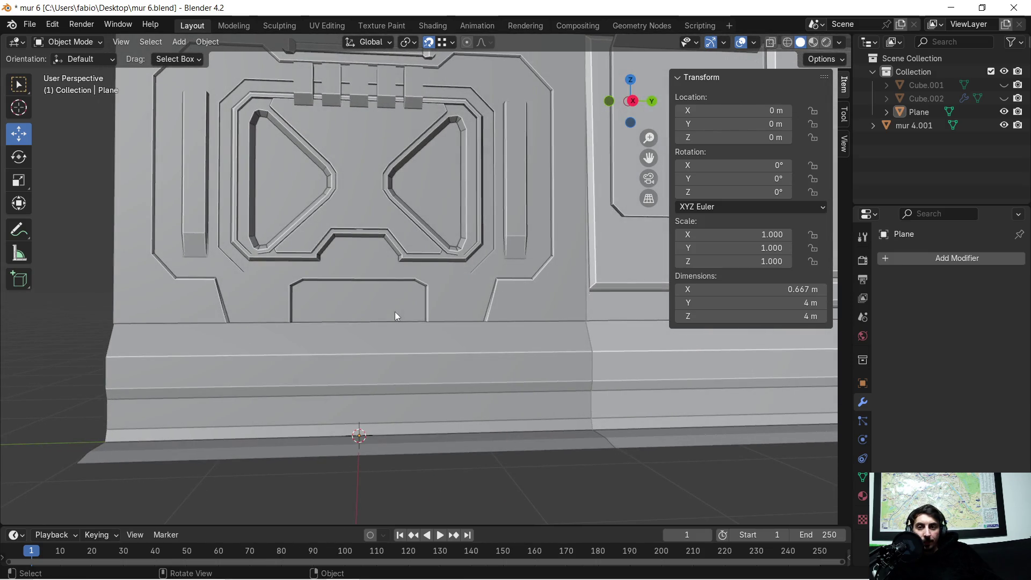
# Back in Edit Mode, move the edge back to its raised position.
pyautogui.press('Tab')
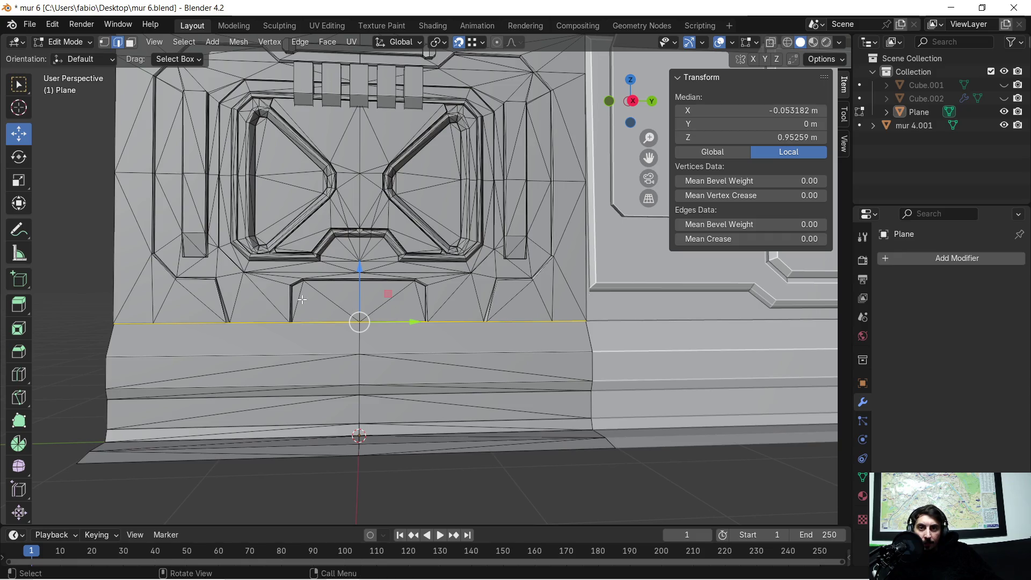
pyautogui.press('g')
pyautogui.click(301, 299)
pyautogui.scroll(3, 181, 287)
pyautogui.keyDown('shift'); pyautogui.moveTo(181, 286); pyautogui.dragTo(360, 326, button='middle'); pyautogui.keyUp('shift')
pyautogui.scroll(3, 285, 343)
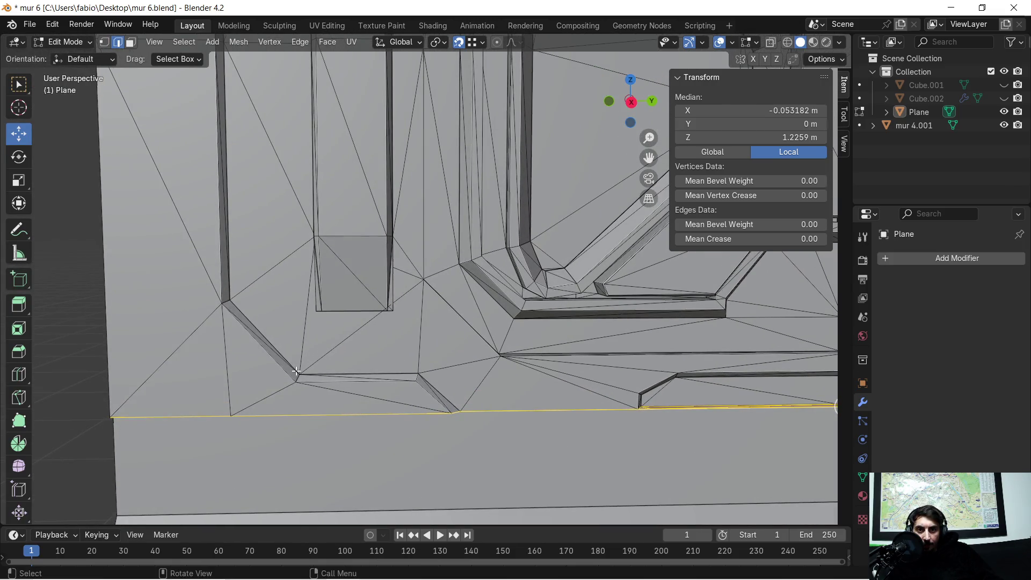
# Box-select the thin face beneath the hatch frame and the diagonal face.
pyautogui.press('b')
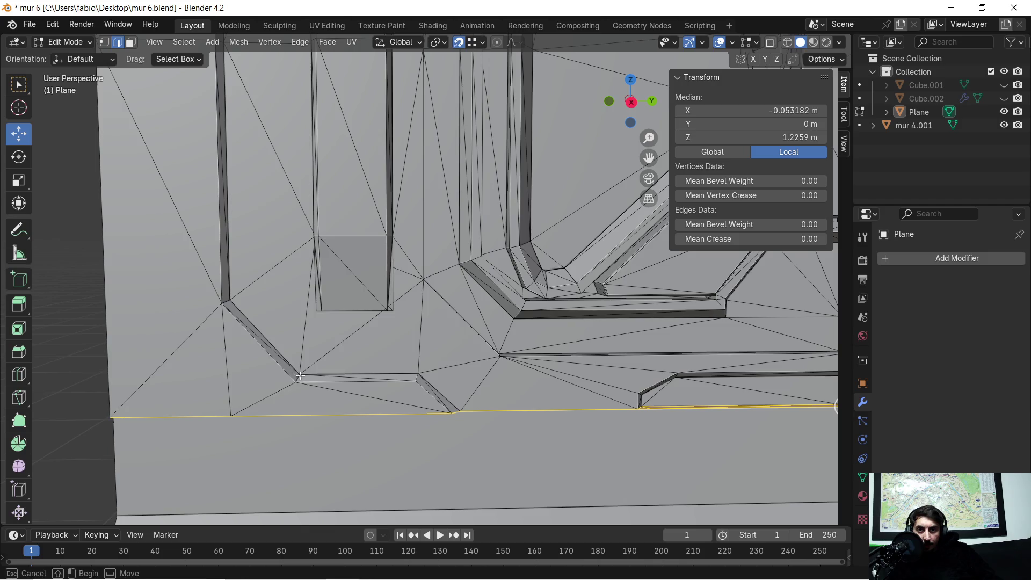
pyautogui.moveTo(433, 384); pyautogui.dragTo(433, 385)
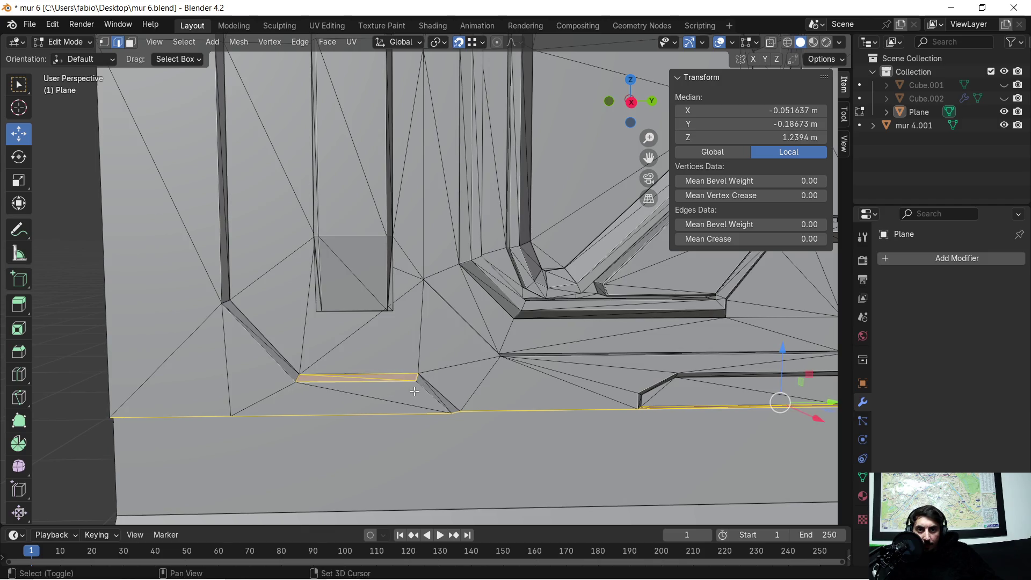
pyautogui.press('b')
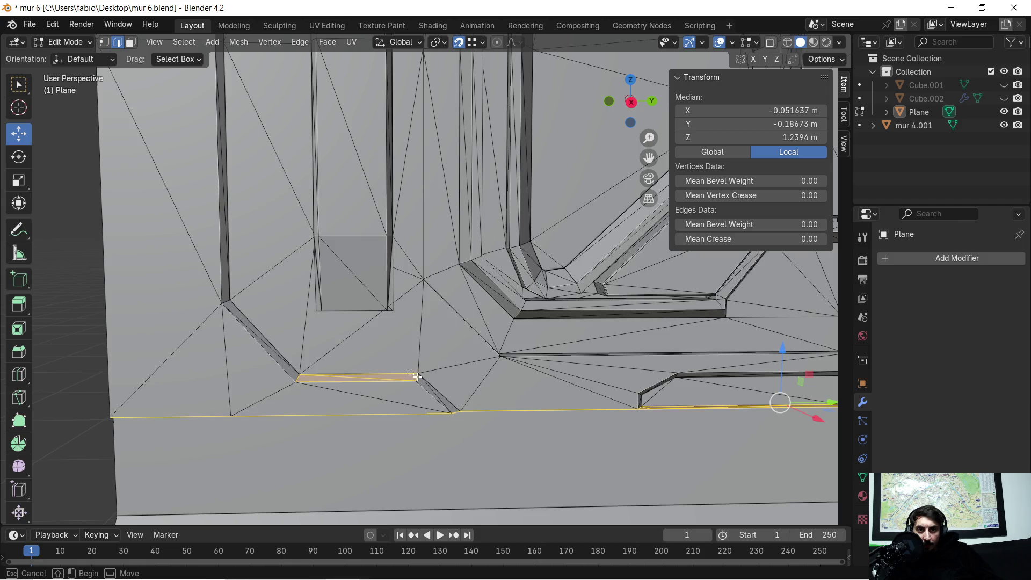
pyautogui.moveTo(433, 387); pyautogui.dragTo(433, 387)
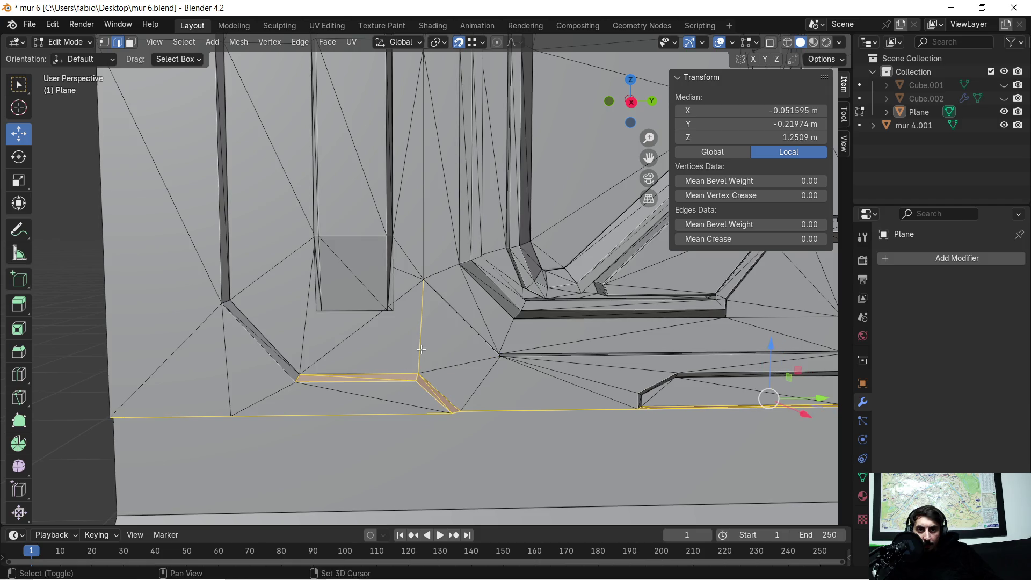
pyautogui.scroll(-2, 378, 384)
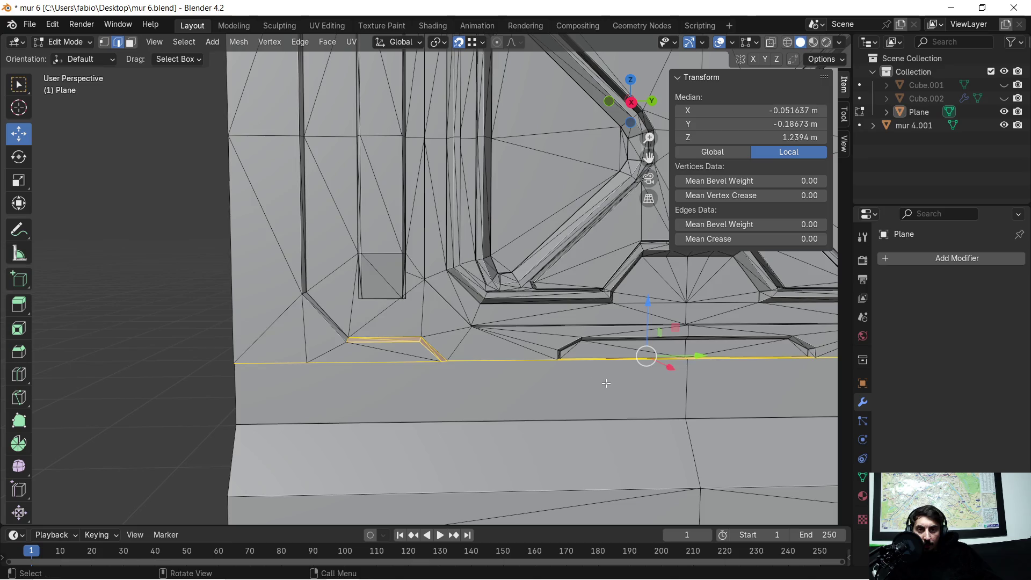
pyautogui.scroll(4, 607, 383)
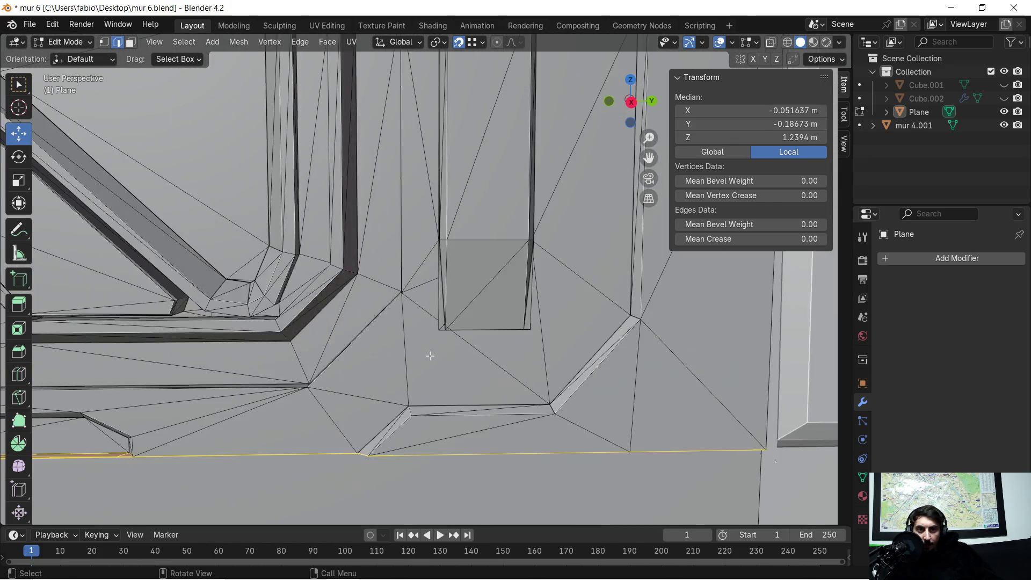
pyautogui.scroll(-2, 417, 372)
pyautogui.scroll(4, 436, 353)
# Add the bevel strip edges beneath the hatch to the selection.
pyautogui.keyDown('alt'); pyautogui.keyDown('shift'); pyautogui.click(422, 405); pyautogui.keyUp('shift'); pyautogui.keyUp('alt')
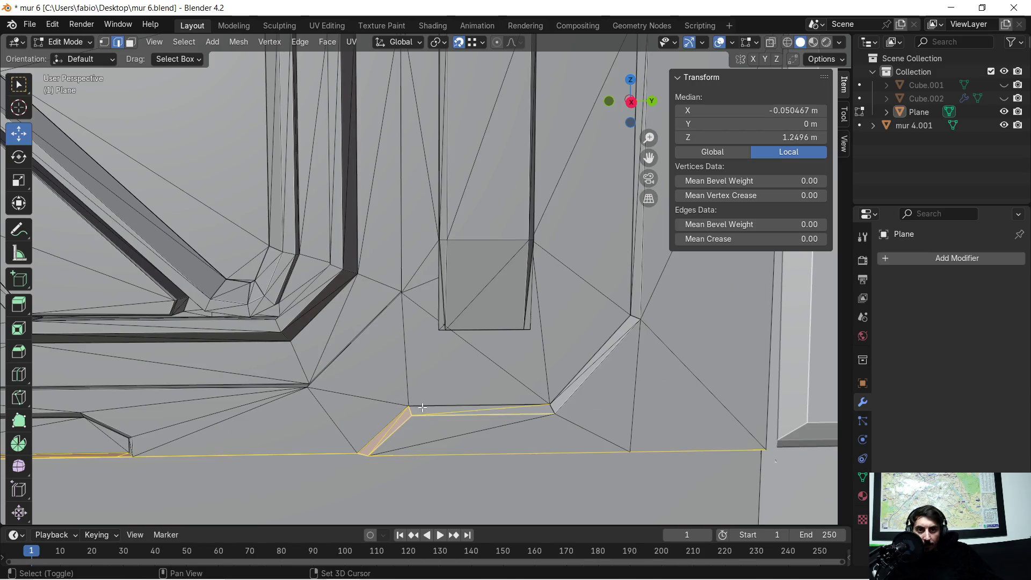
pyautogui.scroll(-3, 429, 400)
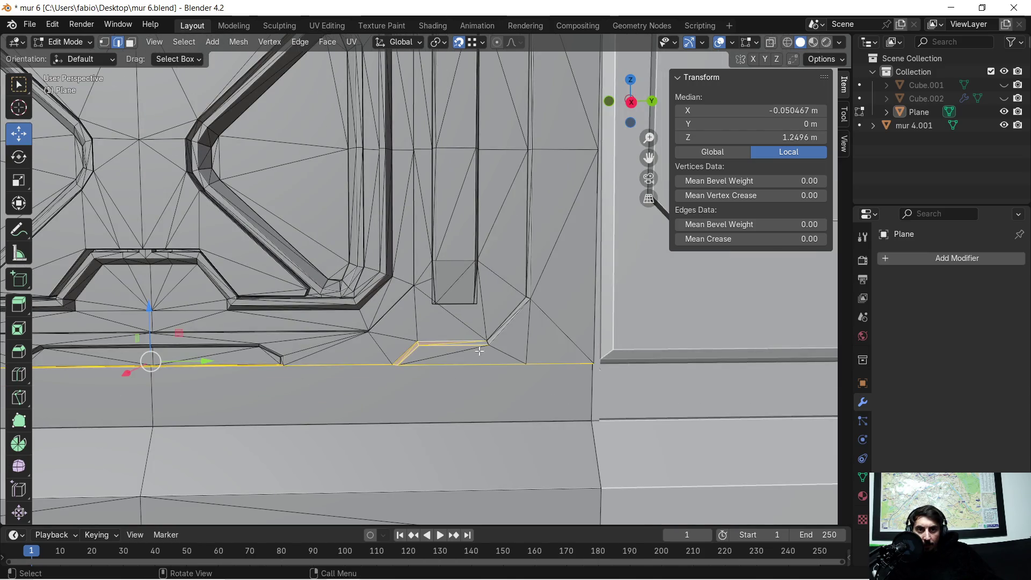
pyautogui.scroll(-3, 483, 351)
pyautogui.scroll(5, 283, 346)
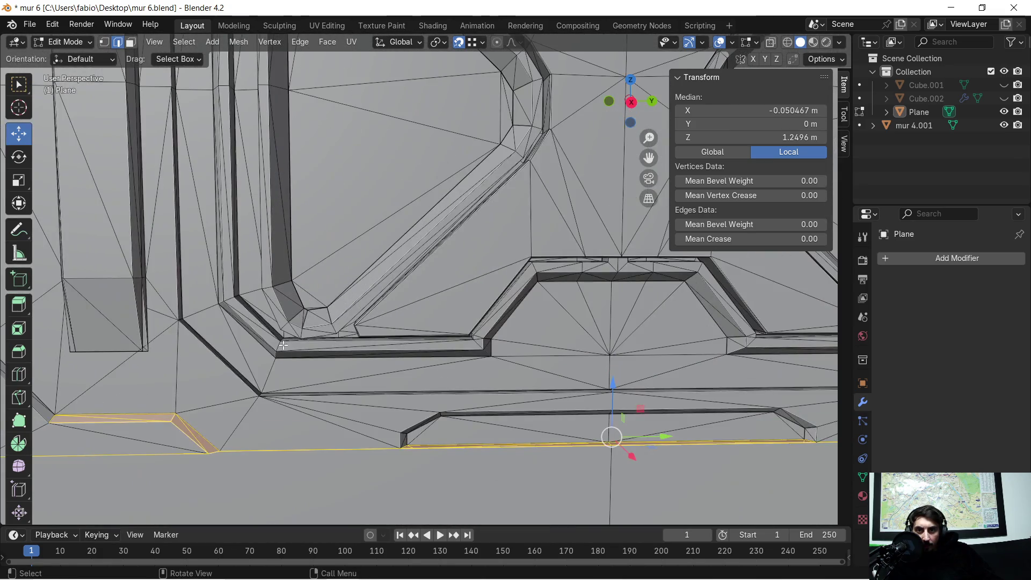
pyautogui.scroll(-3, 283, 345)
pyautogui.scroll(7, 322, 383)
pyautogui.moveTo(323, 383)
pyautogui.mouseDown(button='middle')
pyautogui.moveTo(392, 405)
pyautogui.moveTo(428, 446)
pyautogui.mouseUp(button='middle')
pyautogui.keyDown('shift'); pyautogui.click(460, 498); pyautogui.keyUp('shift')
pyautogui.keyDown('shift'); pyautogui.click(472, 487); pyautogui.keyUp('shift')
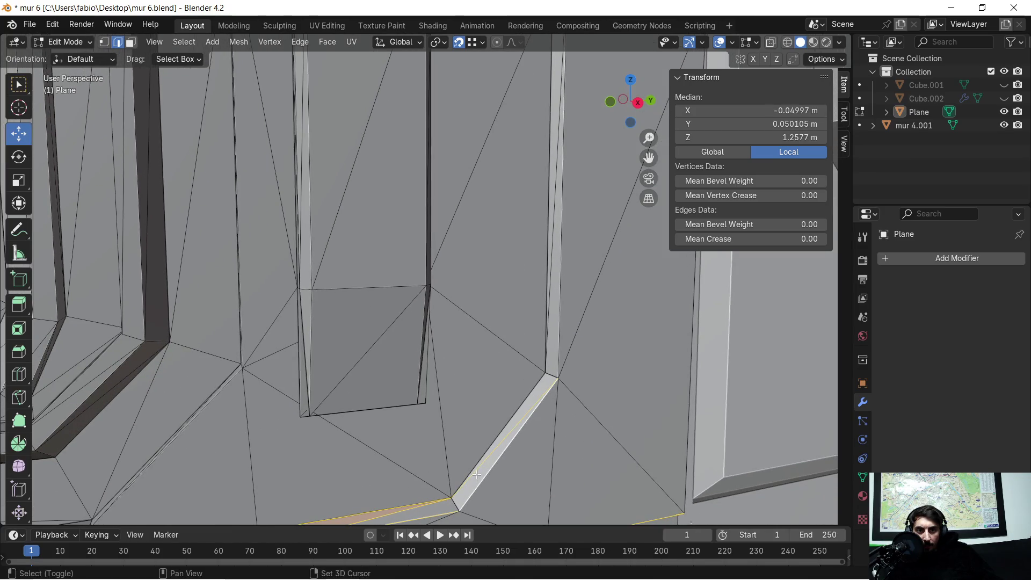
pyautogui.keyDown('shift'); pyautogui.click(478, 494); pyautogui.keyUp('shift')
pyautogui.moveTo(457, 501)
pyautogui.keyDown('ctrl'); pyautogui.mouseDown(button='middle')
pyautogui.moveTo(366, 390)
pyautogui.moveTo(387, 370)
pyautogui.mouseUp(button='middle'); pyautogui.keyUp('ctrl')
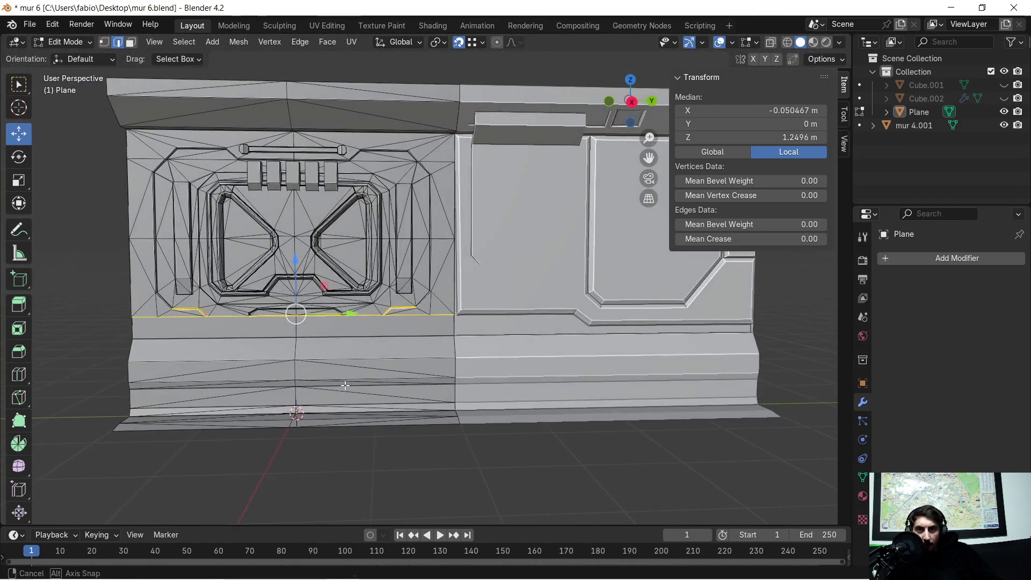
pyautogui.scroll(2, 424, 342)
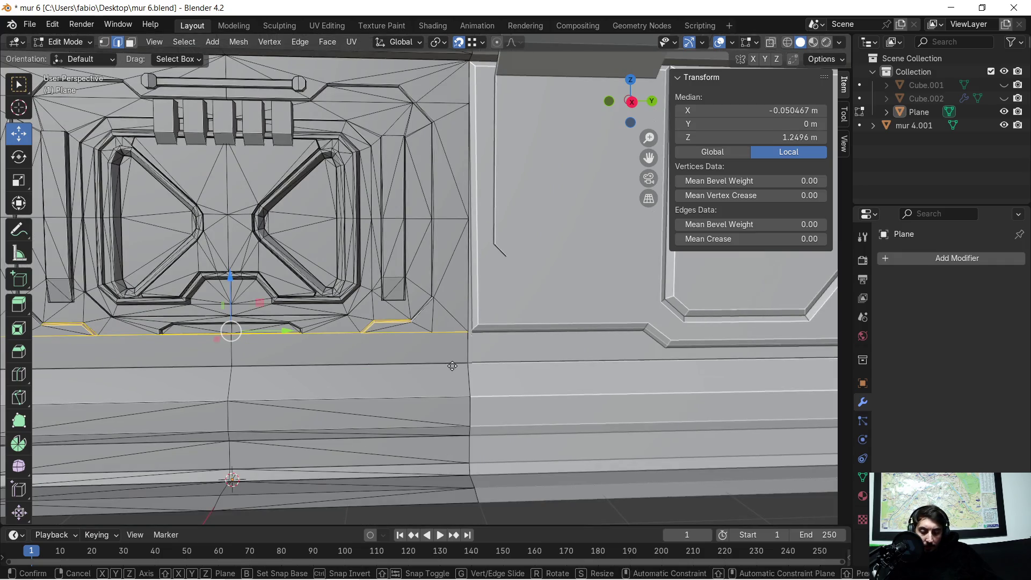
# Lower the selected edges 0.2733 m along Z and return to Object Mode.
pyautogui.press('g')
pyautogui.press('z')
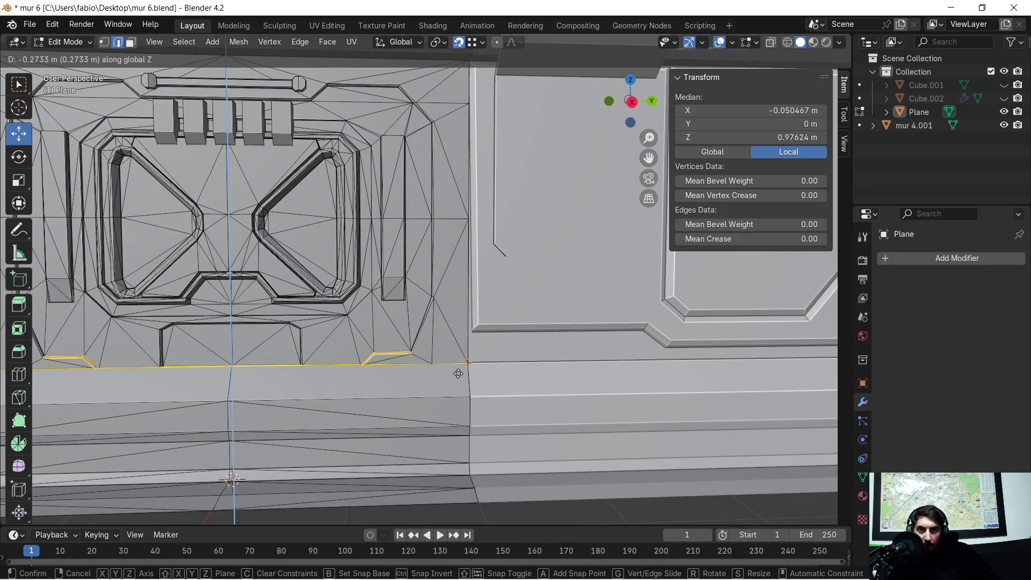
pyautogui.click(458, 374)
pyautogui.press('Tab')
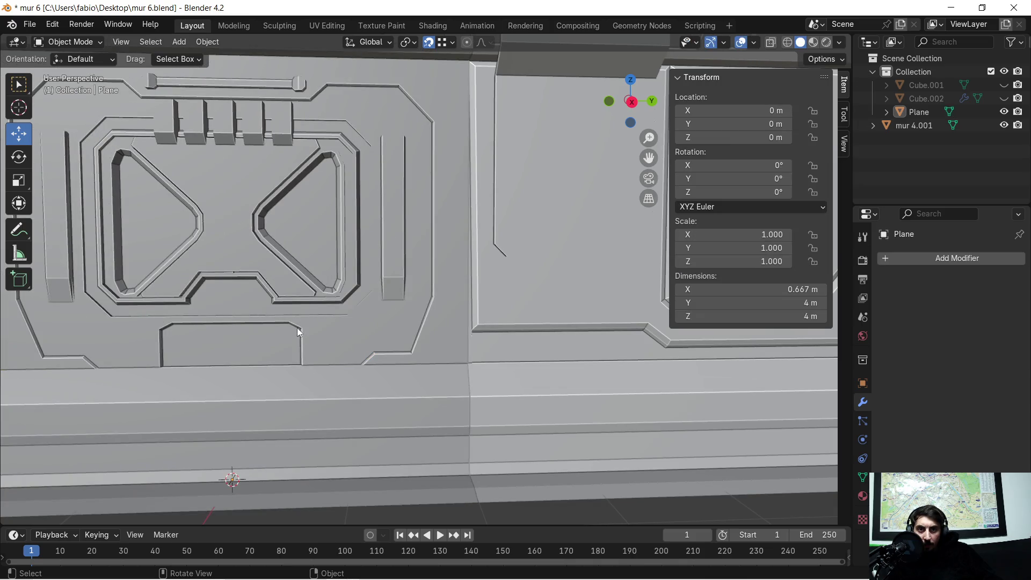
pyautogui.scroll(1, 333, 330)
pyautogui.scroll(-3, 366, 331)
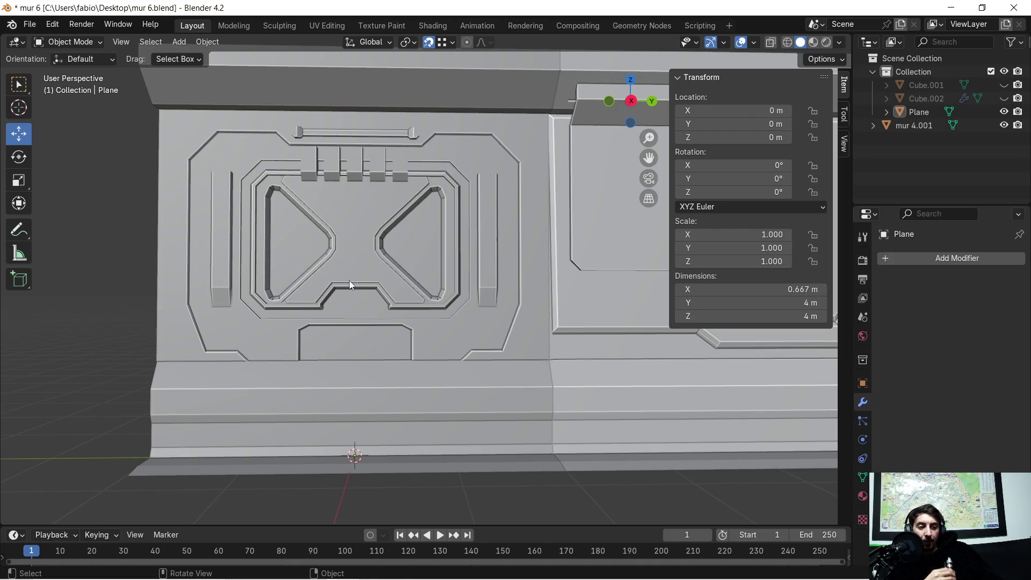
pyautogui.moveTo(344, 288)
pyautogui.mouseDown(button='middle')
pyautogui.moveTo(394, 292)
pyautogui.moveTo(369, 302)
pyautogui.moveTo(336, 288)
pyautogui.moveTo(378, 307)
pyautogui.mouseUp(button='middle')
# In Edit Mode, select the panel's bottom edge loop and both diagonal edges.
pyautogui.press('Tab')
pyautogui.keyDown('alt'); pyautogui.click(395, 333); pyautogui.keyUp('alt')
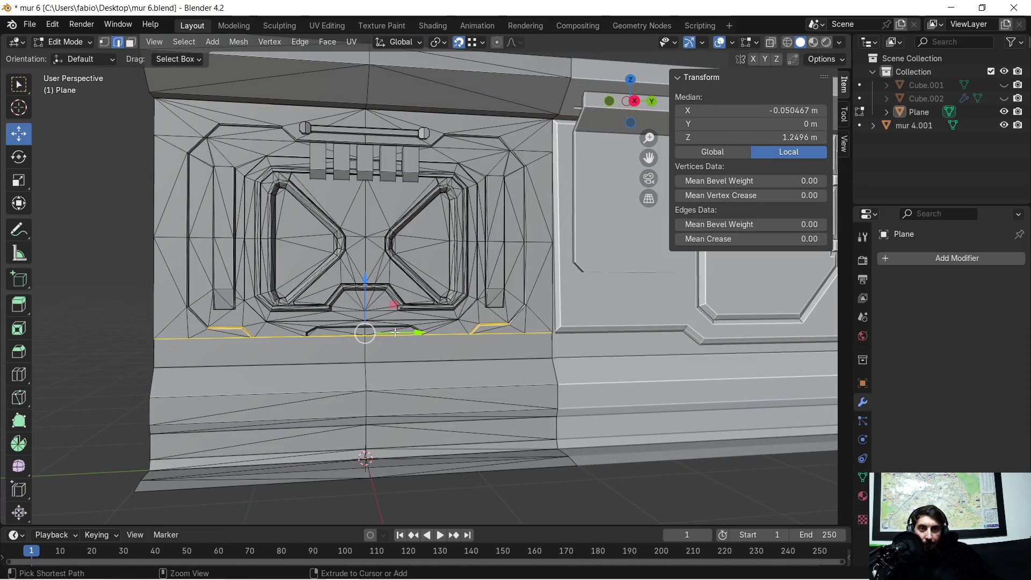
pyautogui.scroll(6, 243, 327)
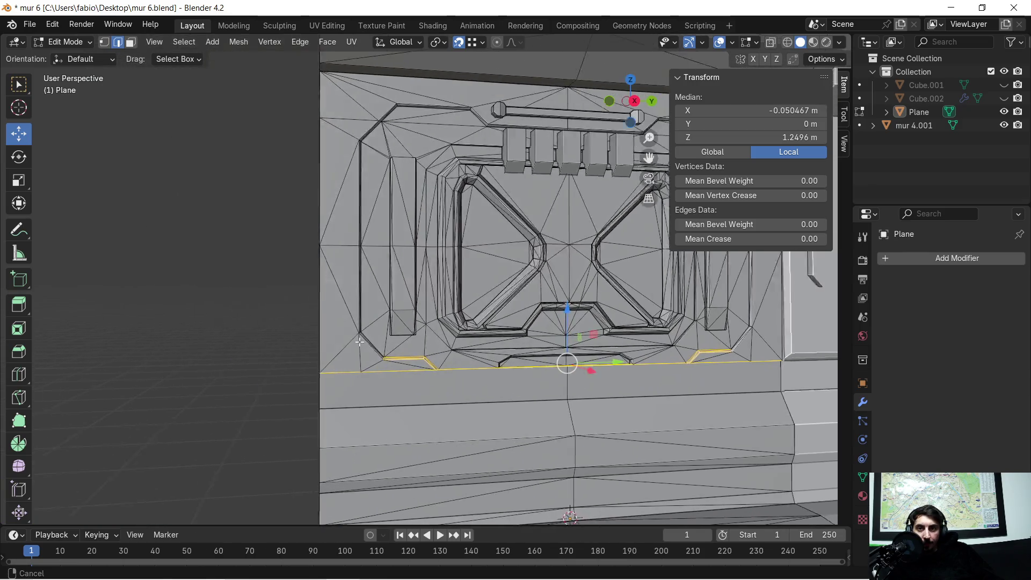
pyautogui.scroll(-5, 407, 363)
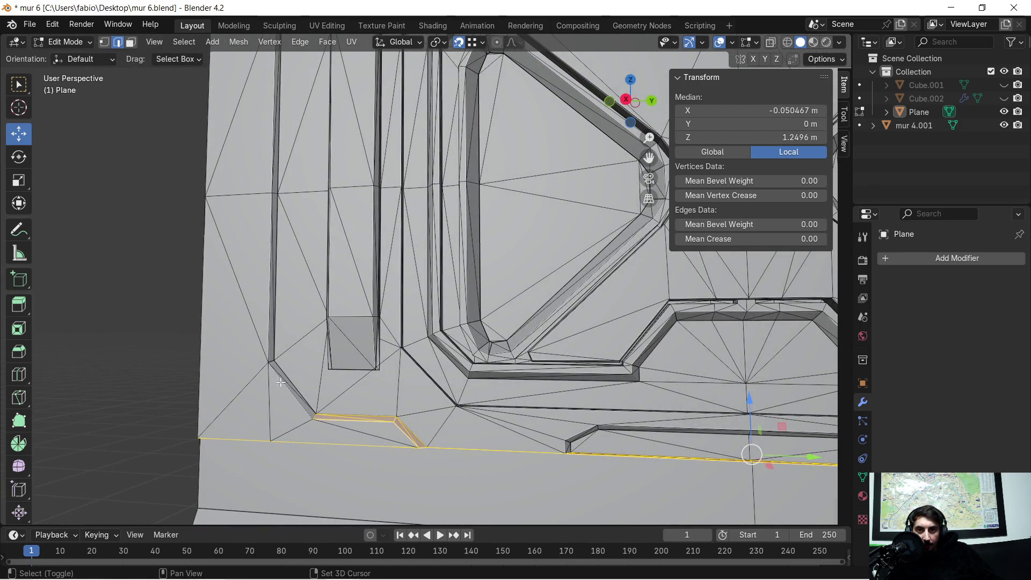
pyautogui.keyDown('shift'); pyautogui.click(281, 382); pyautogui.keyUp('shift')
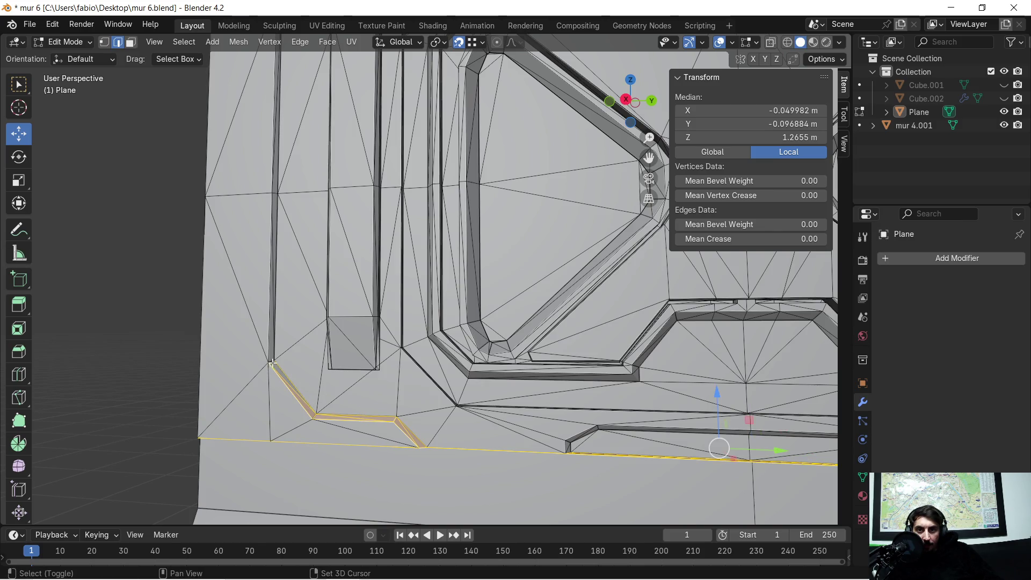
pyautogui.moveTo(512, 415)
pyautogui.keyDown('shift'); pyautogui.mouseDown(button='middle')
pyautogui.moveTo(652, 360)
pyautogui.moveTo(543, 359)
pyautogui.mouseUp(button='middle'); pyautogui.keyUp('shift')
pyautogui.keyDown('shift'); pyautogui.click(557, 347); pyautogui.keyUp('shift')
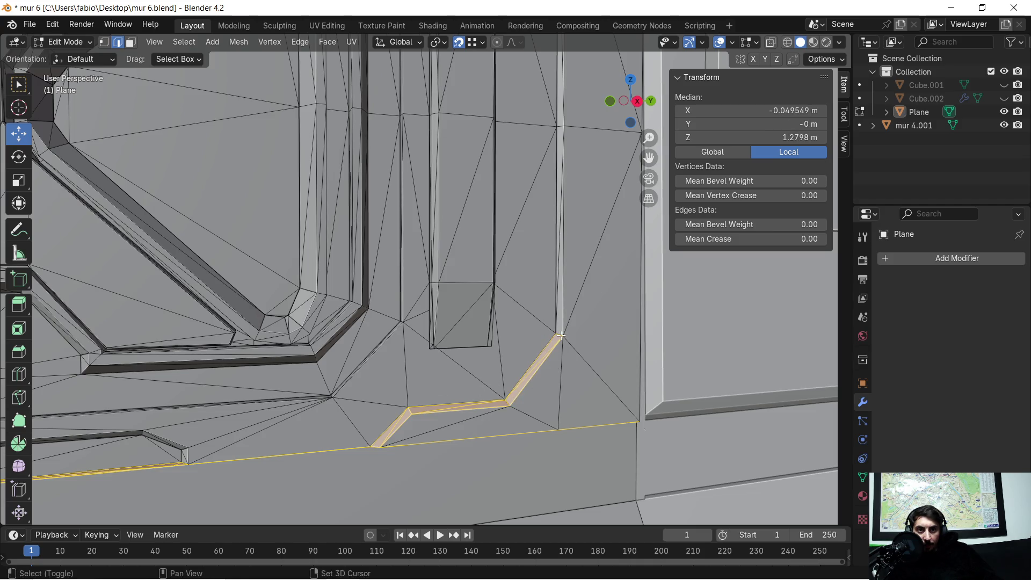
pyautogui.scroll(-5, 559, 353)
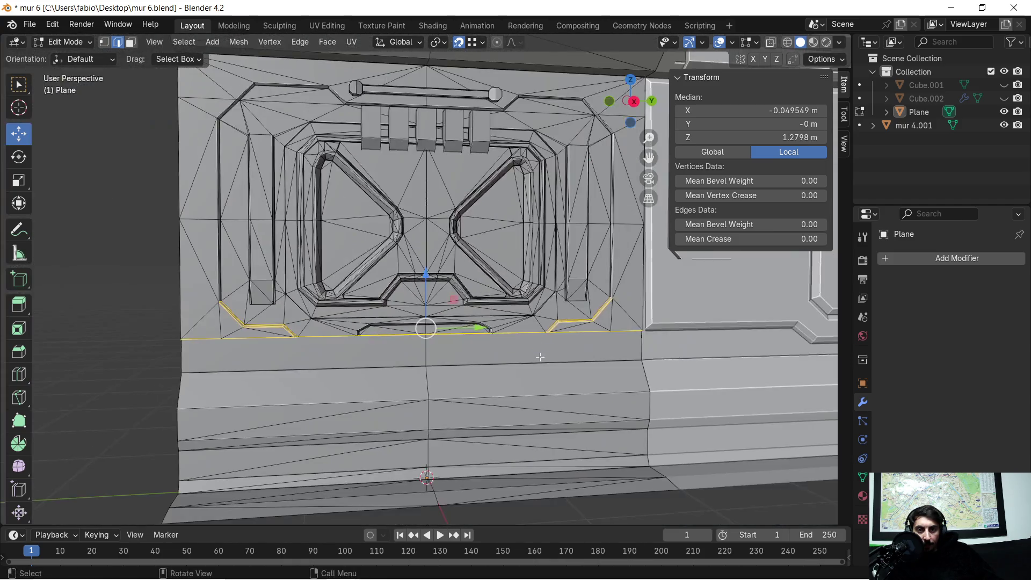
pyautogui.moveTo(540, 357); pyautogui.dragTo(529, 364, button='middle')
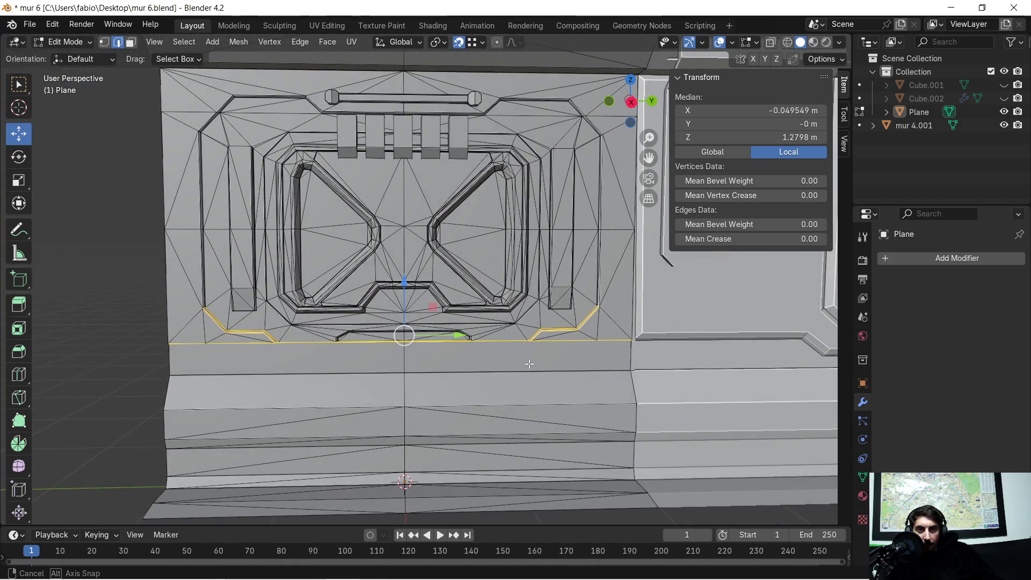
pyautogui.scroll(5, 345, 355)
pyautogui.moveTo(345, 355)
pyautogui.mouseDown(button='middle')
pyautogui.moveTo(436, 404)
pyautogui.moveTo(418, 395)
pyautogui.mouseUp(button='middle')
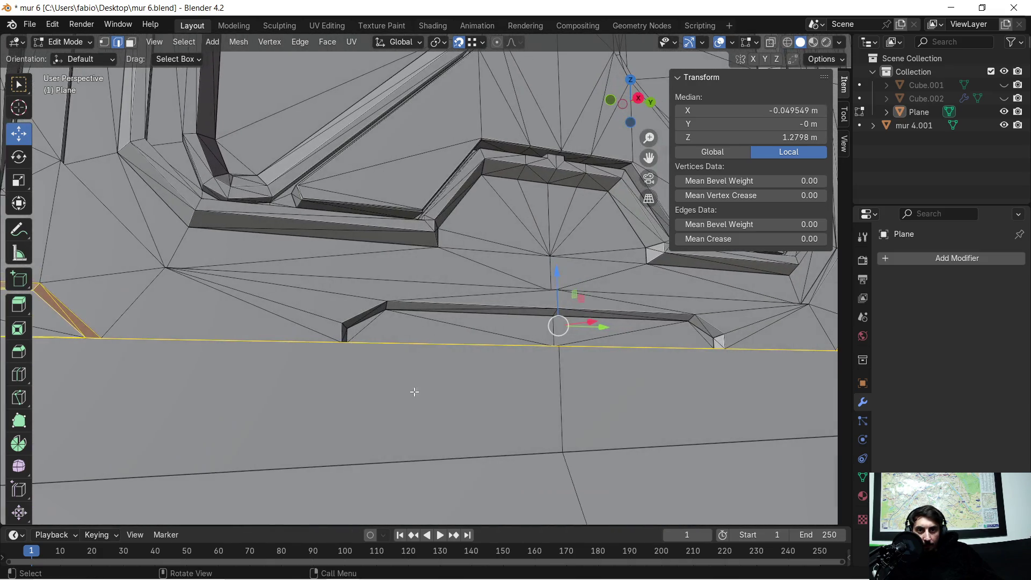
# Add the centre strip's top edge, long face and neighbouring faces to the selection.
pyautogui.moveTo(334, 325); pyautogui.dragTo(350, 339)
pyautogui.keyDown('shift'); pyautogui.click(310, 328); pyautogui.keyUp('shift')
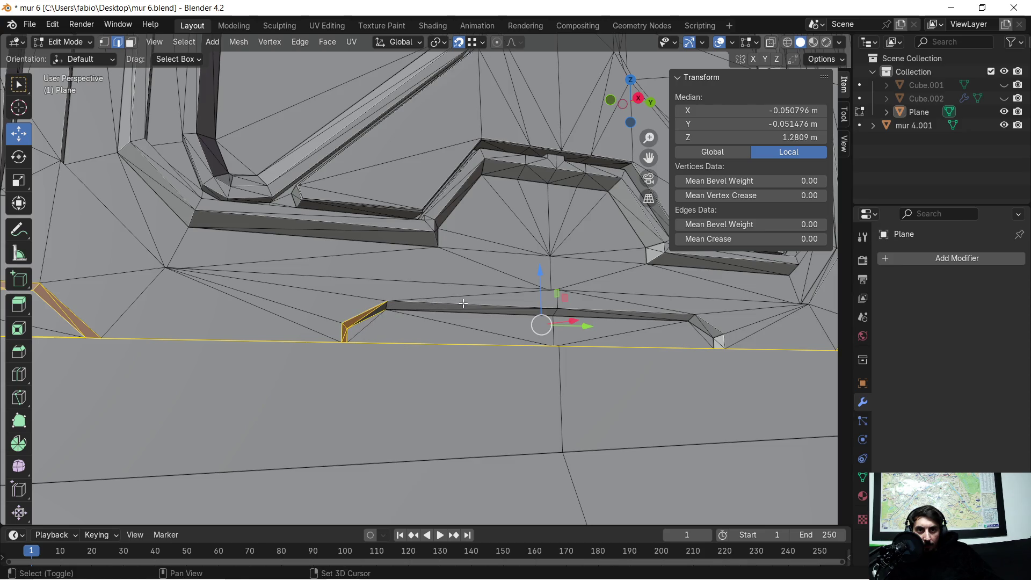
pyautogui.keyDown('shift'); pyautogui.click(476, 316); pyautogui.keyUp('shift')
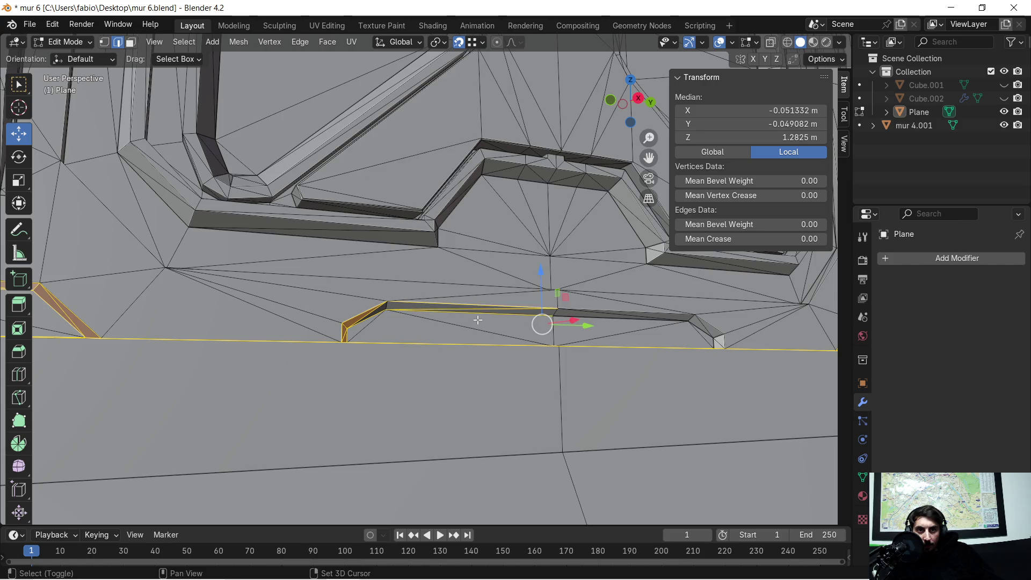
pyautogui.keyDown('shift'); pyautogui.click(388, 306); pyautogui.keyUp('shift')
pyautogui.scroll(6, 471, 323)
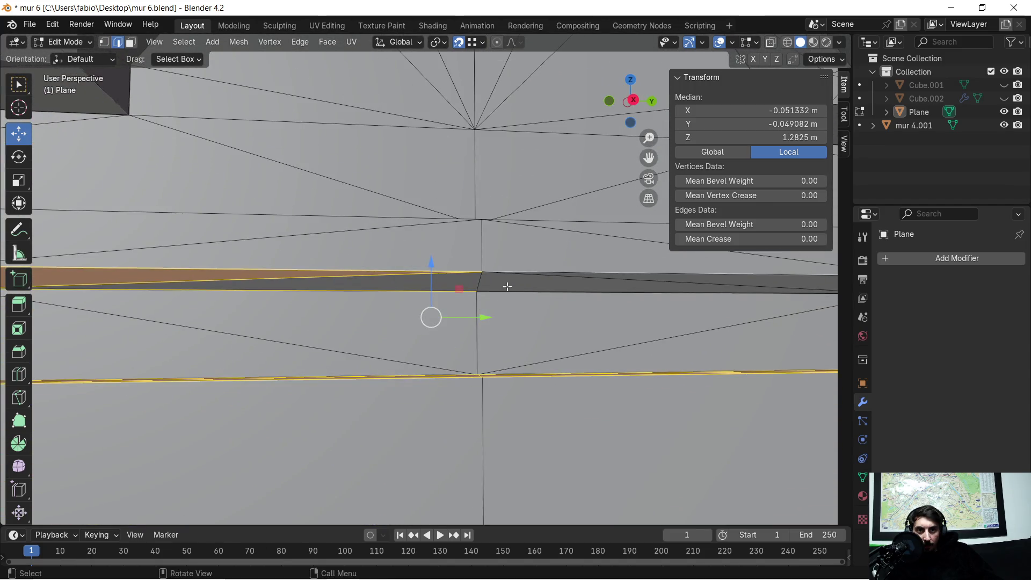
pyautogui.keyDown('shift'); pyautogui.click(487, 282); pyautogui.keyUp('shift')
pyautogui.keyDown('shift'); pyautogui.click(517, 271); pyautogui.keyUp('shift')
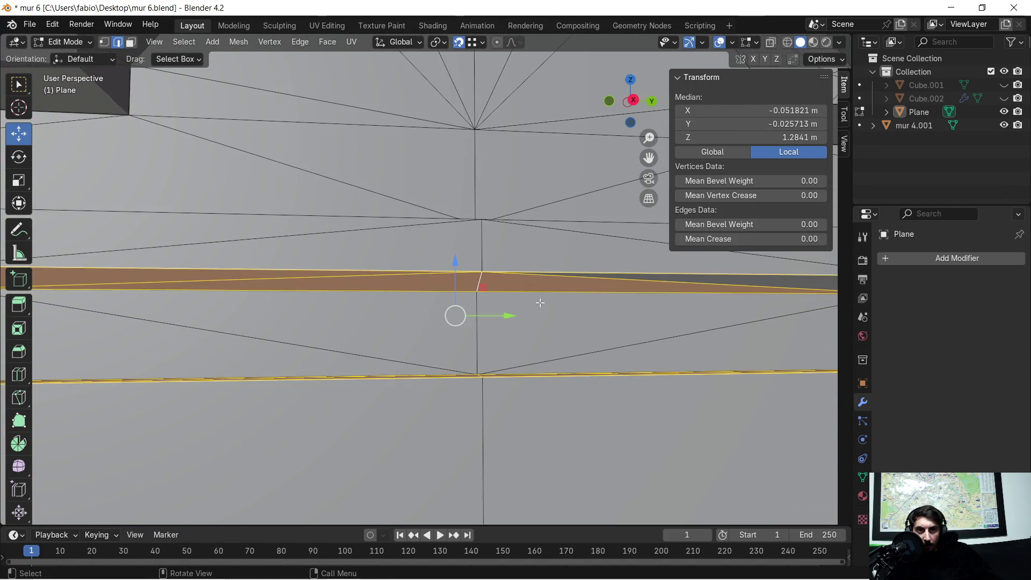
pyautogui.scroll(-4, 446, 308)
pyautogui.scroll(6, 447, 307)
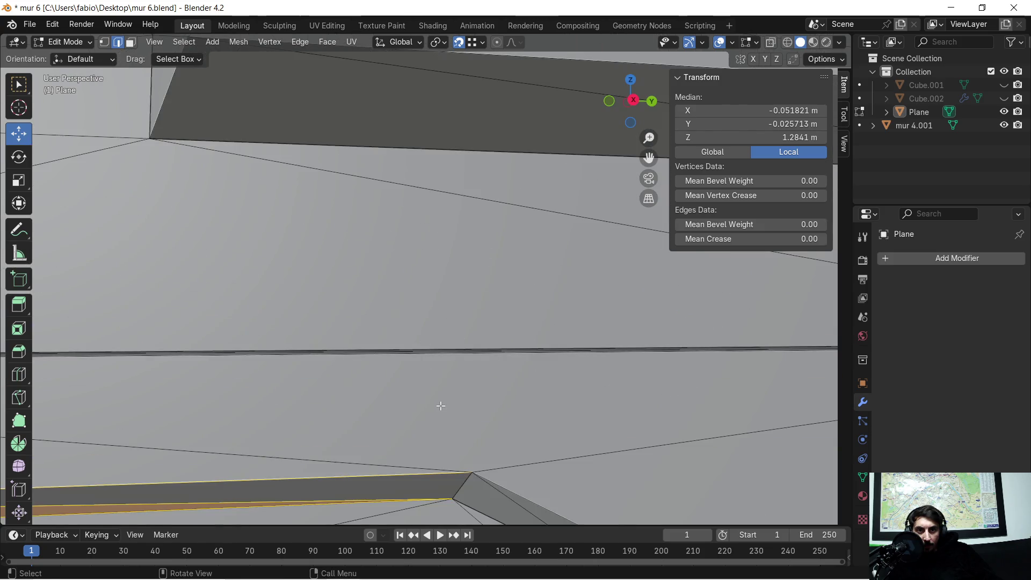
pyautogui.keyDown('shift'); pyautogui.scroll(-5, 440, 398); pyautogui.keyUp('shift')
# Add the triangles around the strip's end to the selection.
pyautogui.keyDown('shift'); pyautogui.click(505, 152); pyautogui.keyUp('shift')
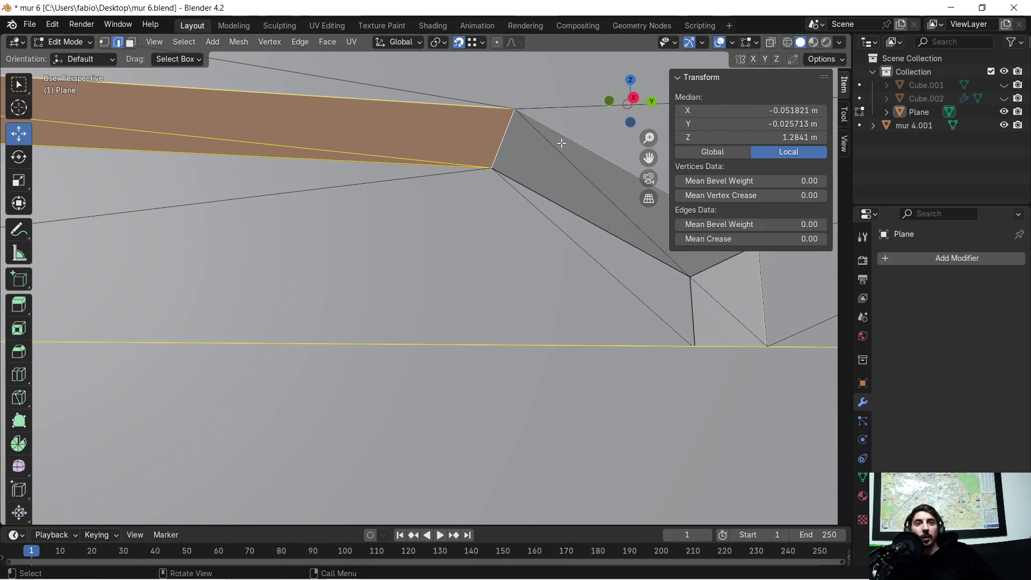
pyautogui.keyDown('shift'); pyautogui.click(584, 212); pyautogui.keyUp('shift')
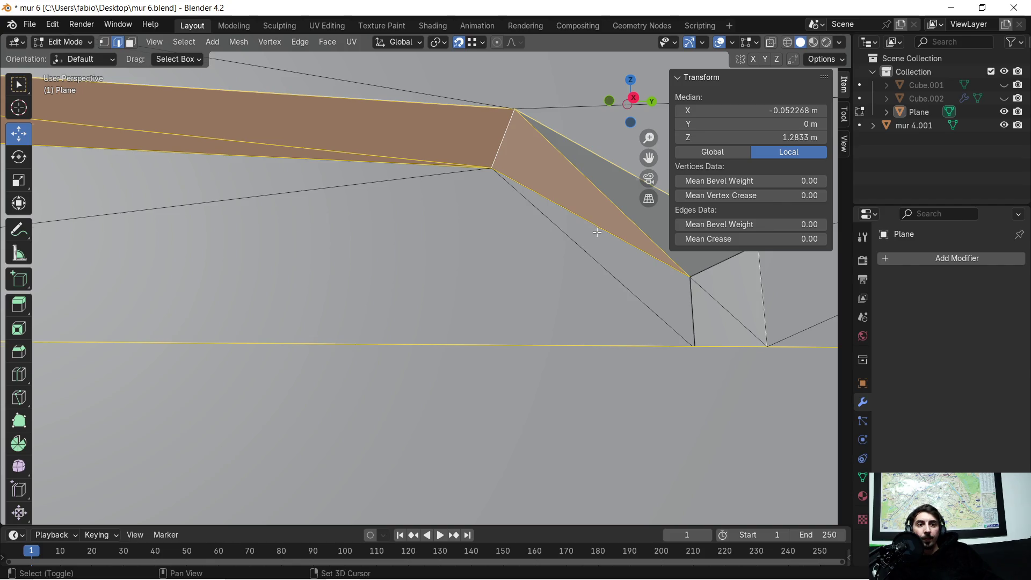
pyautogui.keyDown('shift'); pyautogui.moveTo(598, 233); pyautogui.dragTo(562, 273, button='middle'); pyautogui.keyUp('shift')
pyautogui.keyDown('shift'); pyautogui.click(489, 387); pyautogui.keyUp('shift')
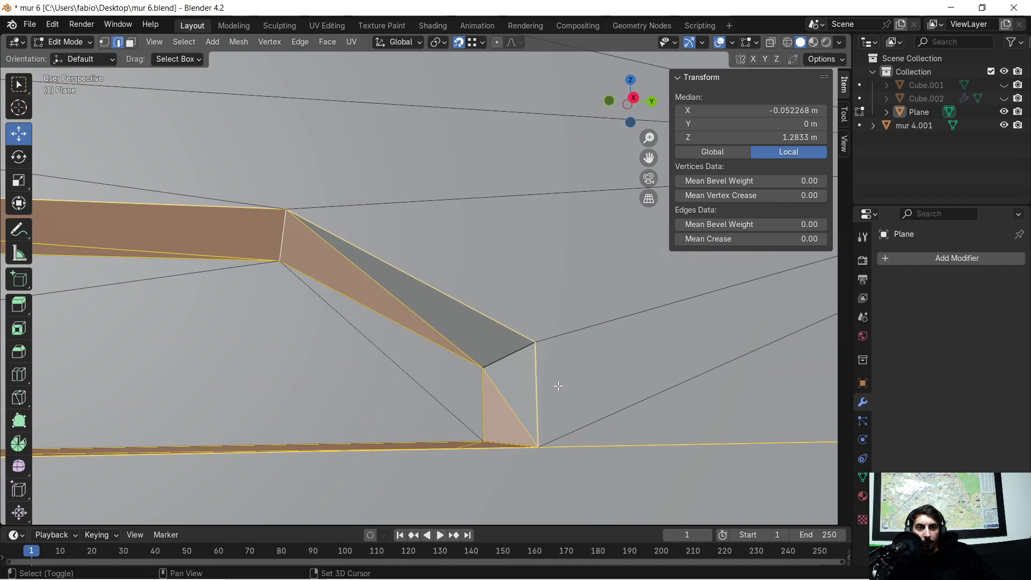
pyautogui.keyDown('shift'); pyautogui.click(516, 356); pyautogui.keyUp('shift')
pyautogui.scroll(-10, 396, 342)
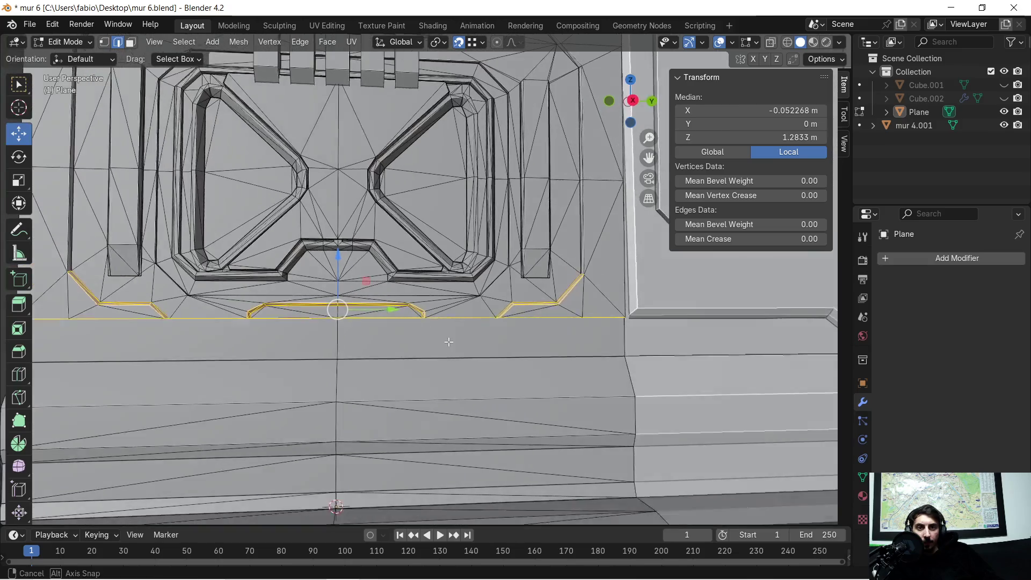
pyautogui.moveTo(396, 342); pyautogui.dragTo(514, 360, button='middle')
pyautogui.keyDown('ctrl'); pyautogui.scroll(-5, 514, 360); pyautogui.keyUp('ctrl')
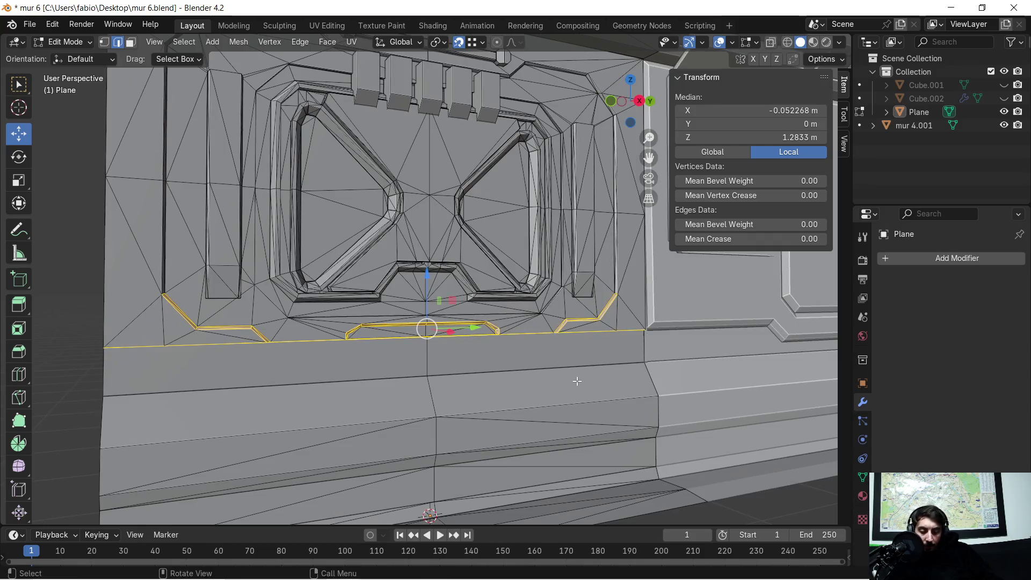
# Lower the selection 0.2733 m along Z and leave Edit Mode.
pyautogui.press('g')
pyautogui.press('z')
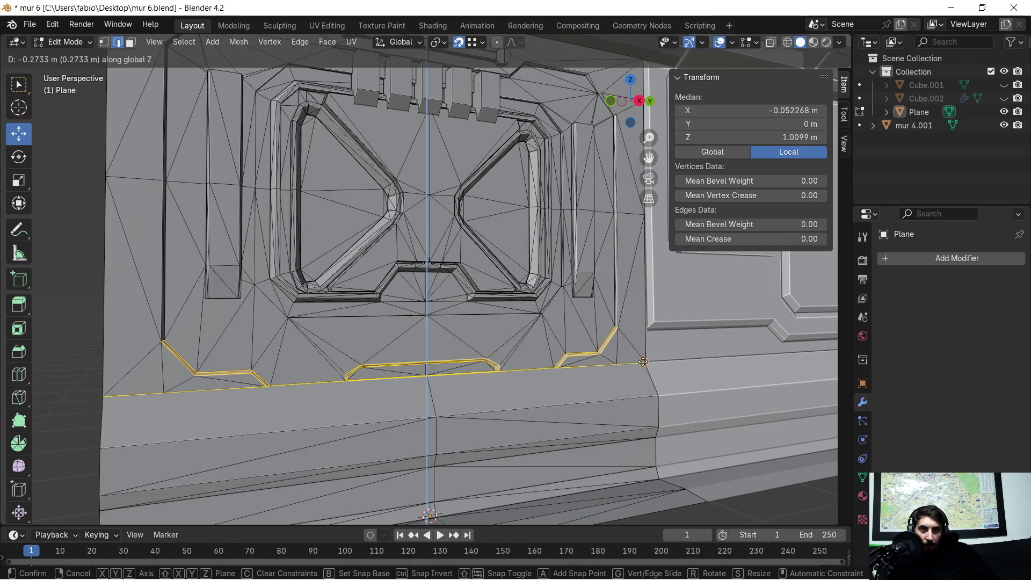
pyautogui.click(643, 362)
pyautogui.moveTo(643, 361); pyautogui.dragTo(533, 375, button='middle')
pyautogui.press('Tab')
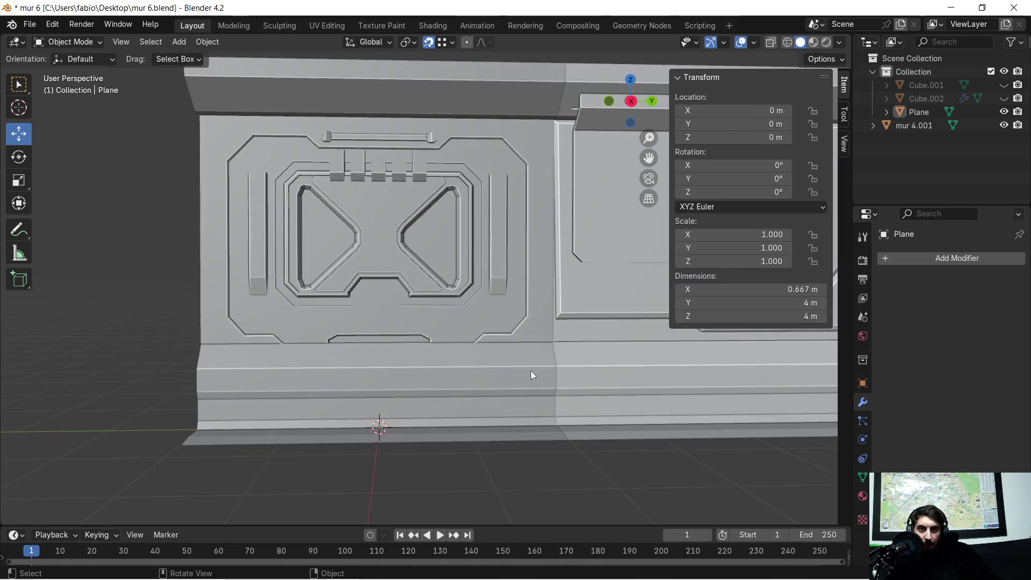
pyautogui.scroll(-2, 418, 347)
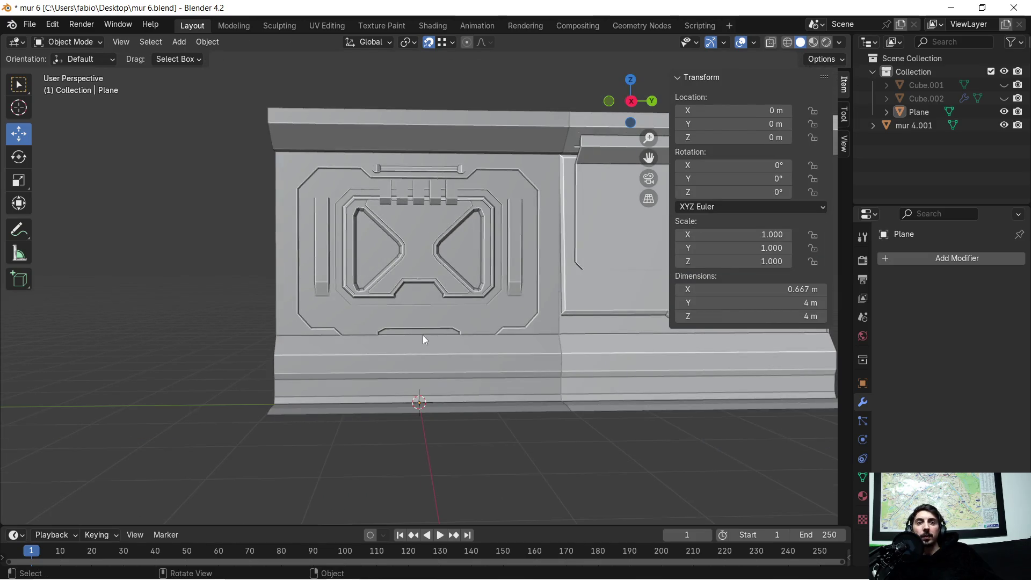
pyautogui.scroll(4, 424, 343)
pyautogui.scroll(-2, 443, 355)
pyautogui.moveTo(461, 340)
pyautogui.mouseDown(button='middle')
pyautogui.moveTo(448, 337)
pyautogui.moveTo(455, 331)
pyautogui.mouseUp(button='middle')
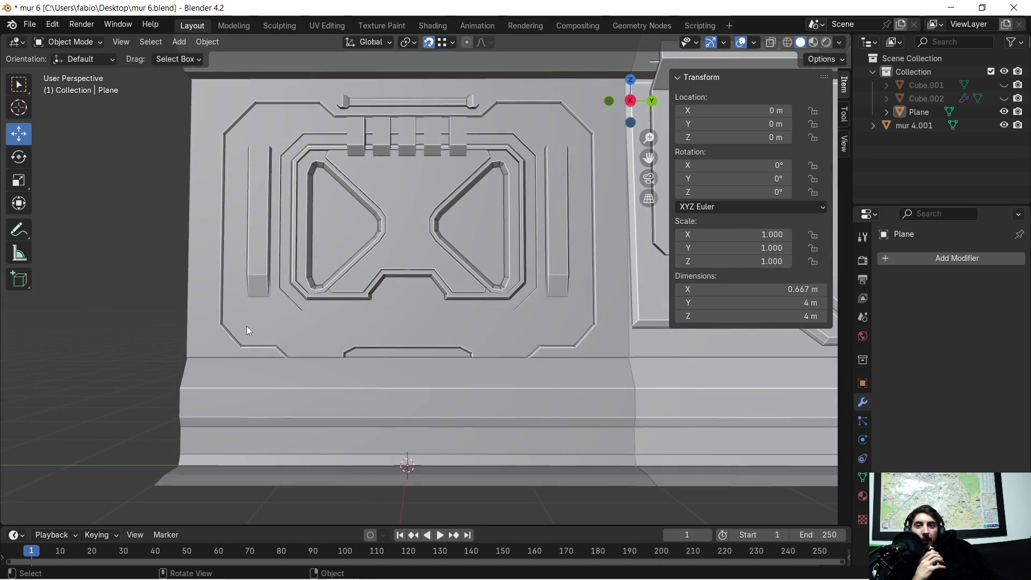
pyautogui.scroll(1, 269, 315)
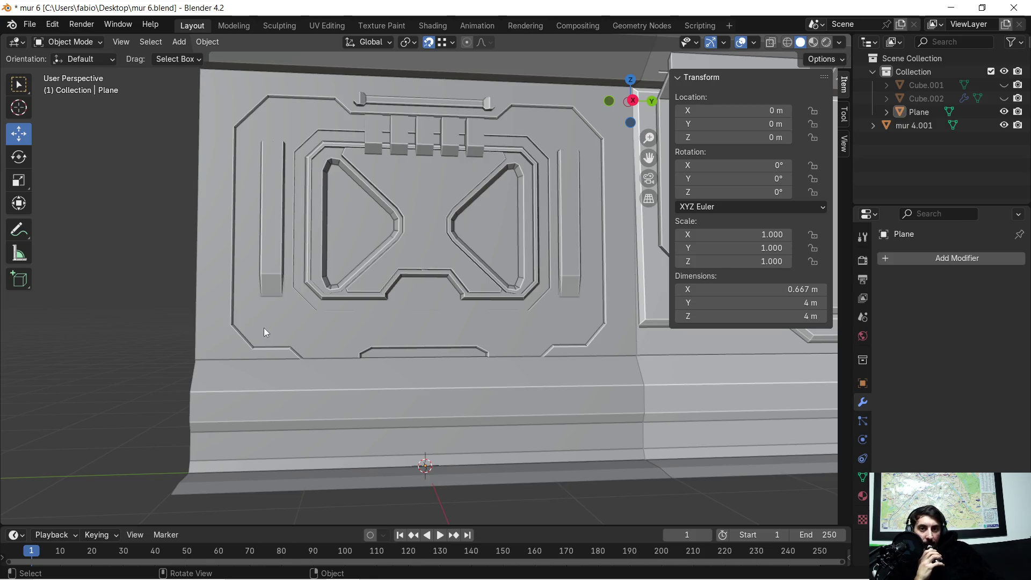
pyautogui.scroll(1, 263, 327)
pyautogui.scroll(1, 264, 338)
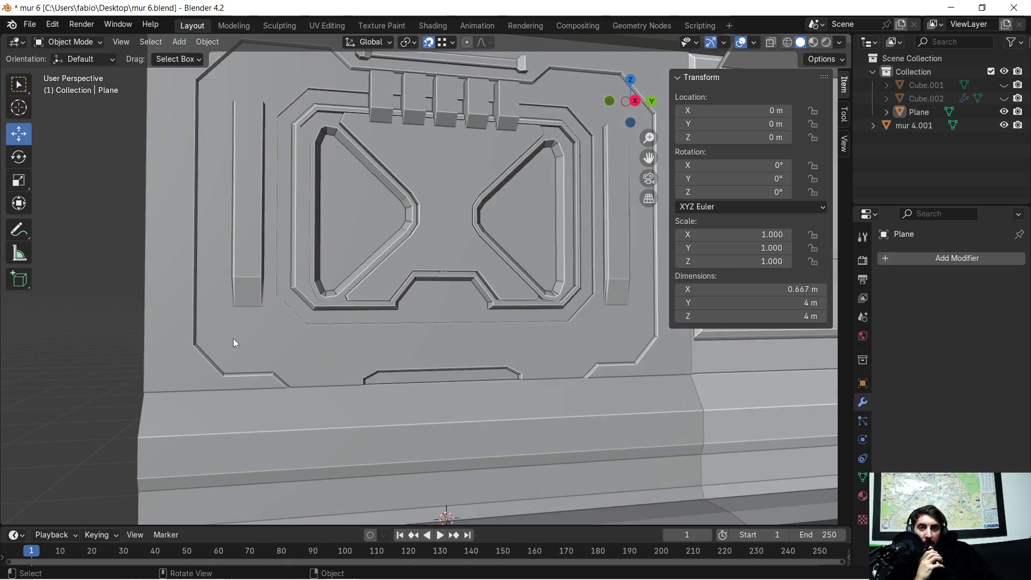
pyautogui.scroll(1, 245, 356)
pyautogui.moveTo(246, 356)
pyautogui.mouseDown(button='middle')
pyautogui.moveTo(274, 362)
pyautogui.moveTo(360, 337)
pyautogui.mouseUp(button='middle')
# In Edit Mode, select an edge at the side recess and centre the view on it.
pyautogui.press('Tab')
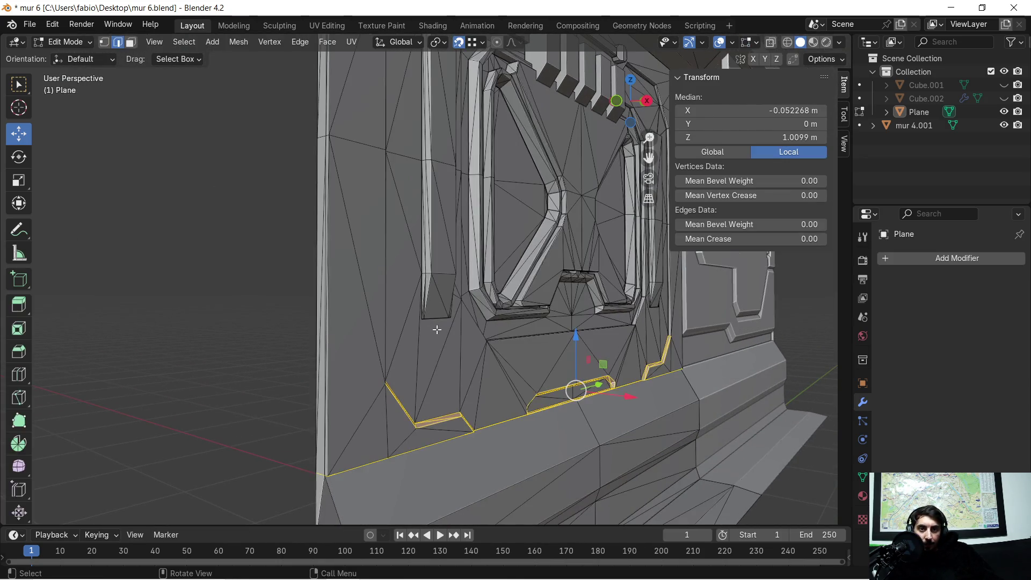
pyautogui.scroll(2, 441, 333)
pyautogui.moveTo(444, 345); pyautogui.dragTo(428, 338, button='middle')
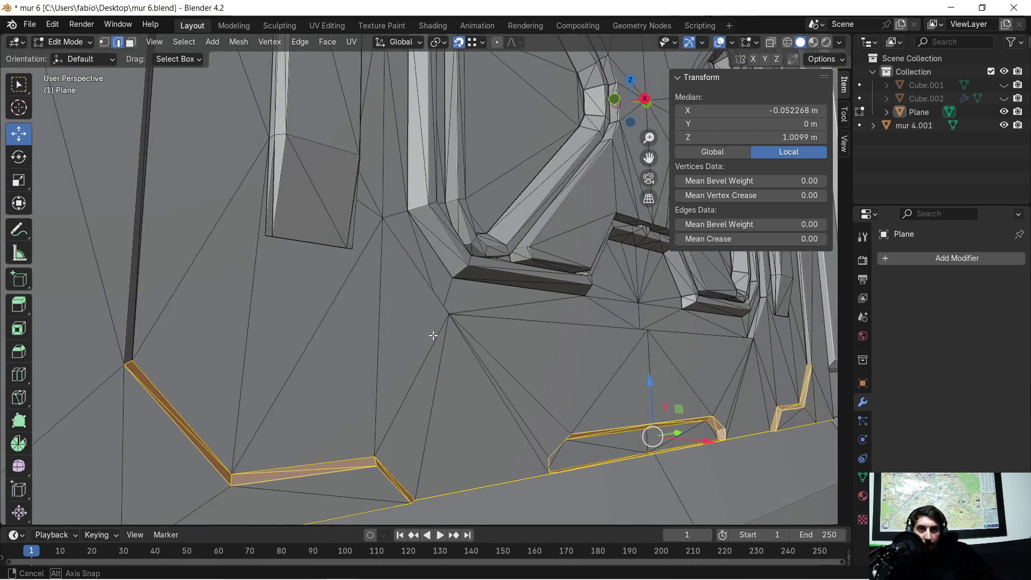
pyautogui.click(302, 241)
pyautogui.scroll(3, 292, 273)
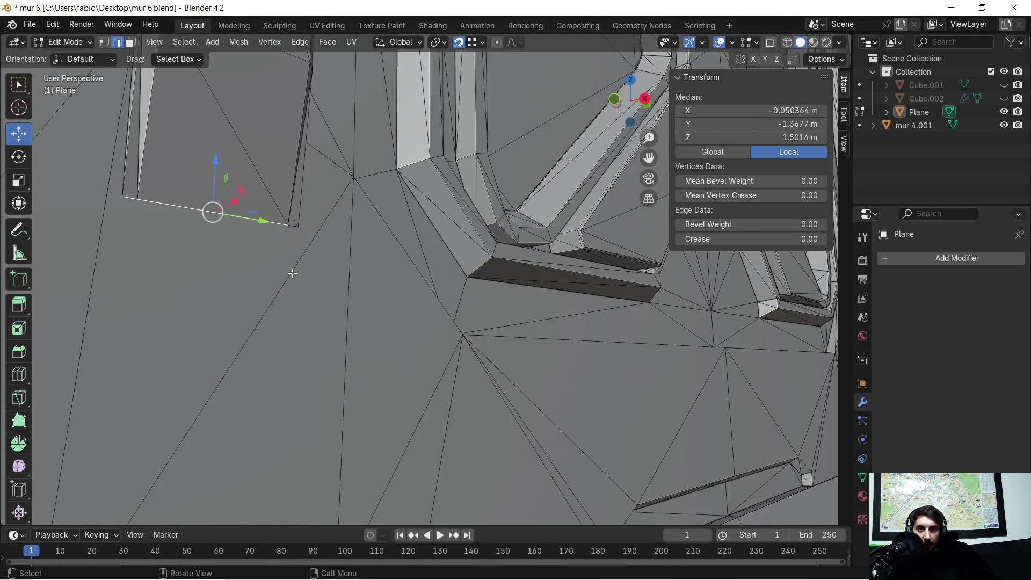
pyautogui.moveTo(273, 280); pyautogui.dragTo(339, 324, button='middle')
pyautogui.moveTo(382, 354)
pyautogui.mouseDown(button='middle')
pyautogui.moveTo(364, 352)
pyautogui.moveTo(439, 340)
pyautogui.moveTo(403, 341)
pyautogui.mouseUp(button='middle')
pyautogui.scroll(2, 400, 342)
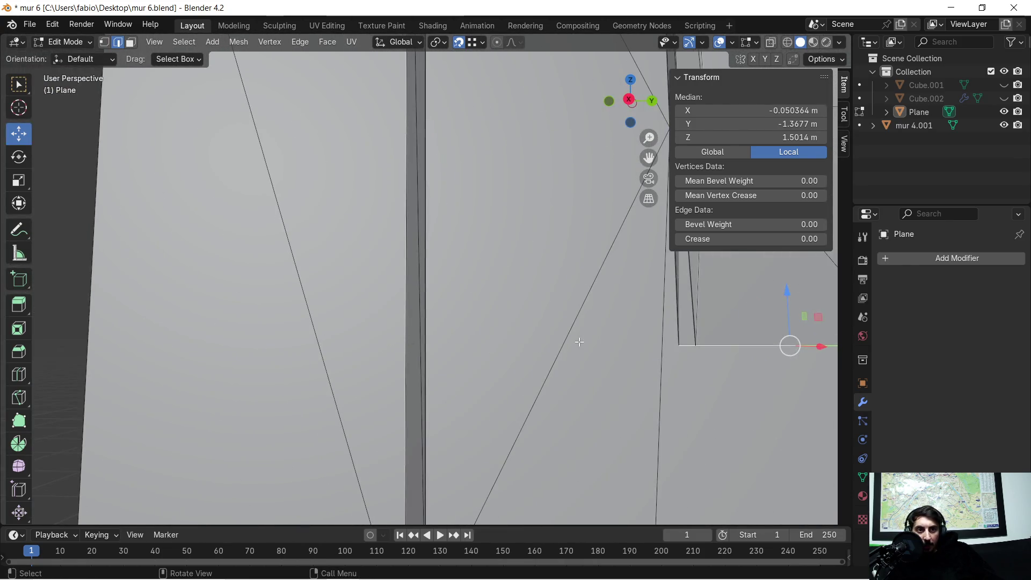
pyautogui.scroll(-3, 580, 342)
pyautogui.press('KP_Decimal')
pyautogui.moveTo(583, 309)
pyautogui.mouseDown(button='middle')
pyautogui.moveTo(516, 340)
pyautogui.moveTo(490, 329)
pyautogui.moveTo(497, 304)
pyautogui.moveTo(723, 306)
pyautogui.moveTo(617, 317)
pyautogui.moveTo(345, 188)
pyautogui.mouseUp(button='middle')
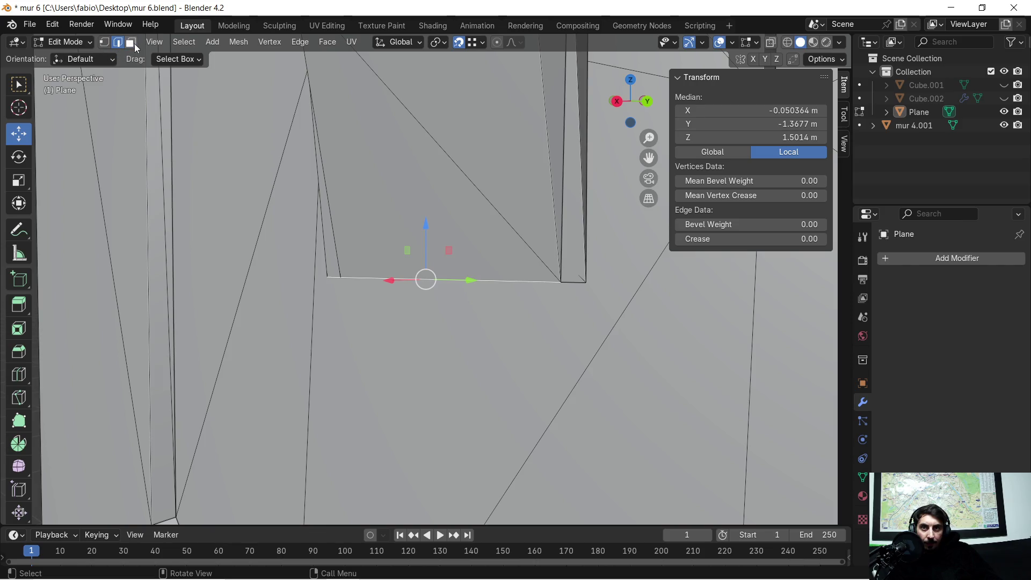
# Select the thin sliver face at the recess corner, then return to vertex select mode.
pyautogui.click(134, 45)
pyautogui.click(567, 243)
pyautogui.moveTo(567, 243)
pyautogui.keyDown('ctrl'); pyautogui.mouseDown(button='middle')
pyautogui.moveTo(567, 365)
pyautogui.moveTo(695, 332)
pyautogui.moveTo(665, 259)
pyautogui.moveTo(703, 286)
pyautogui.mouseUp(button='middle'); pyautogui.keyUp('ctrl')
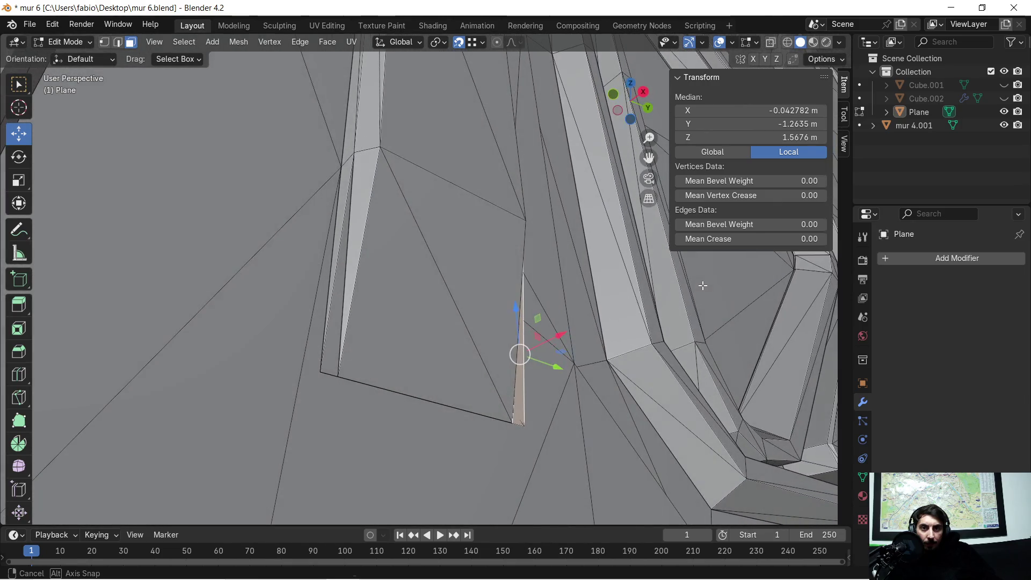
pyautogui.click(105, 43)
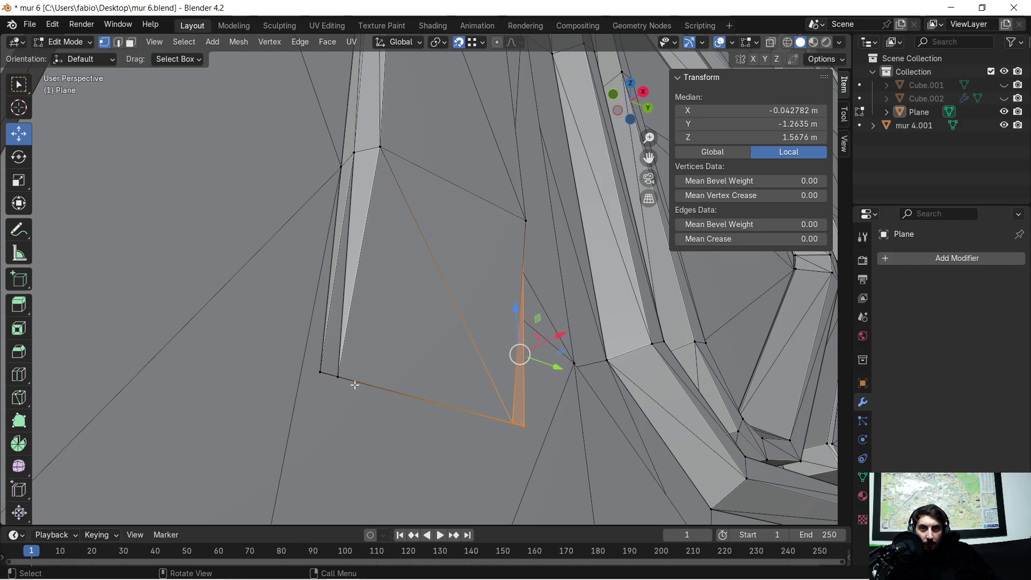
# Shift the inset's bottom corner vertex and its opposite corner about -0.0145 m along Y.
pyautogui.click(323, 375)
pyautogui.press('g')
pyautogui.press('y')
pyautogui.click(340, 377)
pyautogui.moveTo(503, 369); pyautogui.dragTo(408, 372, button='middle')
pyautogui.click(542, 388)
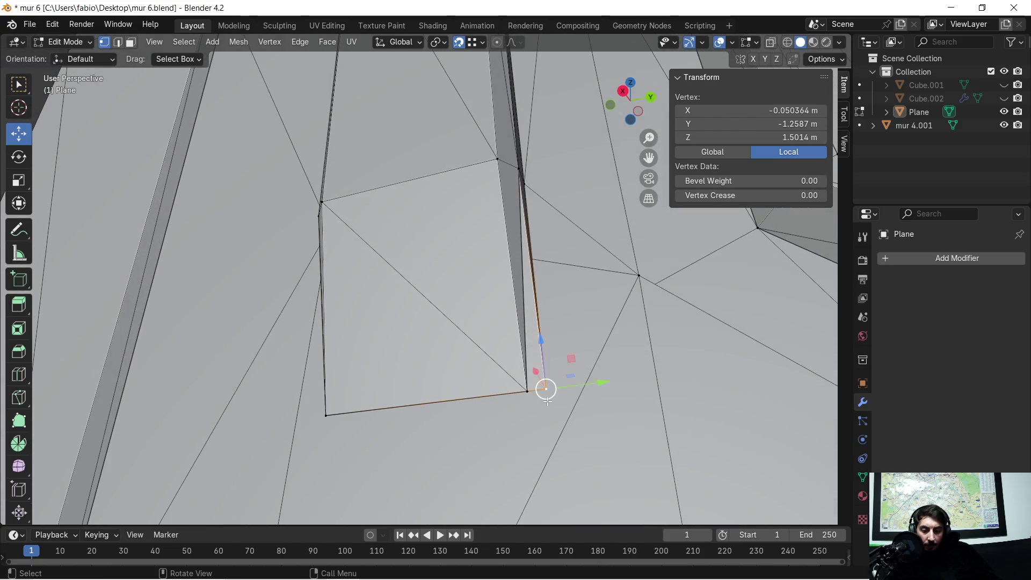
pyautogui.press('g')
pyautogui.press('y')
pyautogui.click(532, 391)
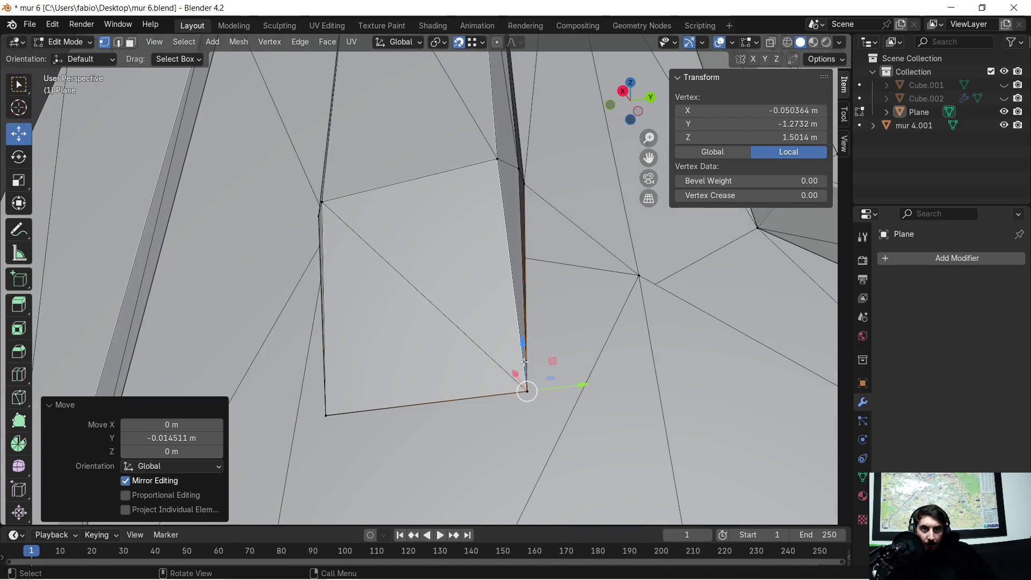
# Slide two corner vertices of the box-shaped face about 0.0145 m along Y to align its edges.
pyautogui.scroll(-4, 527, 355)
pyautogui.keyDown('shift'); pyautogui.moveTo(680, 357); pyautogui.dragTo(418, 348, button='middle'); pyautogui.keyUp('shift')
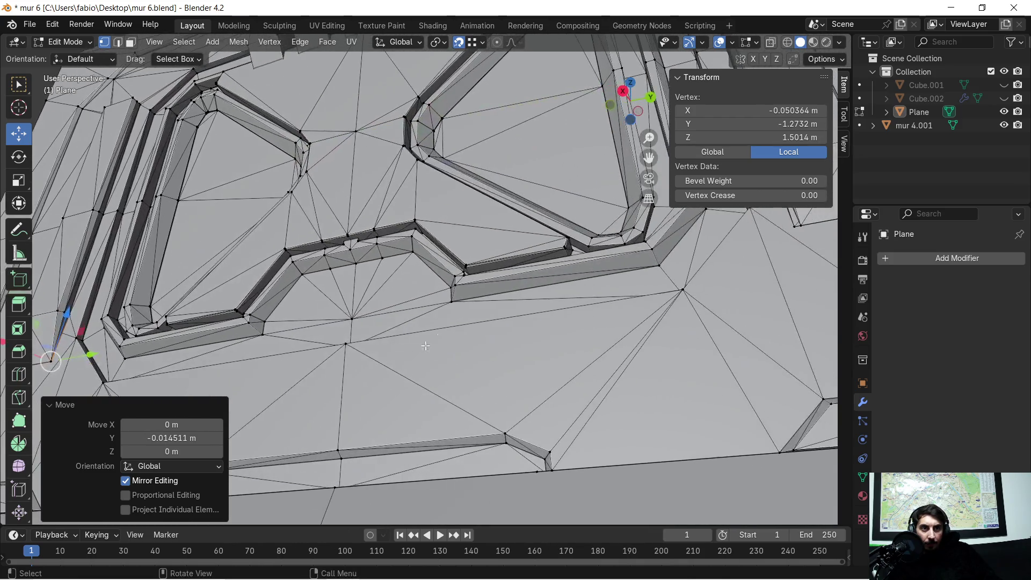
pyautogui.moveTo(609, 288)
pyautogui.keyDown('shift'); pyautogui.mouseDown(button='middle')
pyautogui.moveTo(552, 434)
pyautogui.moveTo(444, 341)
pyautogui.moveTo(460, 351)
pyautogui.mouseUp(button='middle'); pyautogui.keyUp('shift')
pyautogui.scroll(3, 552, 434)
pyautogui.scroll(3, 552, 434)
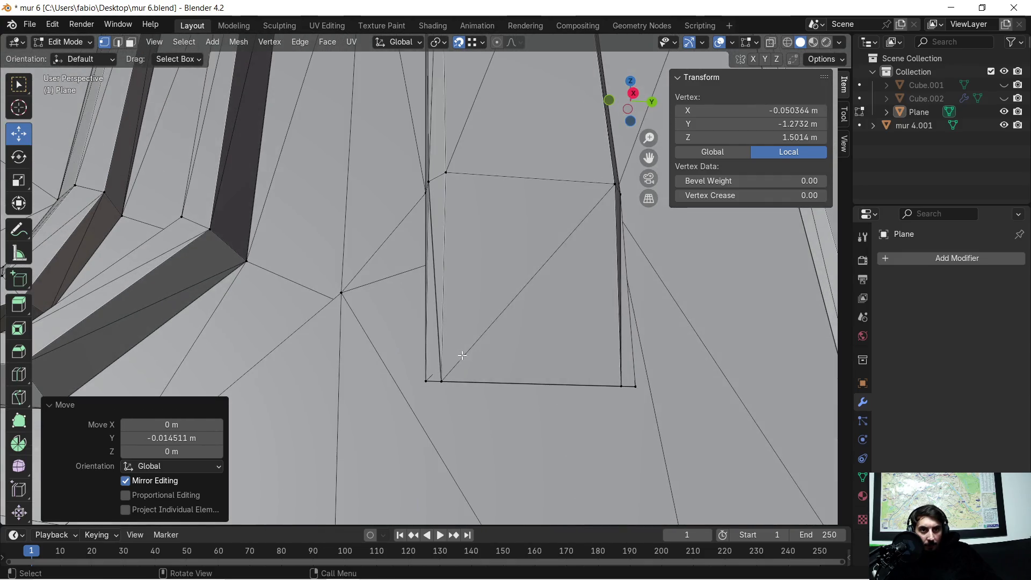
pyautogui.click(427, 378)
pyautogui.moveTo(427, 381); pyautogui.dragTo(440, 385)
pyautogui.moveTo(601, 390); pyautogui.dragTo(577, 392, button='middle')
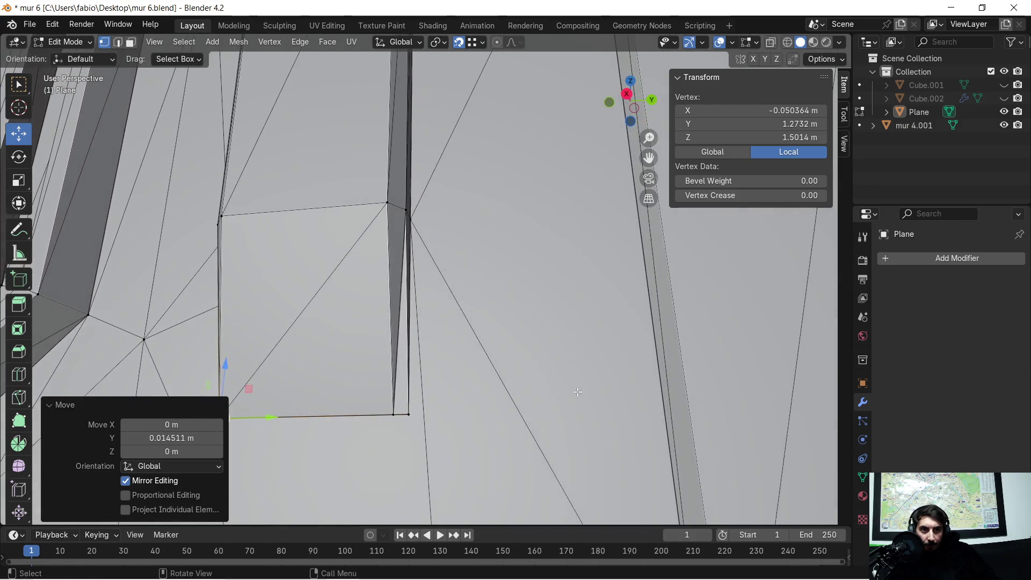
pyautogui.click(417, 415)
pyautogui.press('g')
pyautogui.press('y')
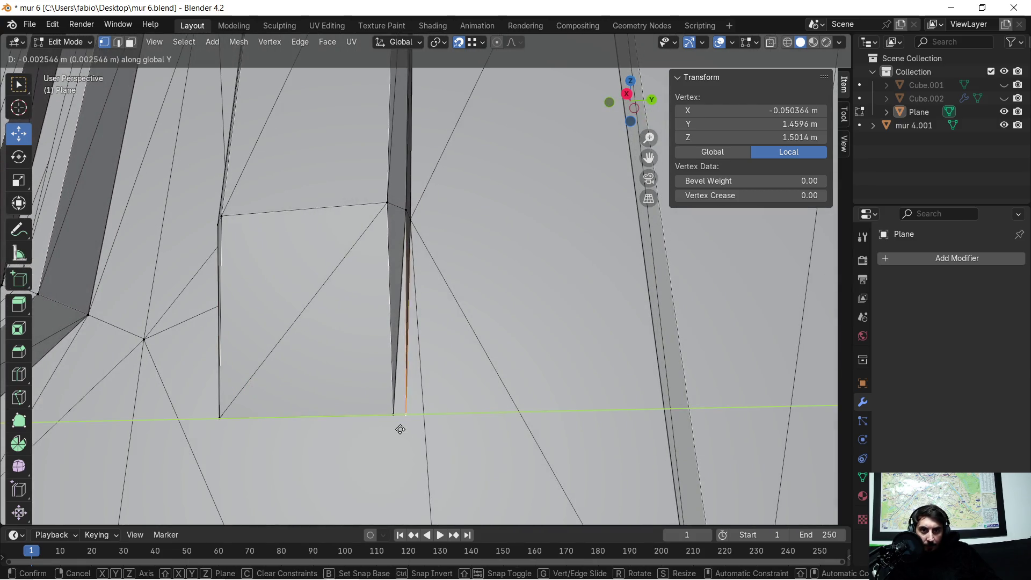
pyautogui.click(395, 424)
pyautogui.scroll(-10, 367, 380)
pyautogui.moveTo(367, 380)
pyautogui.mouseDown(button='middle')
pyautogui.moveTo(499, 380)
pyautogui.moveTo(454, 340)
pyautogui.moveTo(492, 388)
pyautogui.mouseUp(button='middle')
# Select vertices on the wall's side and isolate the wall in Local view.
pyautogui.scroll(2, 454, 340)
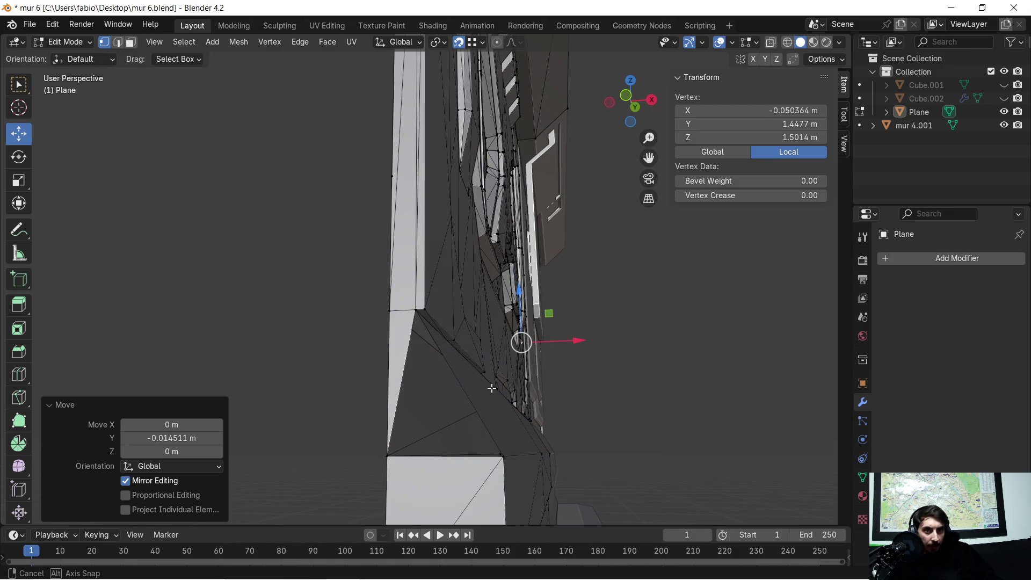
pyautogui.scroll(3, 451, 360)
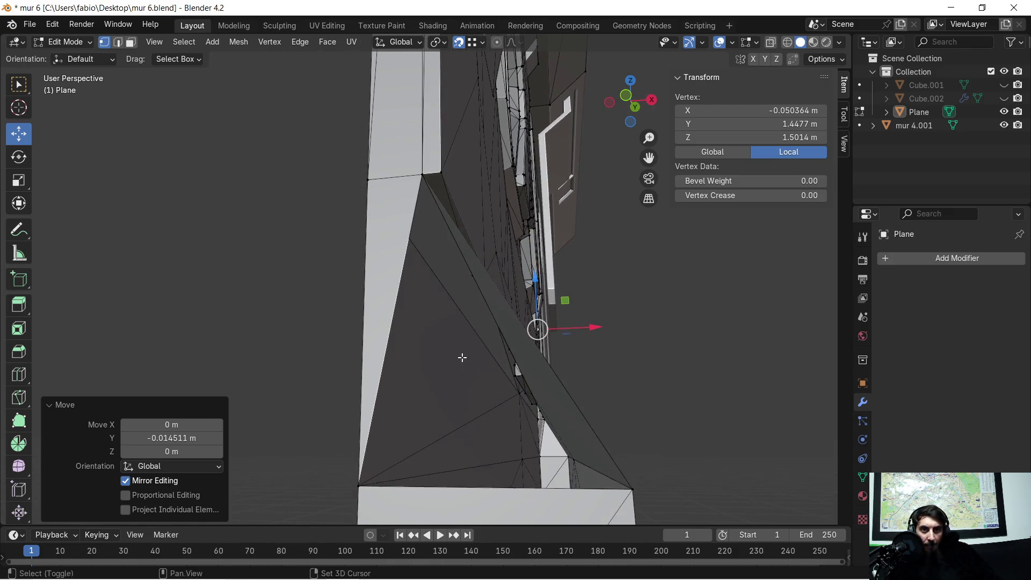
pyautogui.click(378, 264)
pyautogui.scroll(-2, 400, 364)
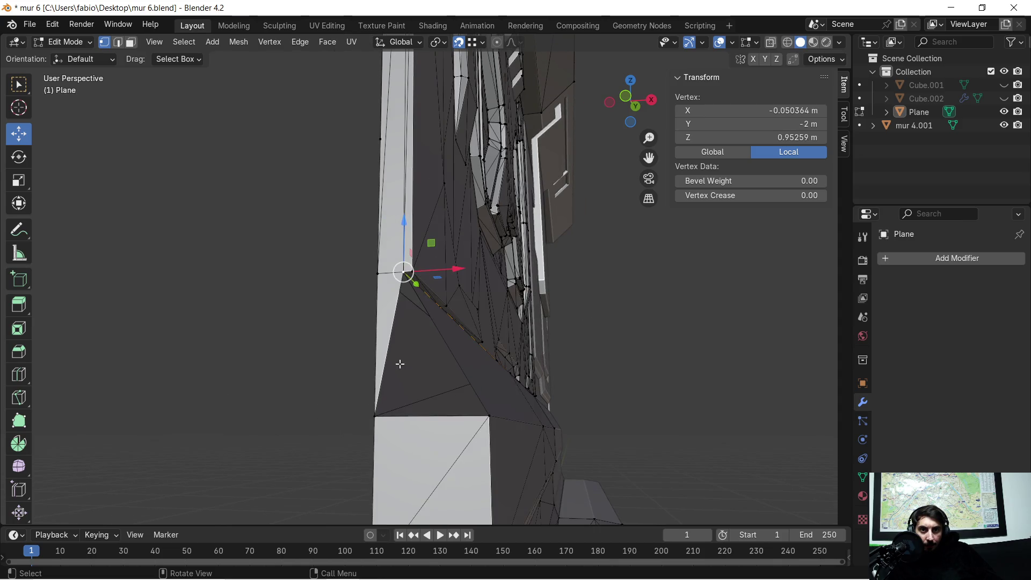
pyautogui.keyDown('shift'); pyautogui.click(370, 414); pyautogui.keyUp('shift')
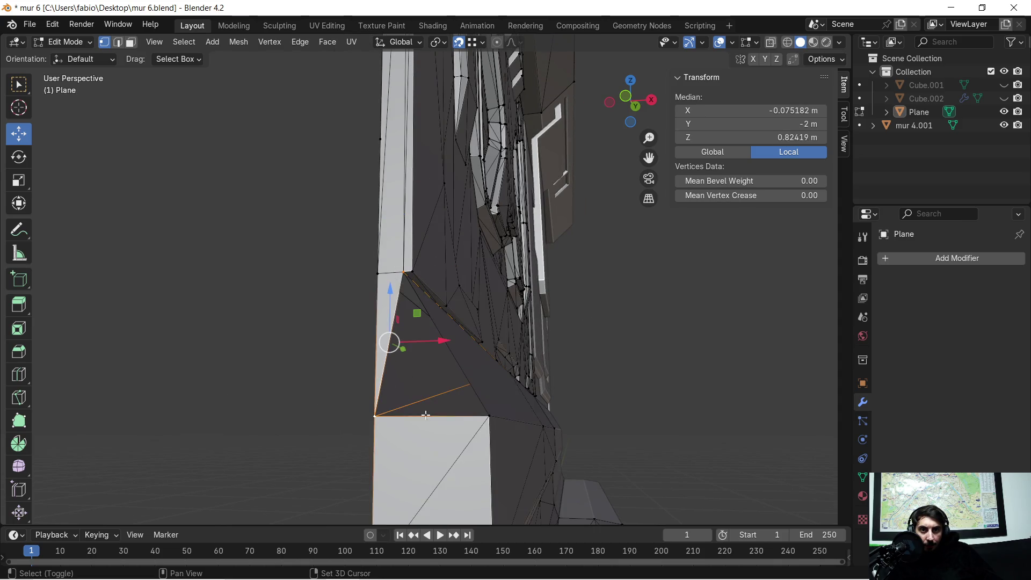
pyautogui.keyDown('shift'); pyautogui.click(490, 417); pyautogui.keyUp('shift')
pyautogui.moveTo(492, 414)
pyautogui.mouseDown(button='middle')
pyautogui.moveTo(564, 392)
pyautogui.moveTo(451, 402)
pyautogui.mouseUp(button='middle')
pyautogui.scroll(-5, 632, 390)
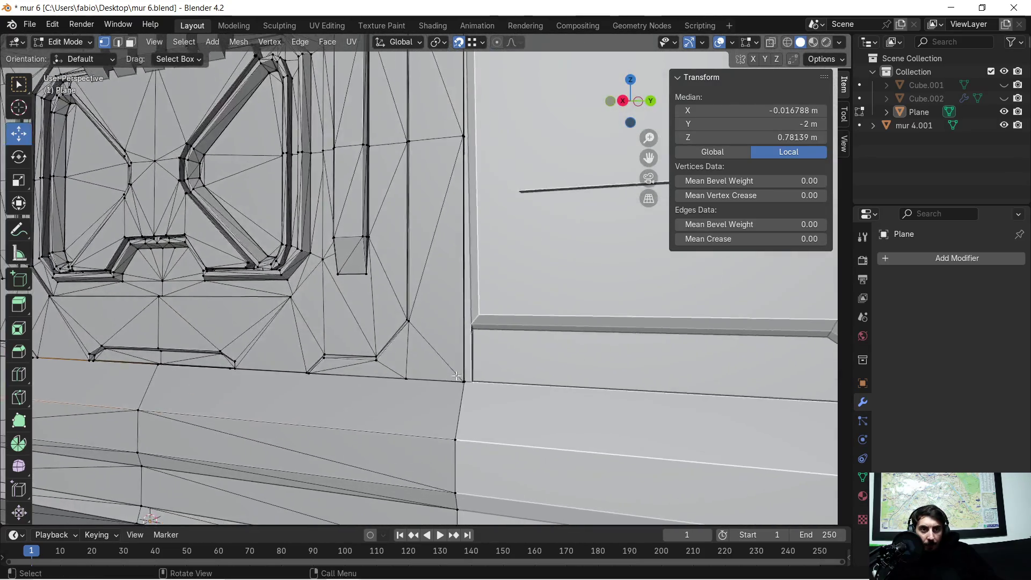
pyautogui.press('/')
pyautogui.moveTo(471, 348)
pyautogui.mouseDown(button='middle')
pyautogui.moveTo(519, 386)
pyautogui.moveTo(467, 301)
pyautogui.mouseUp(button='middle')
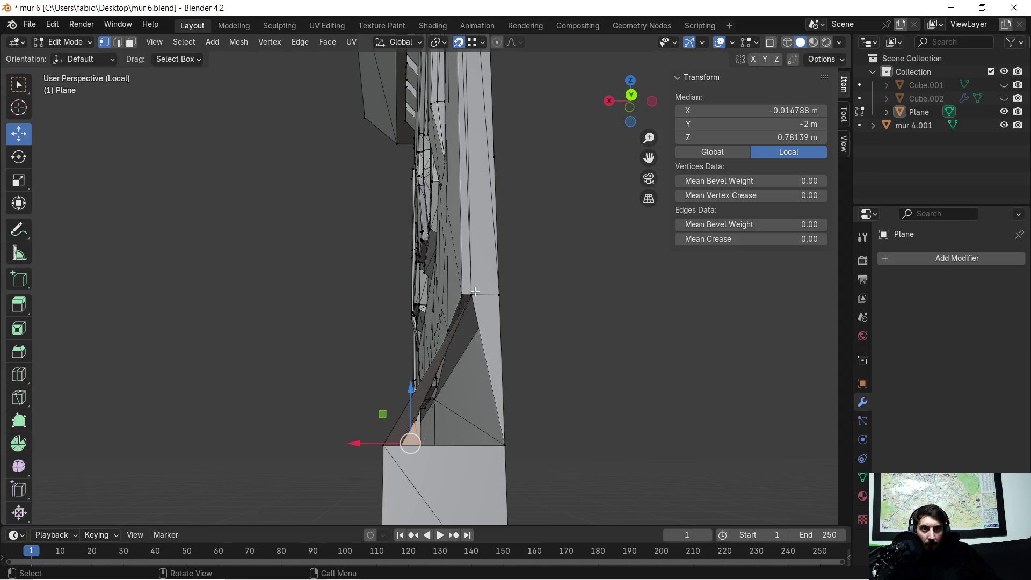
pyautogui.click(474, 291)
pyautogui.keyDown('shift'); pyautogui.click(381, 443); pyautogui.keyUp('shift')
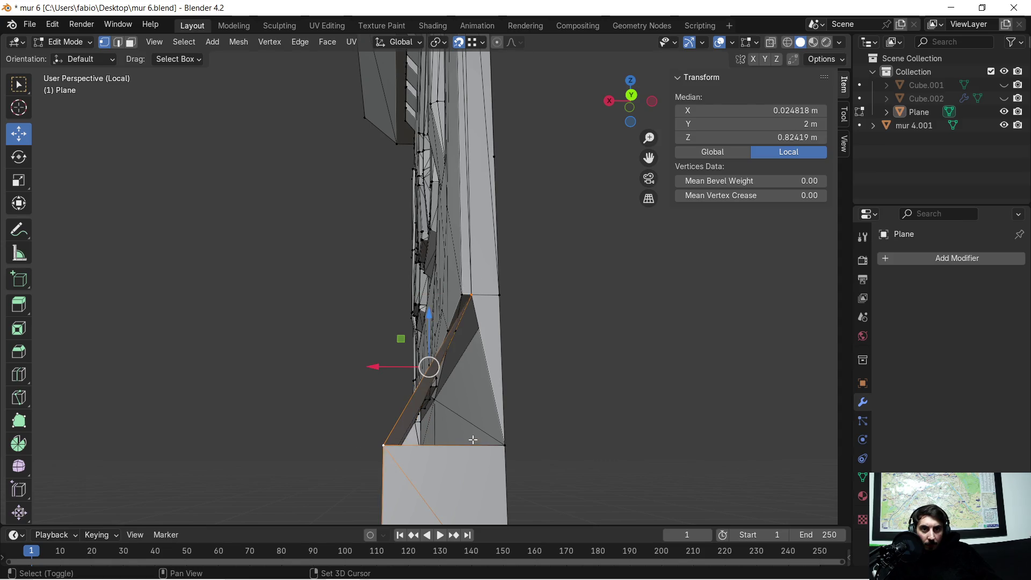
pyautogui.keyDown('shift'); pyautogui.click(508, 444); pyautogui.keyUp('shift')
pyautogui.moveTo(429, 398)
pyautogui.mouseDown(button='middle')
pyautogui.moveTo(341, 368)
pyautogui.moveTo(428, 384)
pyautogui.moveTo(452, 354)
pyautogui.mouseUp(button='middle')
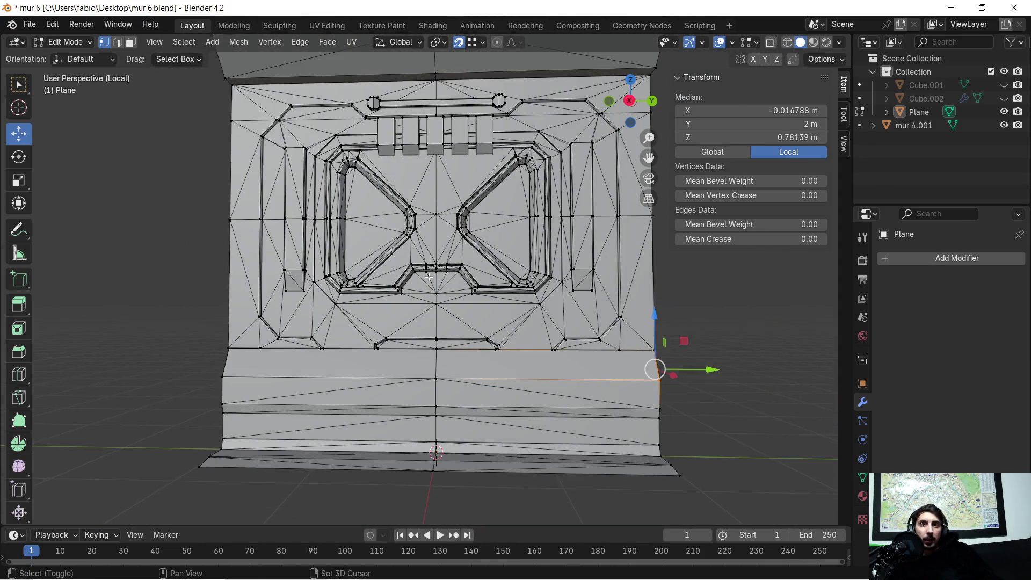
pyautogui.keyDown('shift'); pyautogui.moveTo(429, 276); pyautogui.dragTo(435, 314, button='middle'); pyautogui.keyUp('shift')
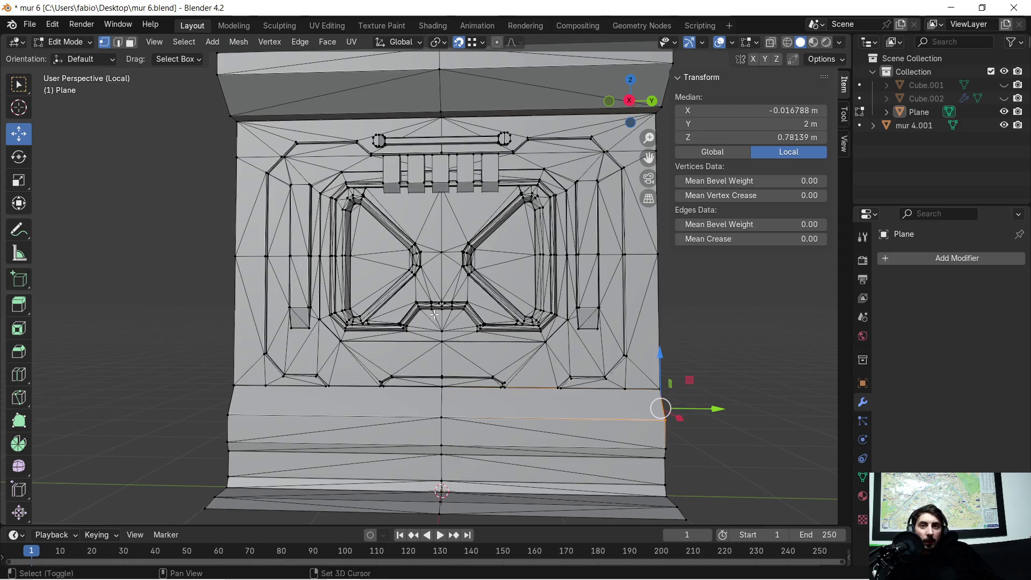
pyautogui.moveTo(320, 263)
pyautogui.mouseDown(button='middle')
pyautogui.moveTo(472, 312)
pyautogui.moveTo(593, 264)
pyautogui.moveTo(263, 338)
pyautogui.moveTo(248, 357)
pyautogui.moveTo(288, 373)
pyautogui.moveTo(391, 352)
pyautogui.moveTo(376, 376)
pyautogui.moveTo(369, 357)
pyautogui.moveTo(393, 413)
pyautogui.moveTo(372, 421)
pyautogui.moveTo(367, 317)
pyautogui.moveTo(339, 280)
pyautogui.mouseUp(button='middle')
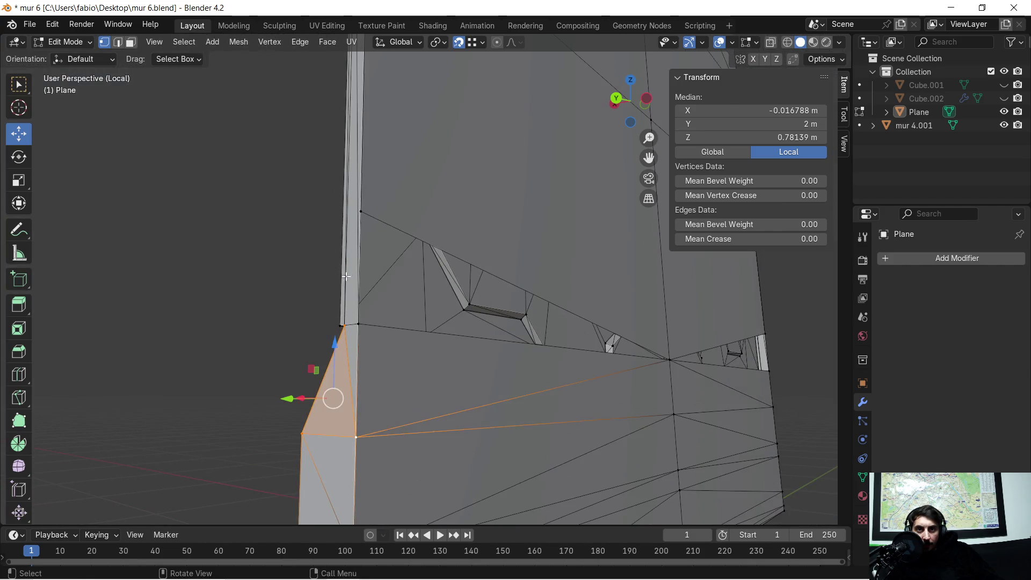
# Lower both side vertices beneath the hatch by 0.273 m along Z.
pyautogui.click(361, 215)
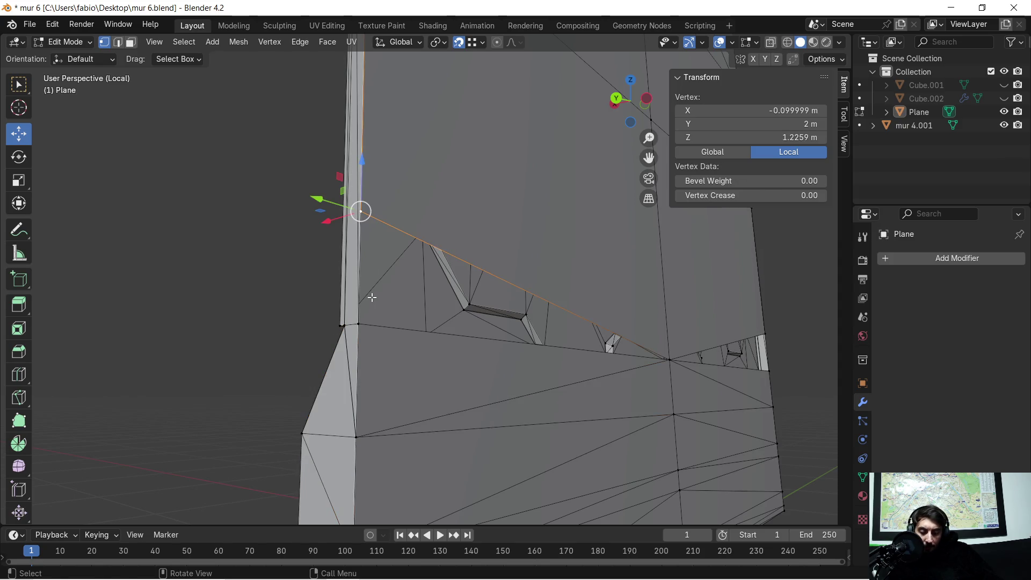
pyautogui.press('g')
pyautogui.press('z')
pyautogui.click(359, 324)
pyautogui.moveTo(701, 324)
pyautogui.mouseDown(button='middle')
pyautogui.moveTo(600, 296)
pyautogui.moveTo(550, 298)
pyautogui.mouseUp(button='middle')
pyautogui.click(487, 311)
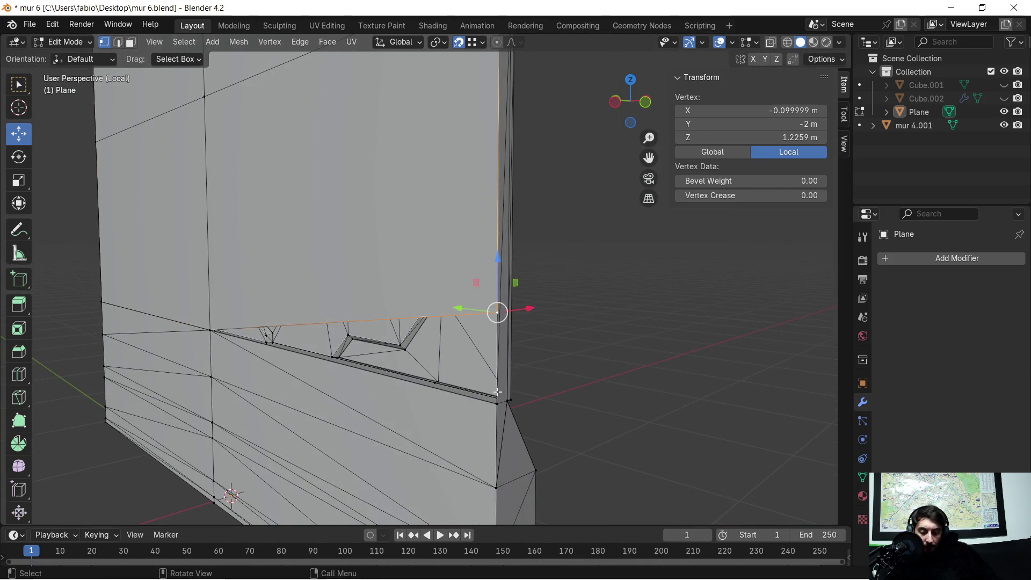
pyautogui.press('g')
pyautogui.press('z')
pyautogui.click(497, 409)
pyautogui.moveTo(498, 408)
pyautogui.mouseDown(button='middle')
pyautogui.moveTo(556, 290)
pyautogui.moveTo(562, 297)
pyautogui.moveTo(488, 306)
pyautogui.moveTo(434, 256)
pyautogui.moveTo(648, 277)
pyautogui.mouseUp(button='middle')
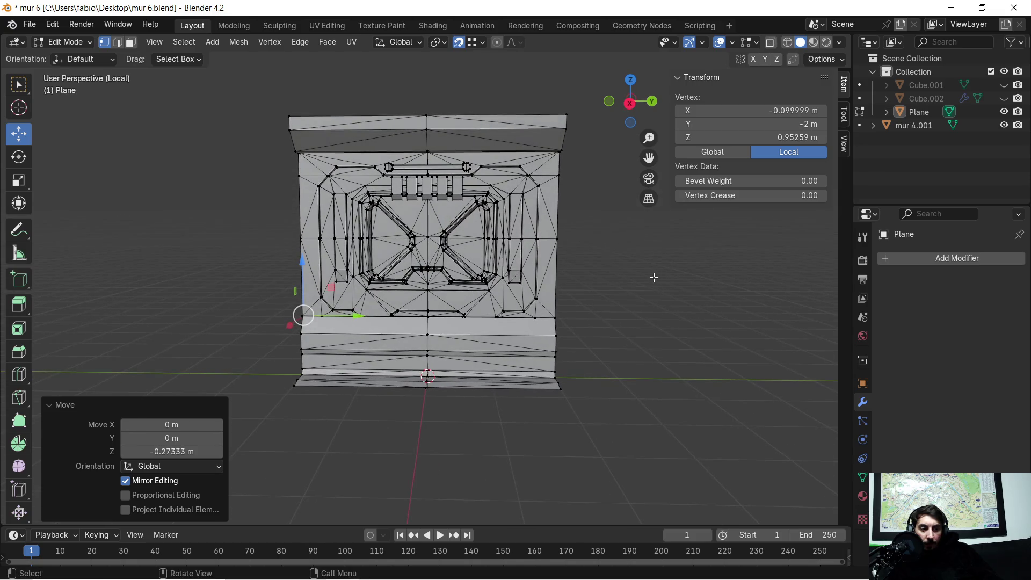
# Select all, merge by distance to remove 62 duplicate vertices, then clear the selection.
pyautogui.press('a')
pyautogui.press('m')
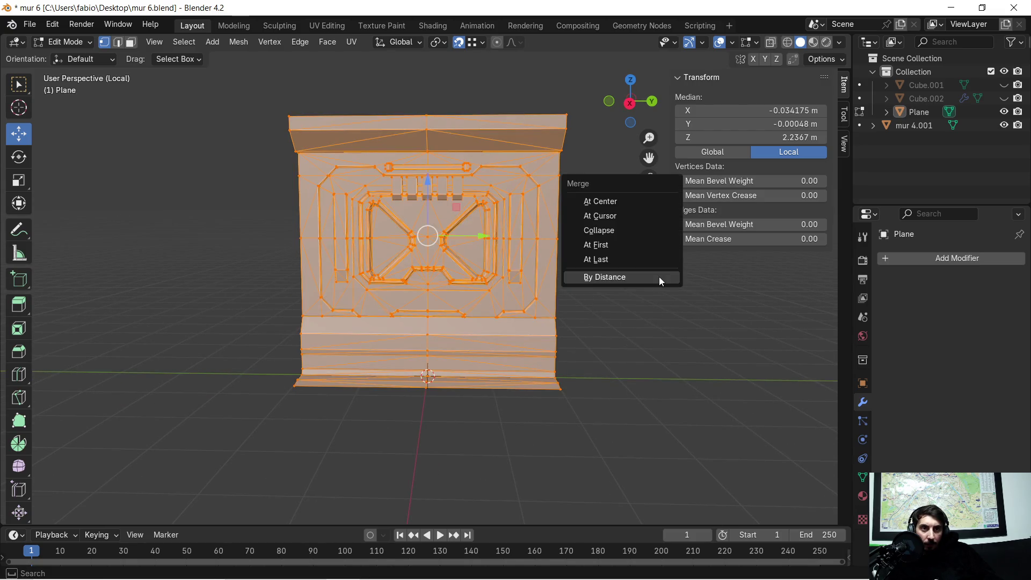
pyautogui.click(659, 276)
pyautogui.click(623, 355)
pyautogui.scroll(4, 591, 371)
pyautogui.moveTo(521, 397)
pyautogui.mouseDown(button='middle')
pyautogui.moveTo(573, 385)
pyautogui.moveTo(573, 344)
pyautogui.moveTo(483, 430)
pyautogui.mouseUp(button='middle')
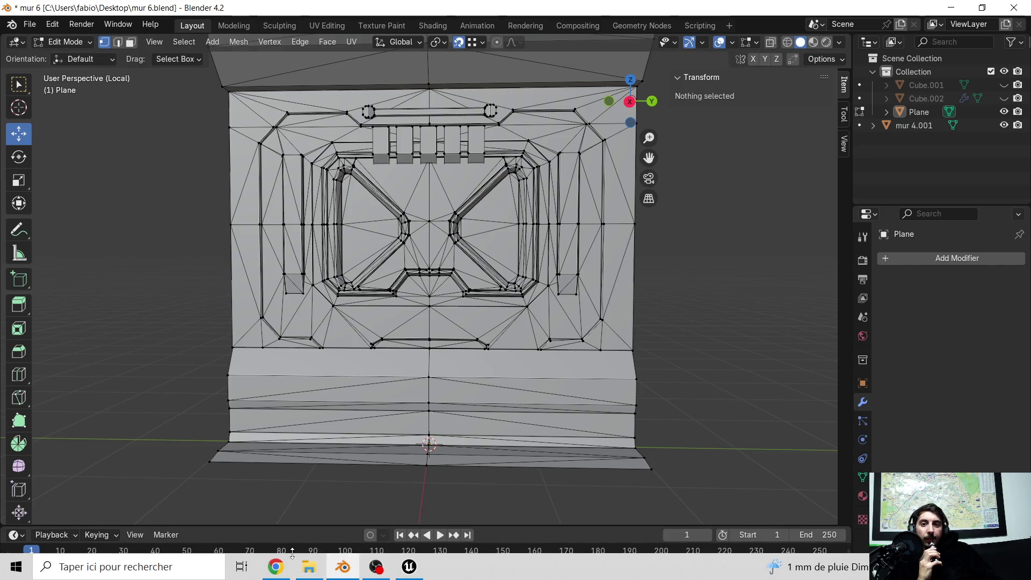
pyautogui.click(276, 566)
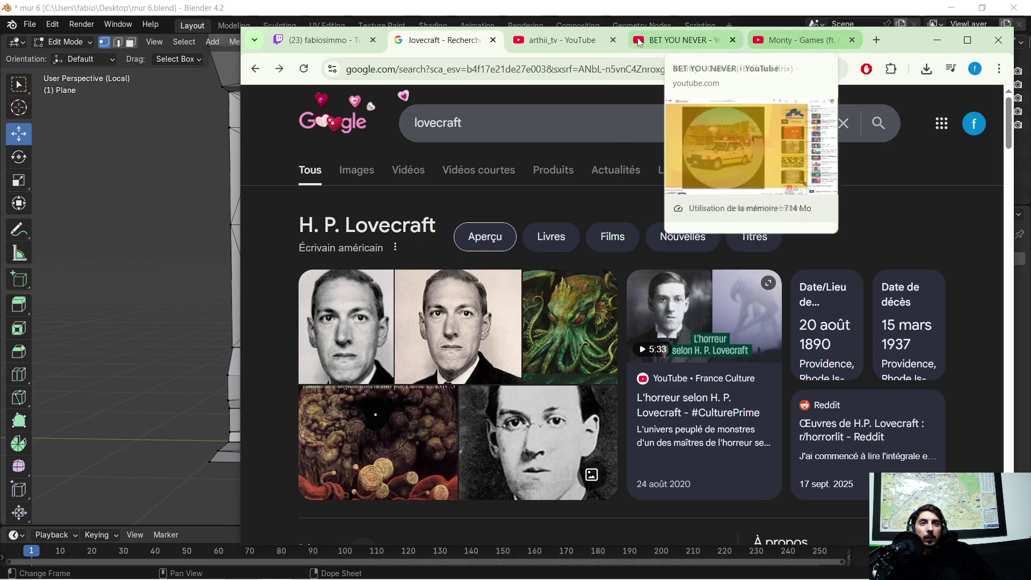
# Pause the BET YOU NEVER video, play the Monty - Games video, and minimize Chrome.
pyautogui.click(672, 41)
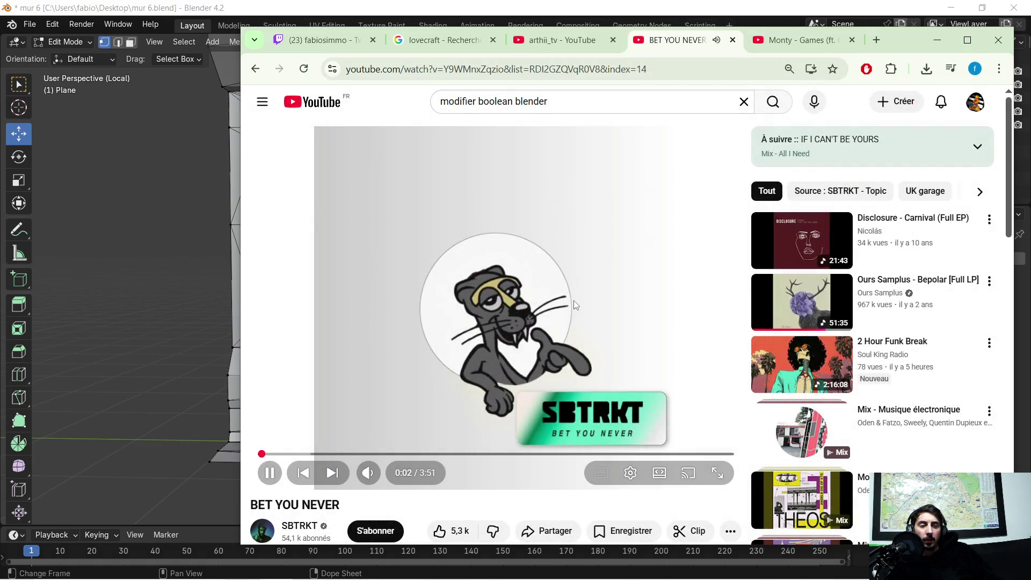
pyautogui.click(521, 330)
pyautogui.click(805, 43)
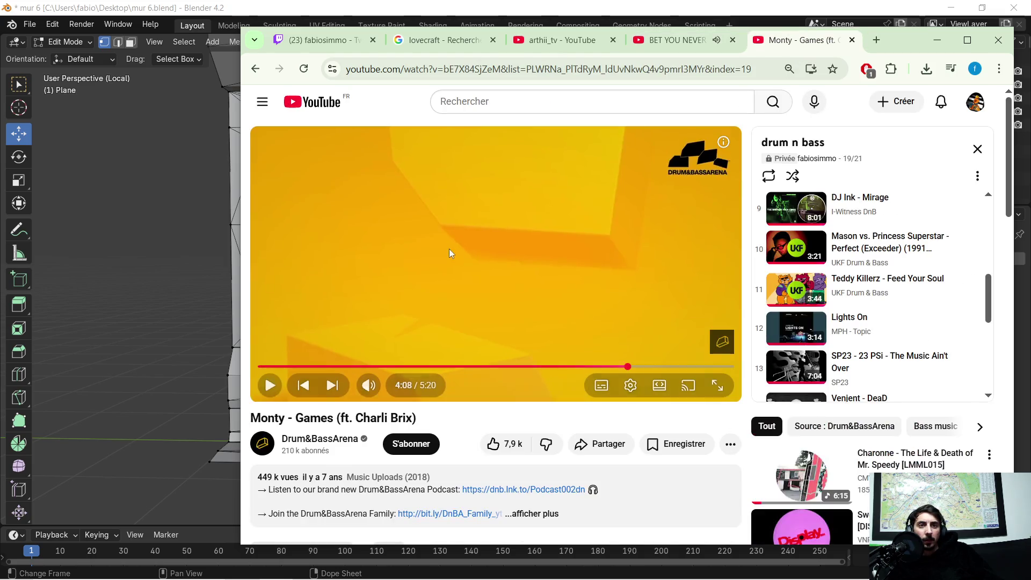
pyautogui.click(521, 276)
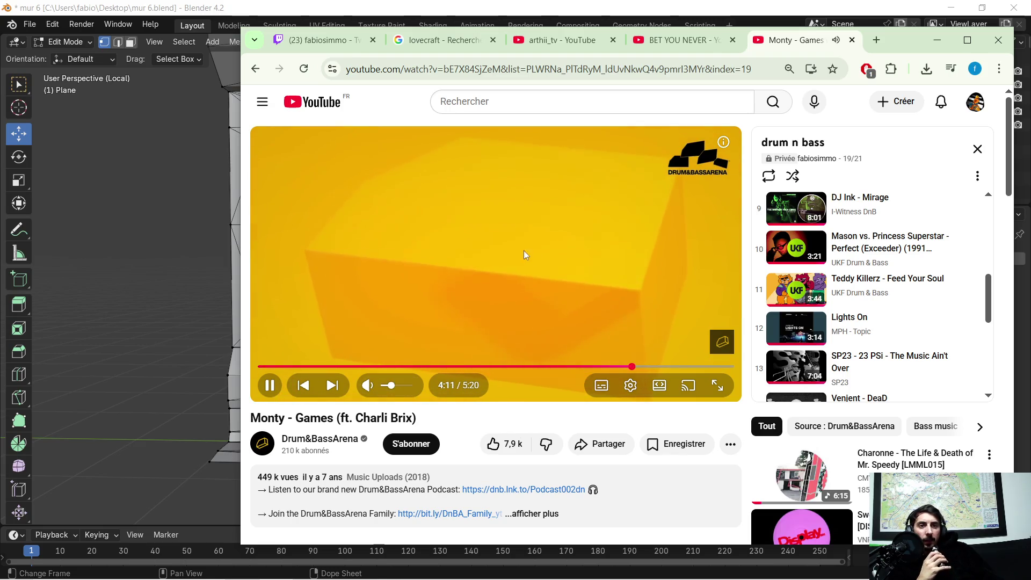
pyautogui.moveTo(902, 41)
pyautogui.mouseDown()
pyautogui.moveTo(801, 66)
pyautogui.moveTo(791, 51)
pyautogui.mouseUp()
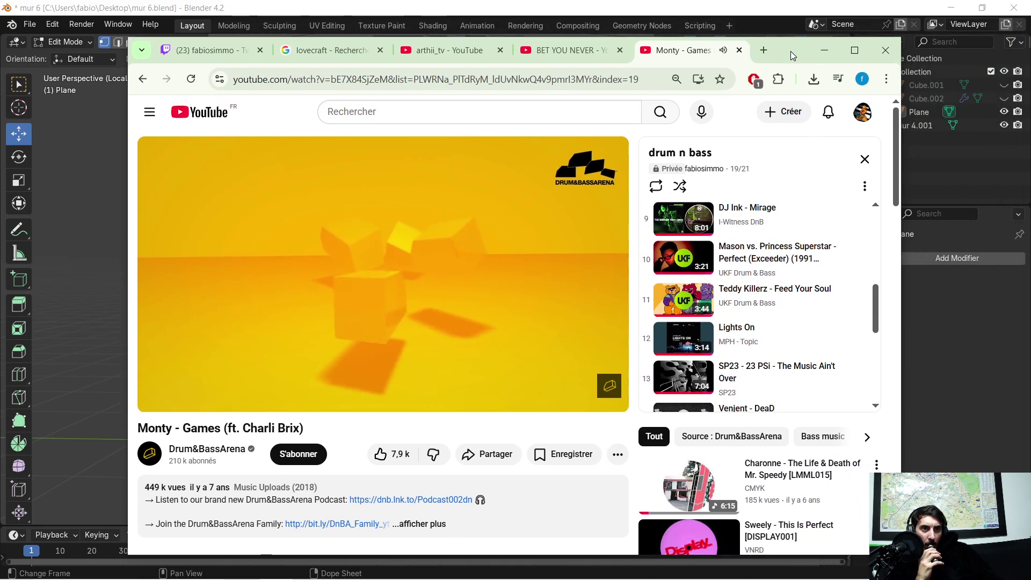
pyautogui.click(824, 51)
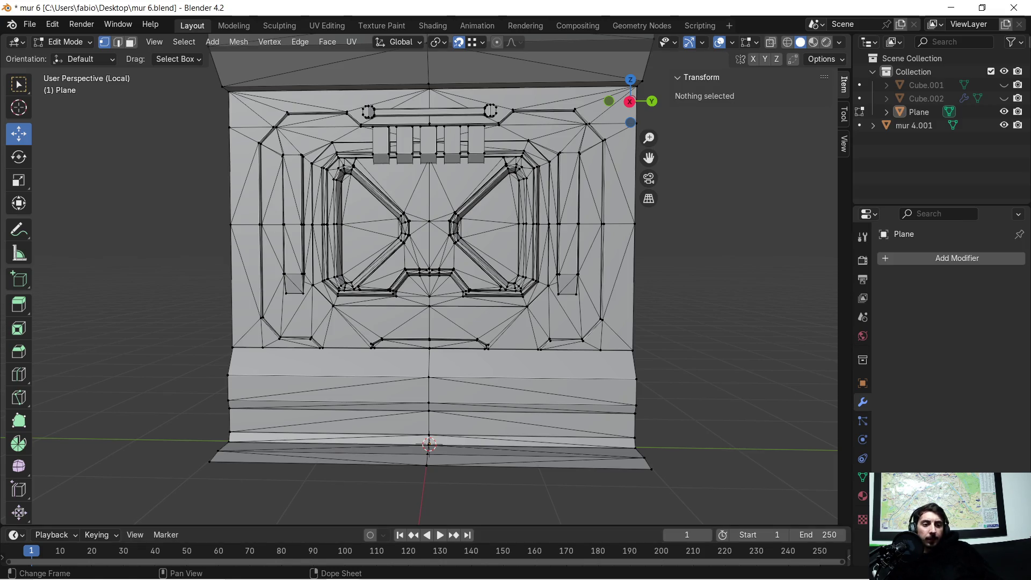
# Turn on the Face Orientation overlay to reveal inward-facing faces on the wall top.
pyautogui.scroll(4, 461, 227)
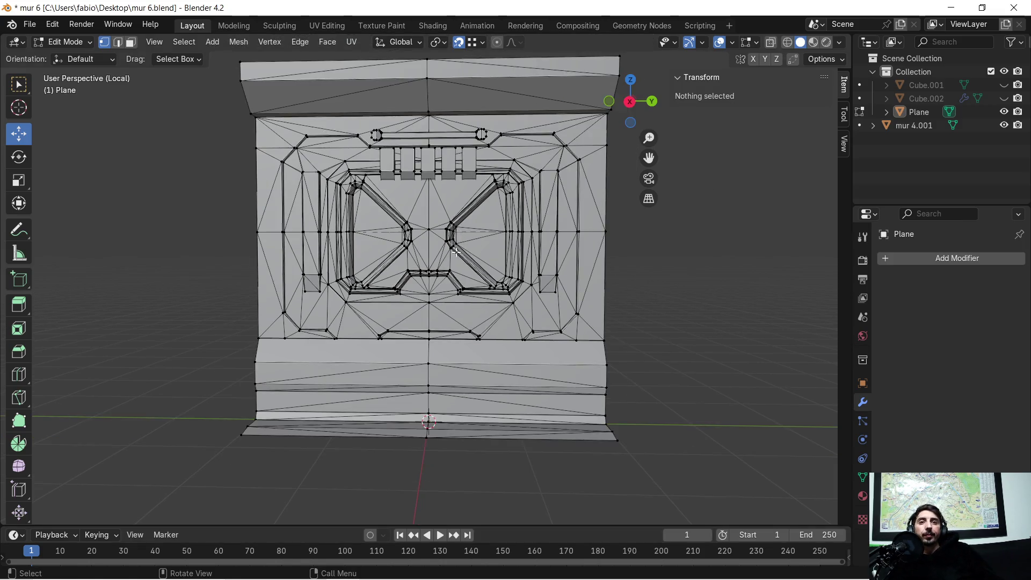
pyautogui.moveTo(461, 228)
pyautogui.mouseDown(button='middle')
pyautogui.moveTo(440, 278)
pyautogui.moveTo(420, 289)
pyautogui.moveTo(571, 304)
pyautogui.moveTo(569, 292)
pyautogui.mouseUp(button='middle')
pyautogui.scroll(-5, 517, 248)
pyautogui.moveTo(517, 248); pyautogui.dragTo(637, 118, button='middle')
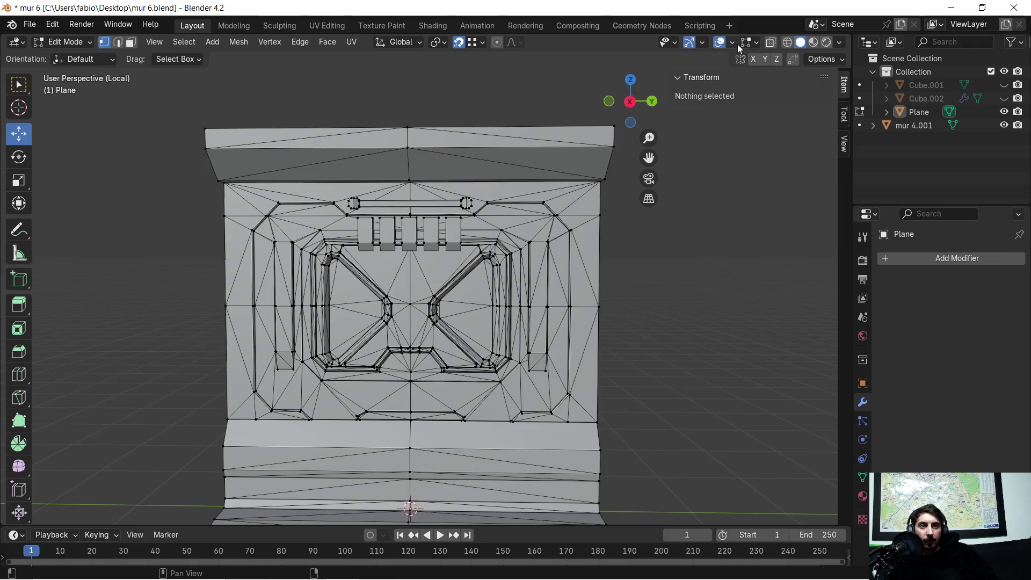
pyautogui.click(737, 44)
pyautogui.click(652, 295)
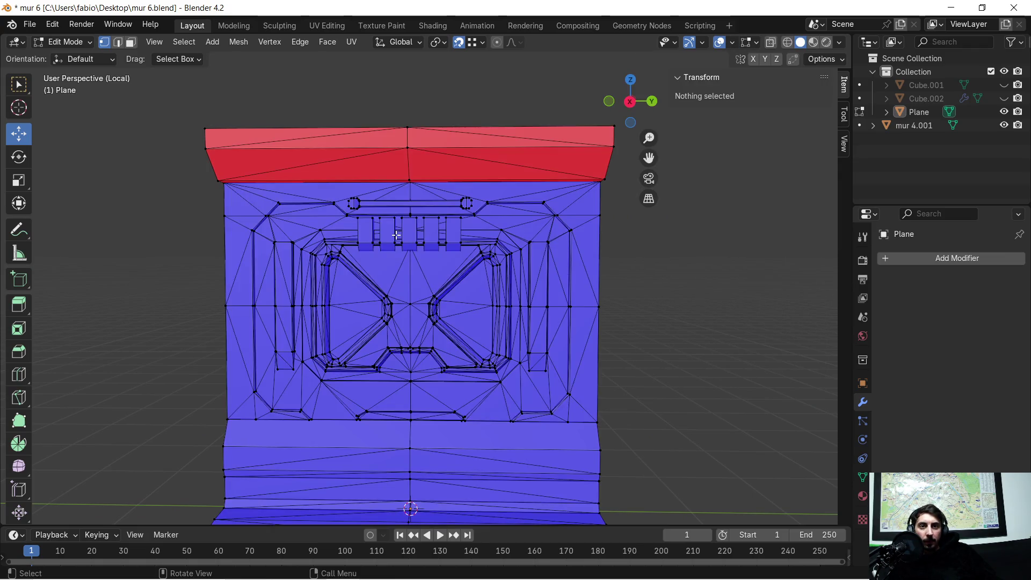
# Select the red inward-facing faces along the wall's top and upper strips.
pyautogui.moveTo(403, 235)
pyautogui.mouseDown(button='middle')
pyautogui.moveTo(446, 245)
pyautogui.moveTo(483, 276)
pyautogui.moveTo(465, 240)
pyautogui.mouseUp(button='middle')
pyautogui.scroll(5, 480, 249)
pyautogui.scroll(-4, 481, 249)
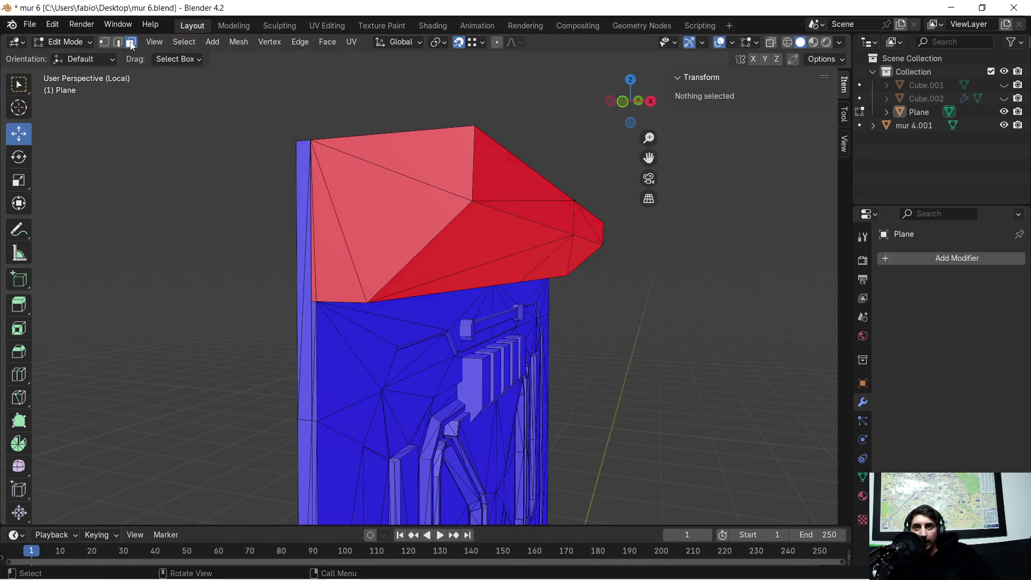
pyautogui.moveTo(336, 131); pyautogui.dragTo(412, 281)
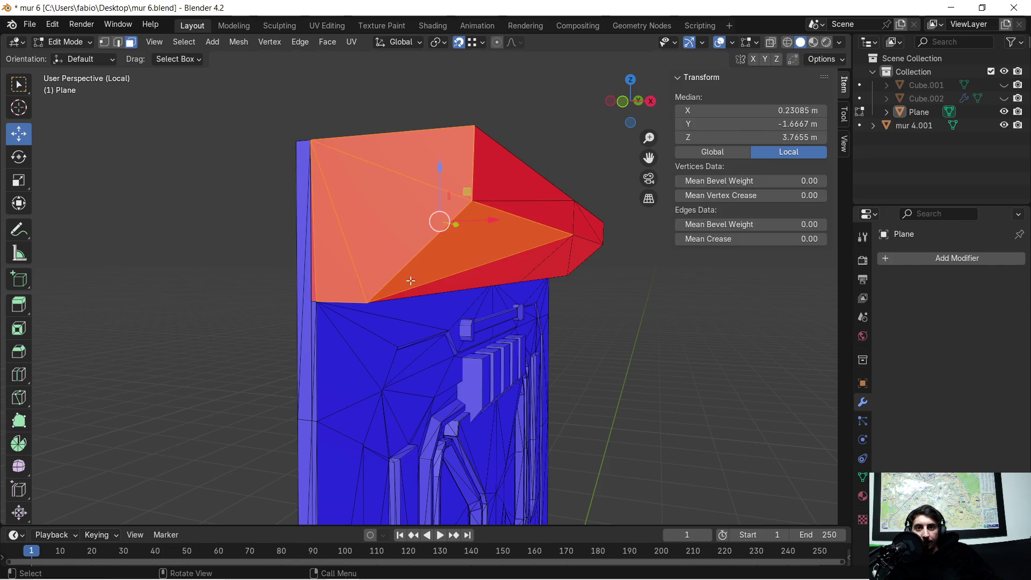
pyautogui.scroll(5, 320, 291)
pyautogui.keyDown('shift'); pyautogui.click(67, 308); pyautogui.keyUp('shift')
pyautogui.keyDown('shift'); pyautogui.click(403, 315); pyautogui.keyUp('shift')
pyautogui.moveTo(403, 316)
pyautogui.mouseDown(button='middle')
pyautogui.moveTo(410, 288)
pyautogui.moveTo(535, 142)
pyautogui.moveTo(582, 193)
pyautogui.moveTo(485, 209)
pyautogui.moveTo(275, 101)
pyautogui.mouseUp(button='middle')
pyautogui.keyDown('shift'); pyautogui.click(535, 142); pyautogui.keyUp('shift')
pyautogui.keyDown('shift'); pyautogui.moveTo(275, 102); pyautogui.dragTo(346, 174); pyautogui.keyUp('shift')
pyautogui.keyDown('shift'); pyautogui.moveTo(422, 119); pyautogui.dragTo(497, 258); pyautogui.keyUp('shift')
# Add the remaining red end and lower faces to the selection.
pyautogui.moveTo(496, 258)
pyautogui.mouseDown(button='middle')
pyautogui.moveTo(484, 231)
pyautogui.moveTo(400, 242)
pyautogui.moveTo(450, 268)
pyautogui.mouseUp(button='middle')
pyautogui.keyDown('shift'); pyautogui.click(483, 231); pyautogui.keyUp('shift')
pyautogui.keyDown('shift'); pyautogui.moveTo(500, 314); pyautogui.dragTo(537, 328); pyautogui.keyUp('shift')
pyautogui.moveTo(537, 328)
pyautogui.mouseDown(button='middle')
pyautogui.moveTo(520, 315)
pyautogui.moveTo(545, 337)
pyautogui.mouseUp(button='middle')
pyautogui.scroll(3, 336, 346)
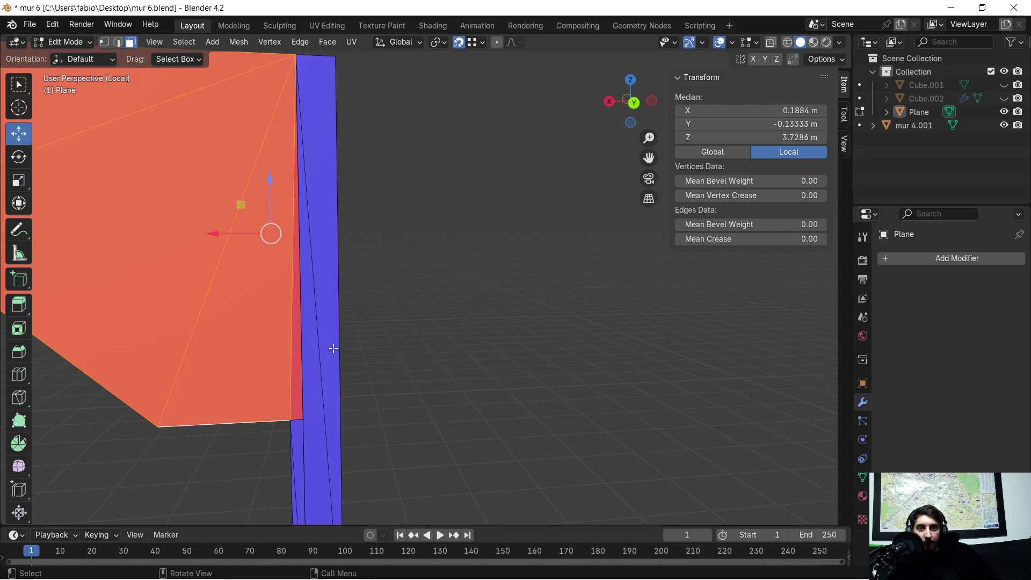
pyautogui.keyDown('shift'); pyautogui.click(287, 360); pyautogui.keyUp('shift')
pyautogui.scroll(-4, 256, 276)
pyautogui.moveTo(256, 276)
pyautogui.mouseDown(button='middle')
pyautogui.moveTo(356, 281)
pyautogui.moveTo(497, 242)
pyautogui.moveTo(401, 228)
pyautogui.moveTo(410, 219)
pyautogui.mouseUp(button='middle')
# Flip the normals of the selected faces and deselect everything.
pyautogui.hotkey('alt', 'n')
pyautogui.click(403, 218)
pyautogui.hotkey('alt', 'a')
pyautogui.moveTo(505, 313)
pyautogui.mouseDown(button='middle')
pyautogui.moveTo(492, 363)
pyautogui.moveTo(477, 346)
pyautogui.moveTo(431, 339)
pyautogui.moveTo(511, 350)
pyautogui.moveTo(559, 325)
pyautogui.moveTo(511, 349)
pyautogui.moveTo(434, 345)
pyautogui.moveTo(440, 375)
pyautogui.moveTo(582, 385)
pyautogui.moveTo(612, 440)
pyautogui.moveTo(630, 449)
pyautogui.moveTo(559, 301)
pyautogui.moveTo(555, 280)
pyautogui.moveTo(570, 265)
pyautogui.mouseUp(button='middle')
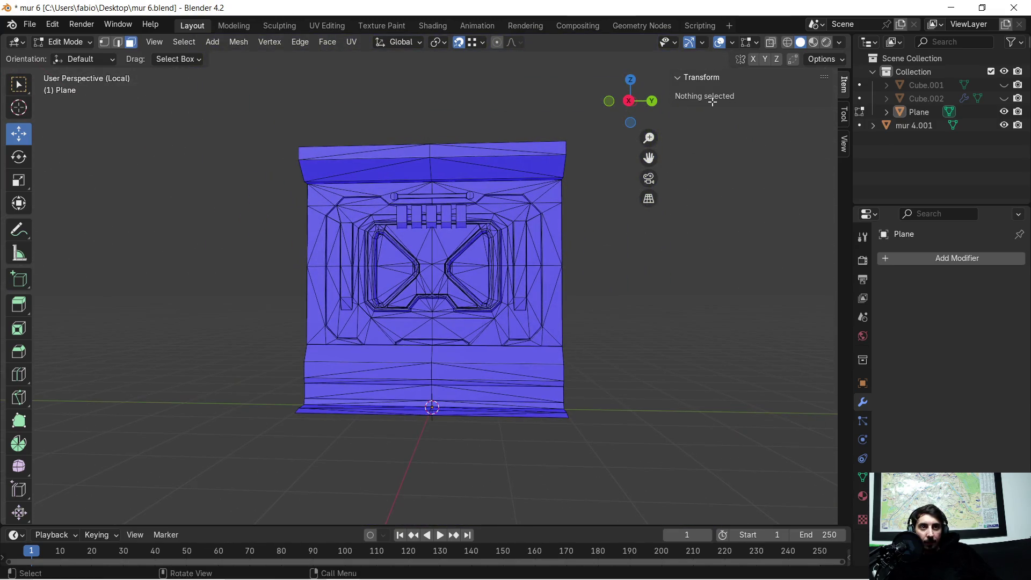
pyautogui.click(734, 43)
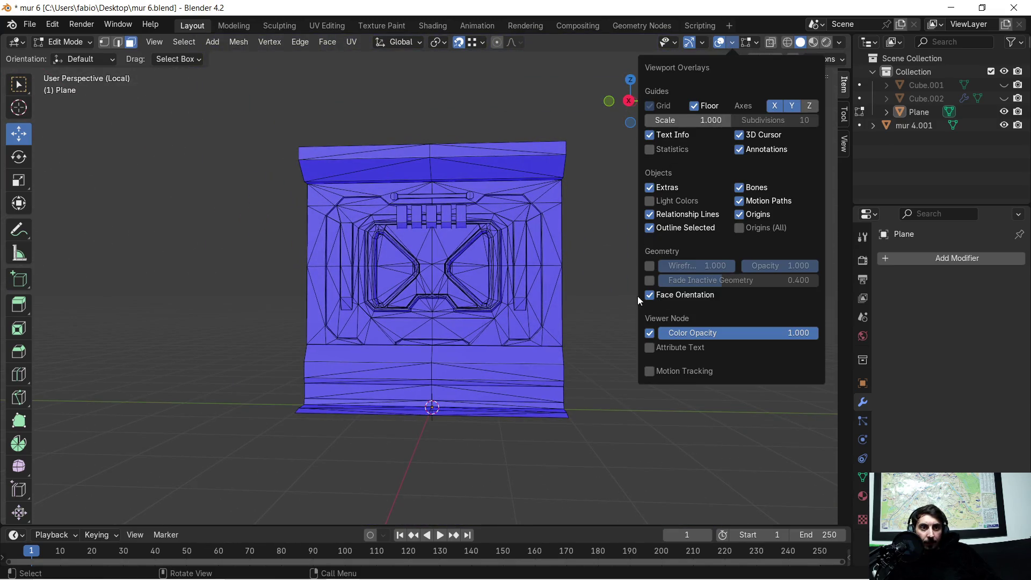
# Turn off the Face Orientation overlay and return the Plane to Object Mode.
pyautogui.click(649, 295)
pyautogui.scroll(3, 594, 290)
pyautogui.moveTo(591, 282); pyautogui.dragTo(589, 273, button='middle')
pyautogui.press('super')
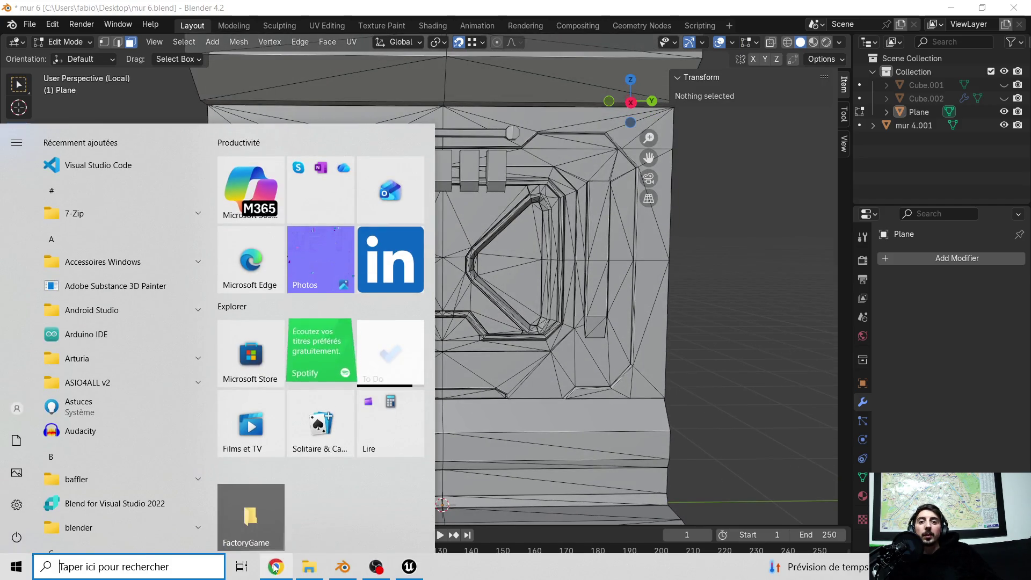
pyautogui.press('super')
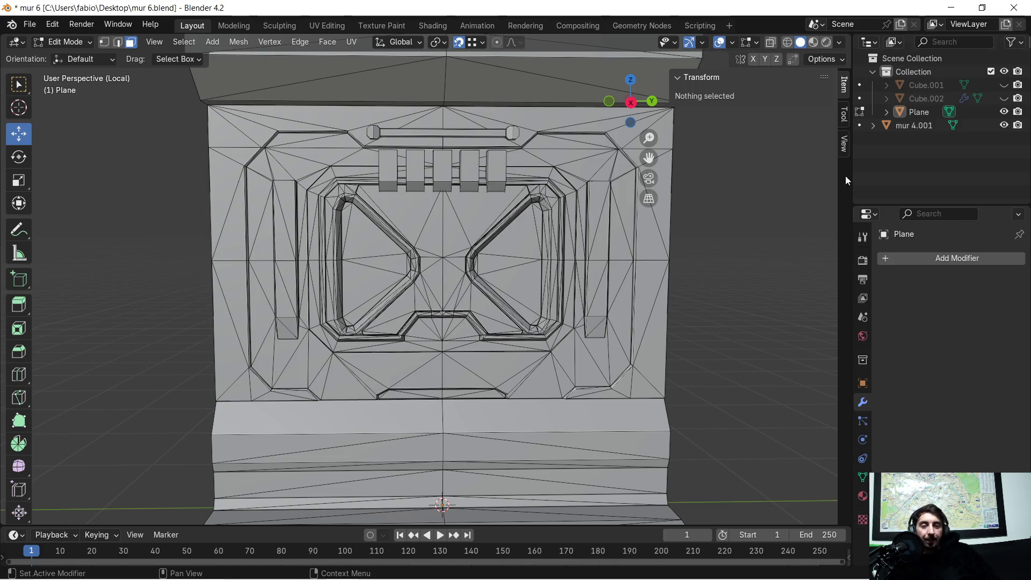
pyautogui.press('Tab')
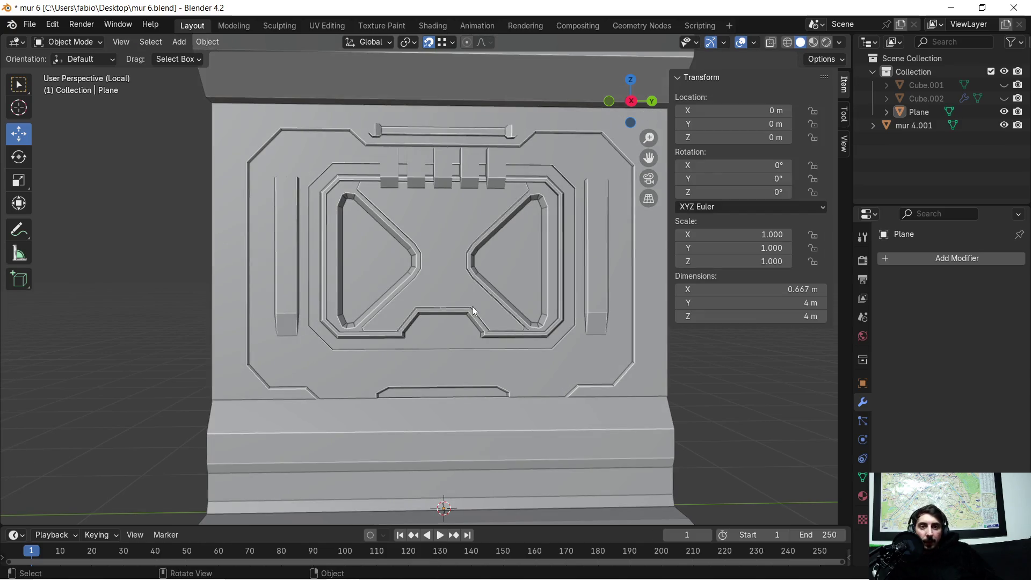
# Orbit and zoom around the finished wall panel to review it.
pyautogui.keyDown('shift'); pyautogui.moveTo(466, 322); pyautogui.dragTo(466, 279, button='middle'); pyautogui.keyUp('shift')
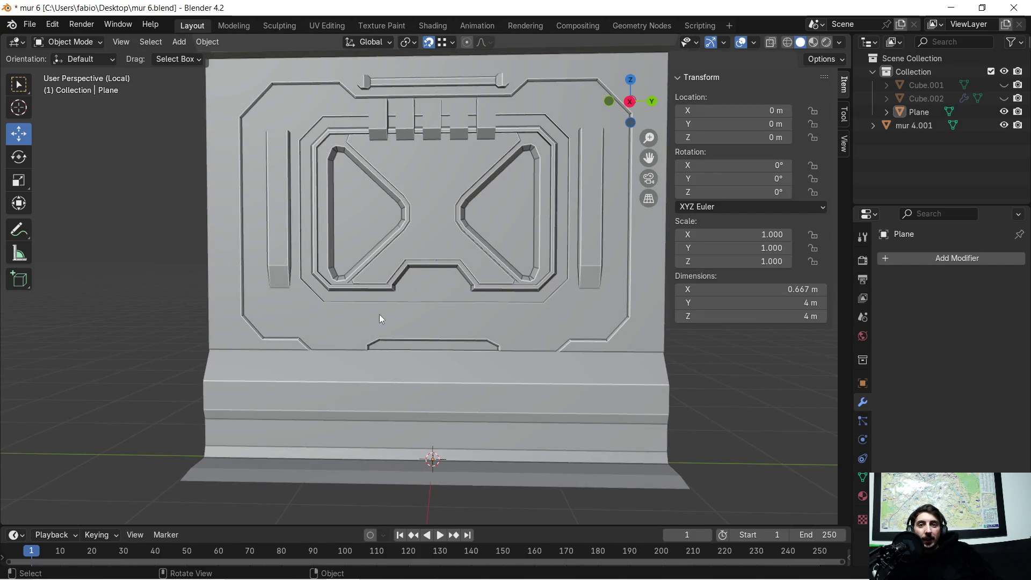
pyautogui.scroll(-2, 417, 303)
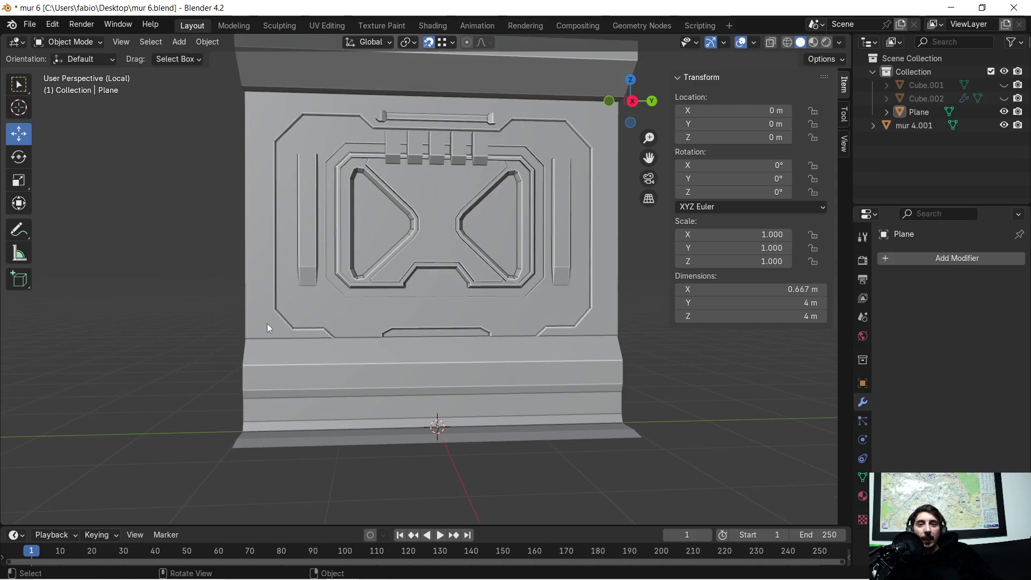
pyautogui.scroll(4, 489, 311)
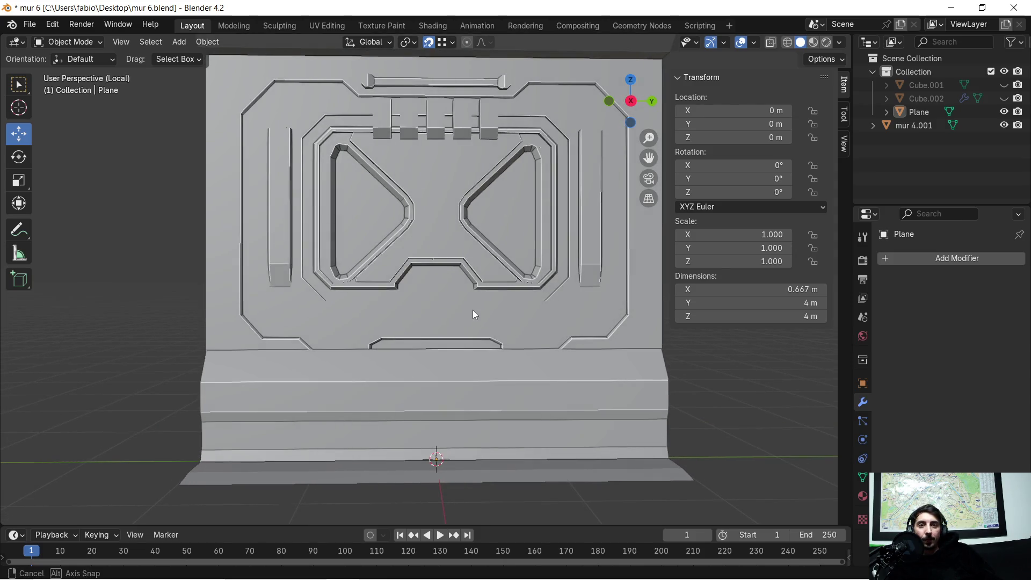
pyautogui.scroll(1, 449, 317)
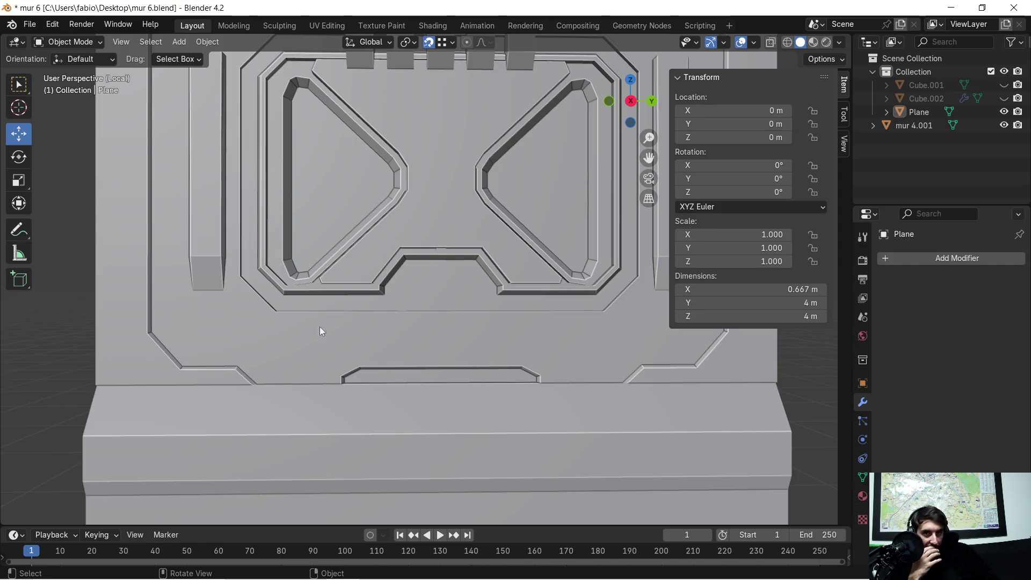
pyautogui.scroll(-1, 443, 346)
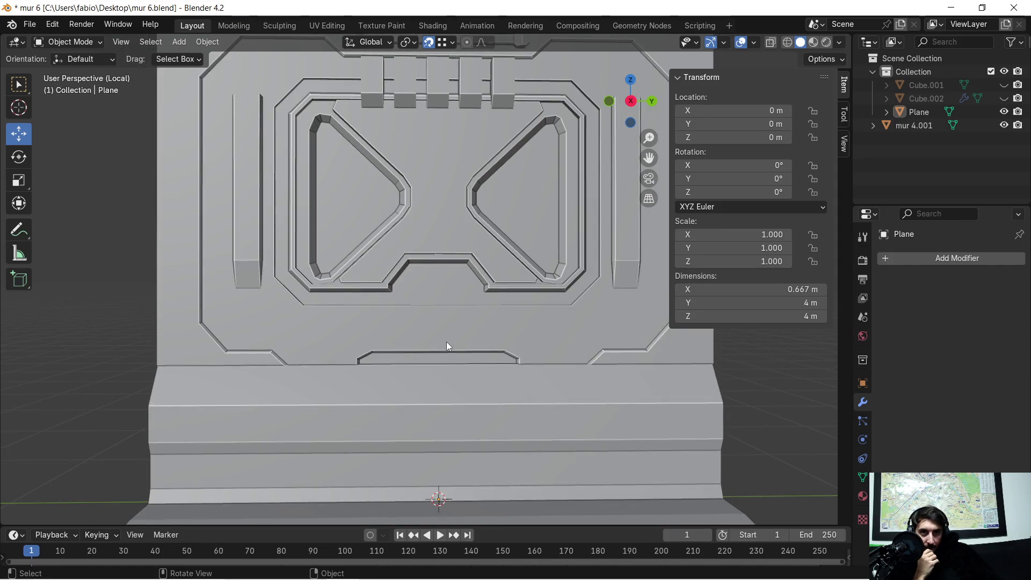
pyautogui.moveTo(424, 306)
pyautogui.mouseDown(button='middle')
pyautogui.moveTo(451, 314)
pyautogui.moveTo(470, 304)
pyautogui.moveTo(419, 305)
pyautogui.moveTo(427, 301)
pyautogui.mouseUp(button='middle')
pyautogui.scroll(5, 357, 257)
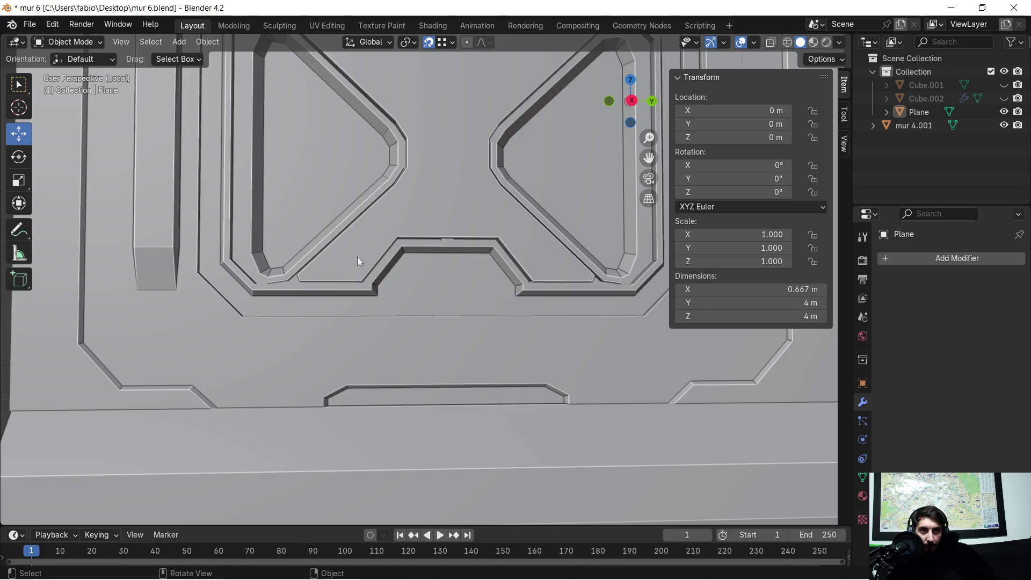
pyautogui.moveTo(342, 248)
pyautogui.mouseDown(button='middle')
pyautogui.moveTo(385, 263)
pyautogui.moveTo(417, 251)
pyautogui.moveTo(402, 225)
pyautogui.moveTo(343, 261)
pyautogui.moveTo(388, 273)
pyautogui.moveTo(417, 266)
pyautogui.moveTo(420, 246)
pyautogui.moveTo(481, 298)
pyautogui.moveTo(432, 304)
pyautogui.moveTo(389, 293)
pyautogui.moveTo(486, 309)
pyautogui.moveTo(482, 188)
pyautogui.moveTo(492, 178)
pyautogui.moveTo(379, 173)
pyautogui.mouseUp(button='middle')
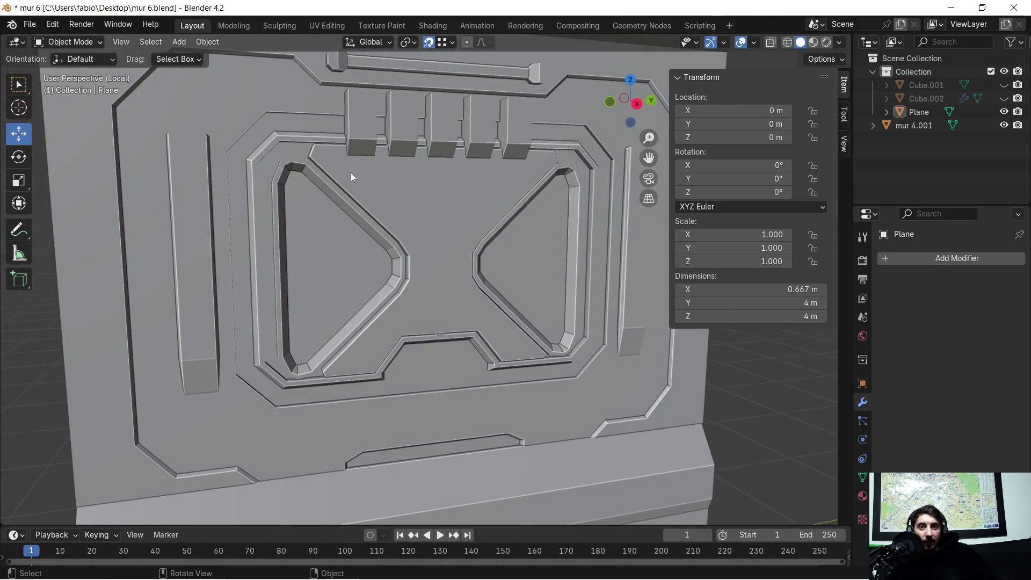
# Save the file as mur 6.blend.
pyautogui.click(27, 25)
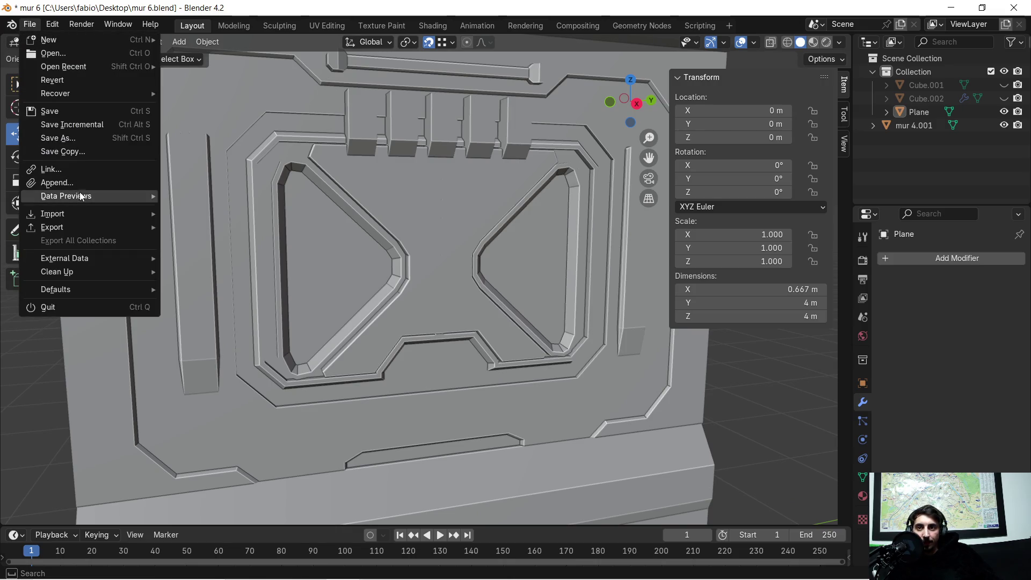
pyautogui.click(63, 112)
pyautogui.moveTo(314, 224)
pyautogui.mouseDown(button='middle')
pyautogui.moveTo(341, 237)
pyautogui.moveTo(414, 184)
pyautogui.moveTo(405, 262)
pyautogui.moveTo(378, 261)
pyautogui.moveTo(388, 266)
pyautogui.mouseUp(button='middle')
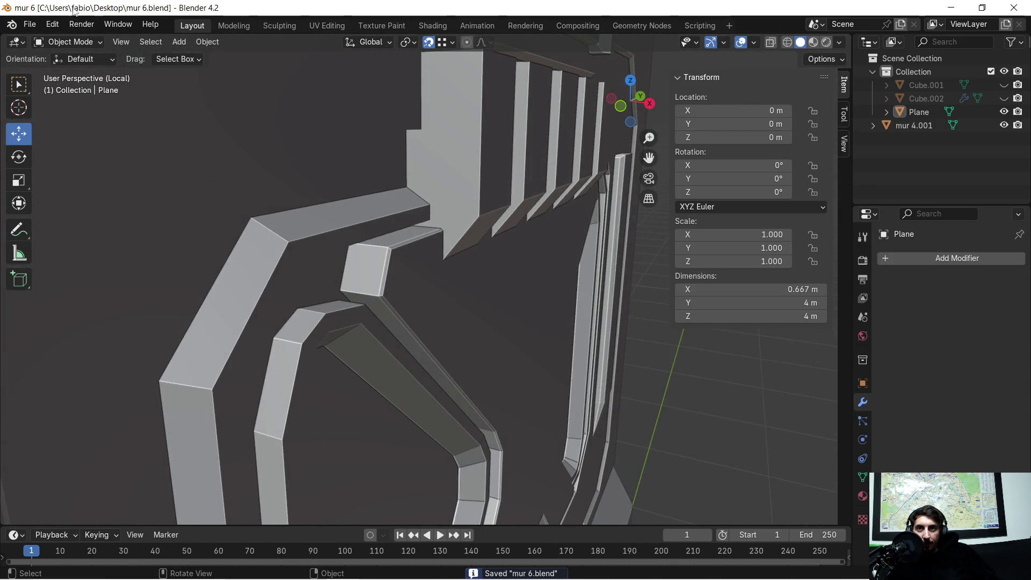
pyautogui.press('Tab')
# Delete the small block and narrow diagonal strip faces beside the X-frame.
pyautogui.keyDown('shift'); pyautogui.click(370, 269); pyautogui.keyUp('shift')
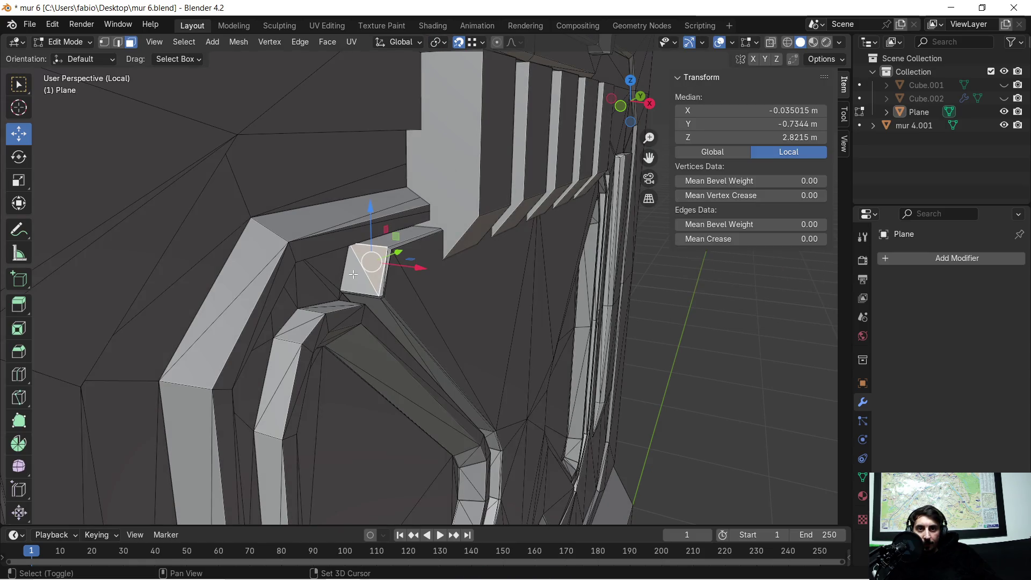
pyautogui.moveTo(396, 310); pyautogui.dragTo(392, 294, button='middle')
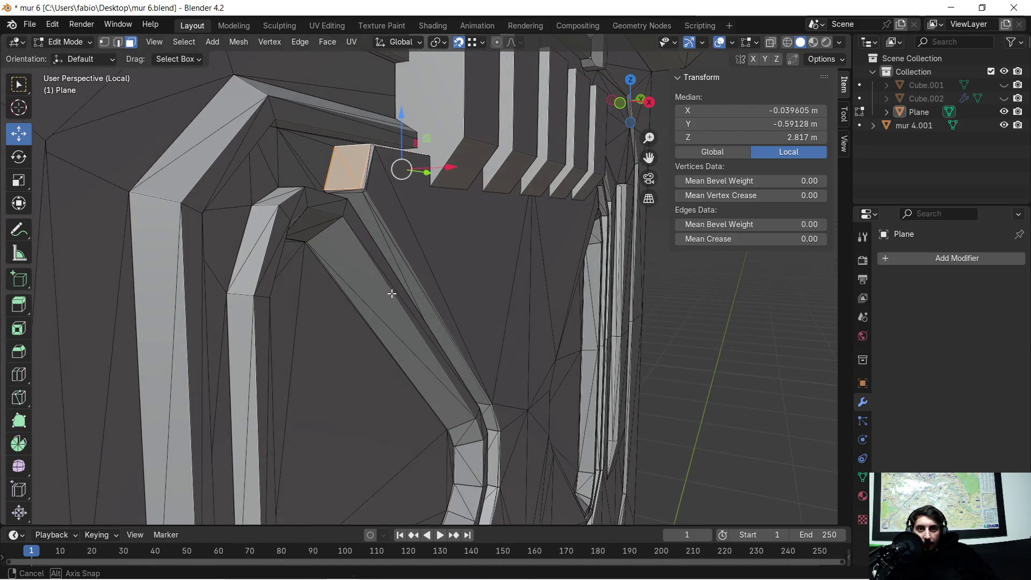
pyautogui.keyDown('shift'); pyautogui.click(373, 236); pyautogui.keyUp('shift')
pyautogui.keyDown('shift'); pyautogui.click(389, 243); pyautogui.keyUp('shift')
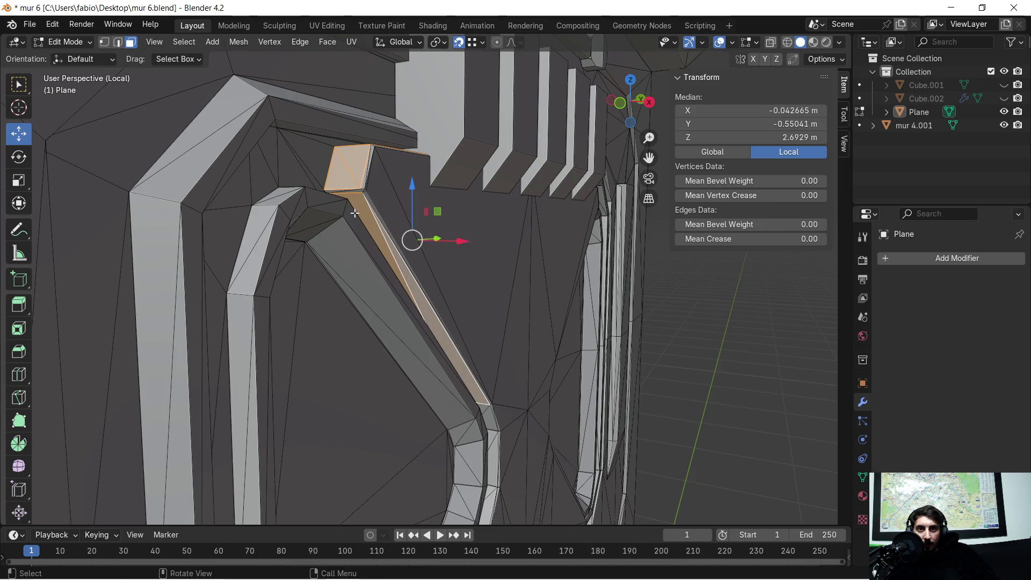
pyautogui.keyDown('shift'); pyautogui.moveTo(362, 200); pyautogui.dragTo(366, 214); pyautogui.keyUp('shift')
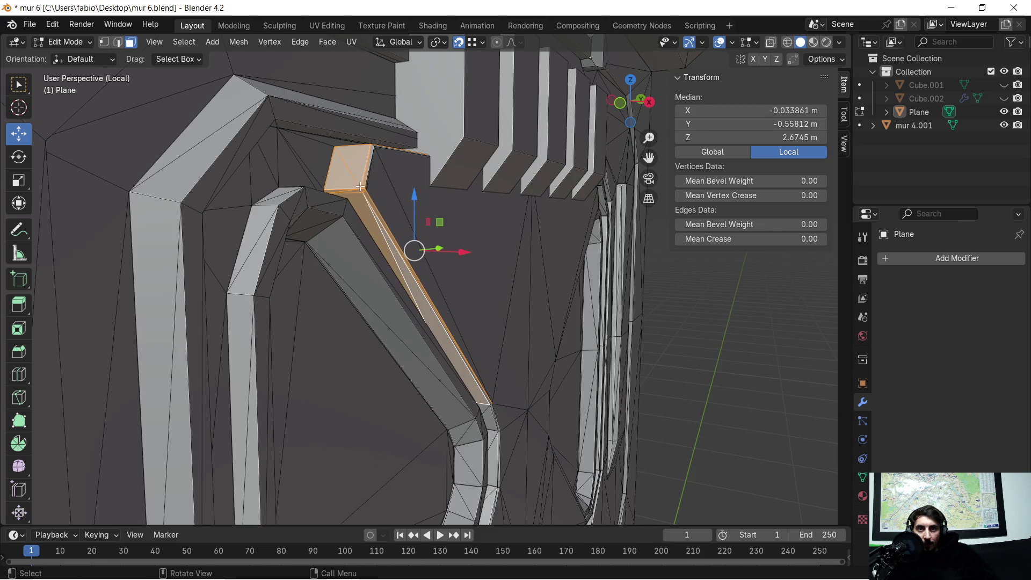
pyautogui.scroll(1, 360, 186)
pyautogui.keyDown('ctrl'); pyautogui.click(303, 138); pyautogui.keyUp('ctrl')
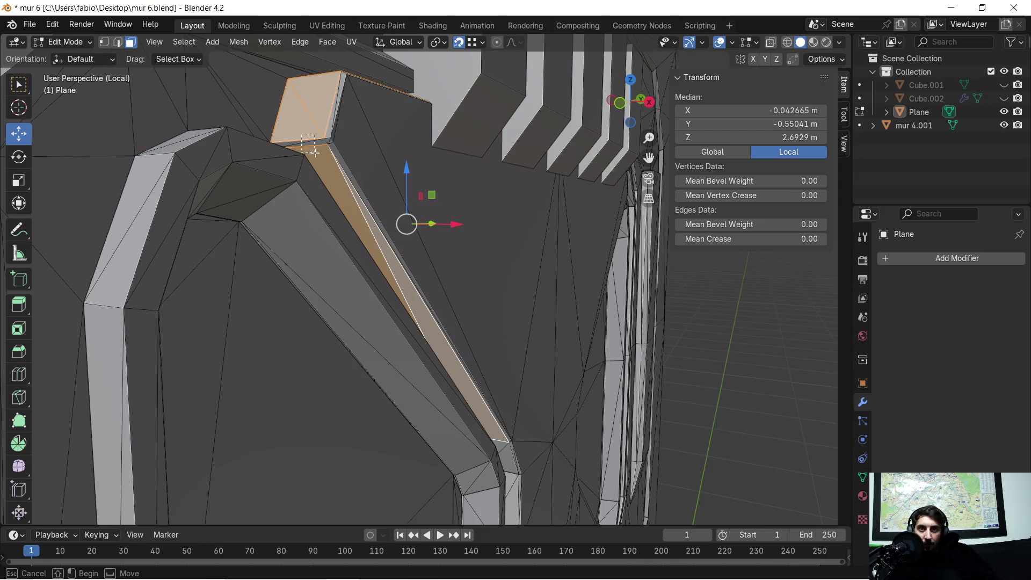
pyautogui.keyDown('shift'); pyautogui.moveTo(314, 153); pyautogui.dragTo(317, 156); pyautogui.keyUp('shift')
pyautogui.hotkey('ctrl', 'z')
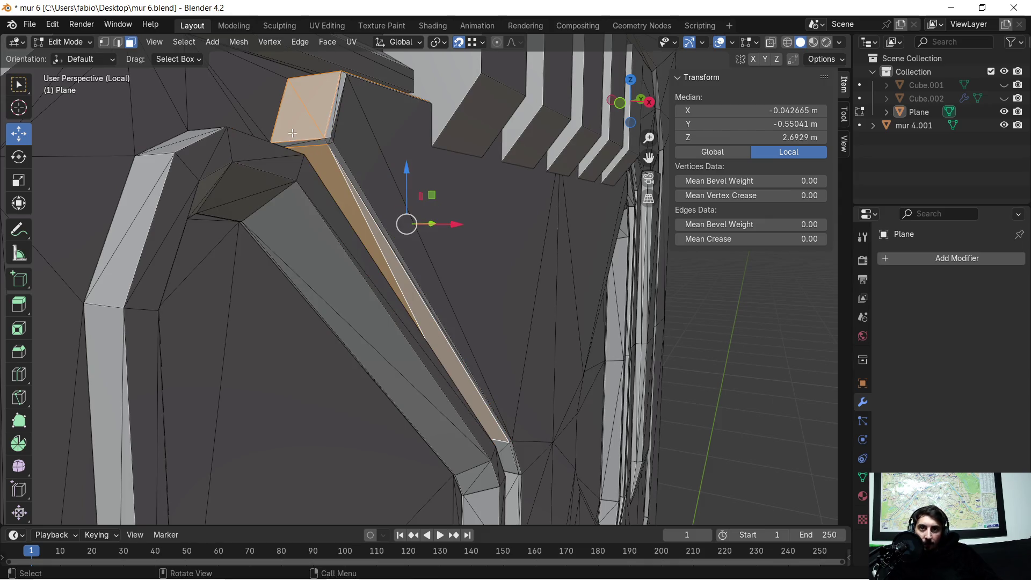
pyautogui.scroll(-2, 343, 205)
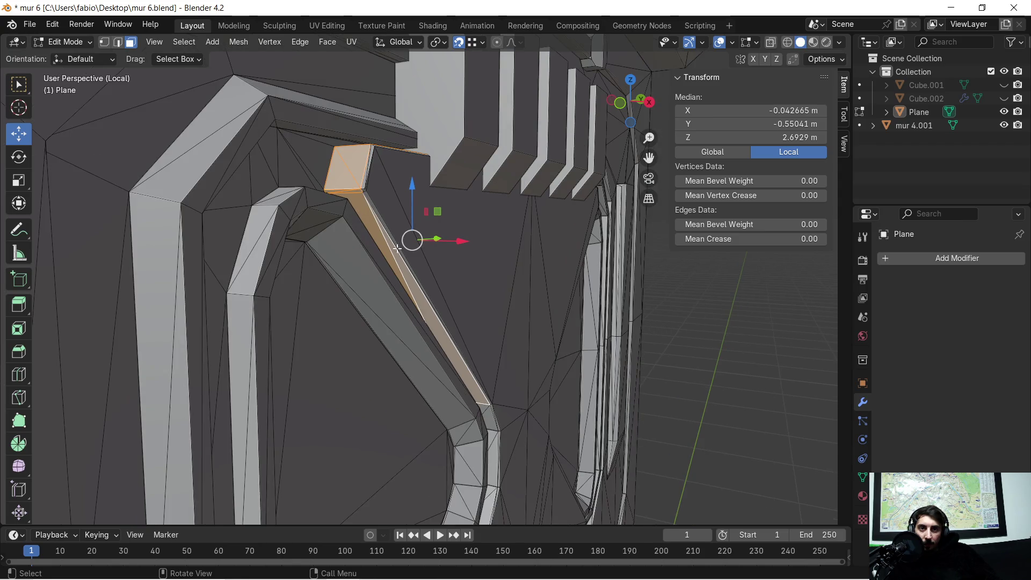
pyautogui.press('x')
pyautogui.click(437, 251)
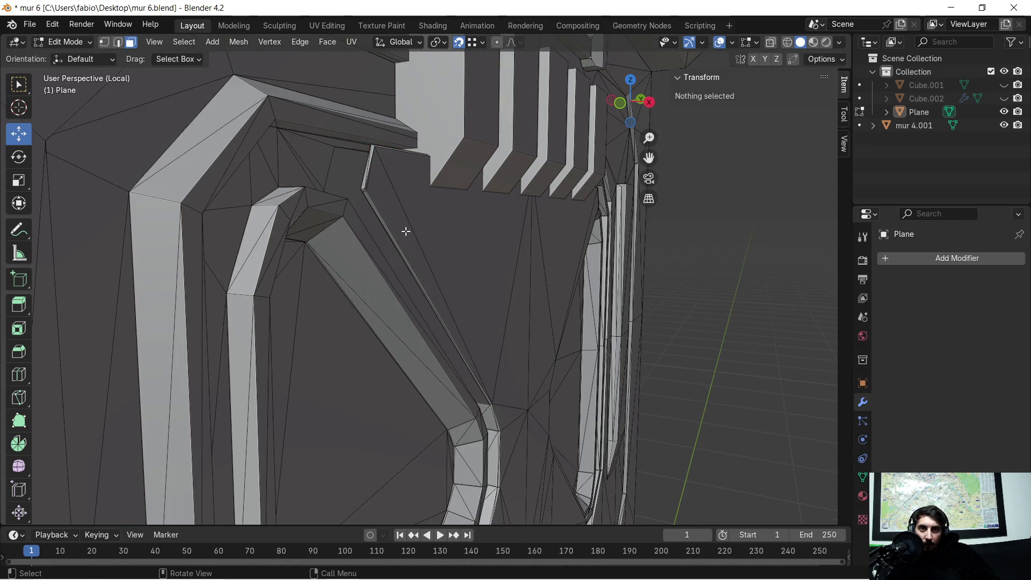
# Delete the lower strip faces and the dark faces beneath them.
pyautogui.scroll(5, 435, 240)
pyautogui.scroll(-3, 548, 242)
pyautogui.moveTo(548, 241)
pyautogui.mouseDown(button='middle')
pyautogui.moveTo(564, 244)
pyautogui.moveTo(516, 215)
pyautogui.moveTo(412, 222)
pyautogui.moveTo(451, 230)
pyautogui.moveTo(401, 199)
pyautogui.moveTo(419, 246)
pyautogui.moveTo(397, 215)
pyautogui.mouseUp(button='middle')
pyautogui.scroll(3, 380, 161)
pyautogui.scroll(4, 386, 177)
pyautogui.scroll(-2, 387, 176)
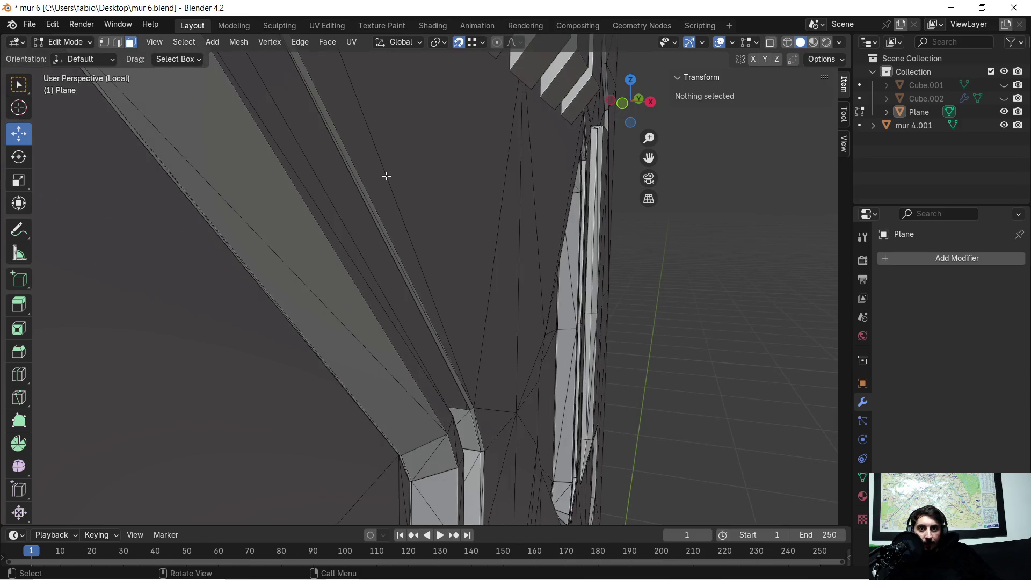
pyautogui.moveTo(386, 174)
pyautogui.mouseDown(button='middle')
pyautogui.moveTo(398, 244)
pyautogui.moveTo(417, 260)
pyautogui.moveTo(394, 188)
pyautogui.mouseUp(button='middle')
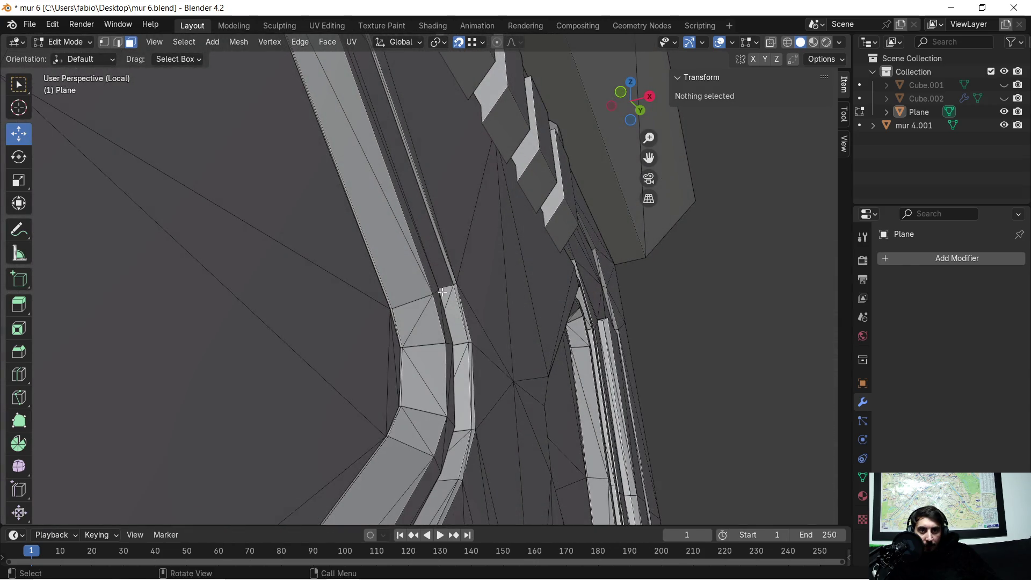
pyautogui.moveTo(454, 304); pyautogui.dragTo(456, 317)
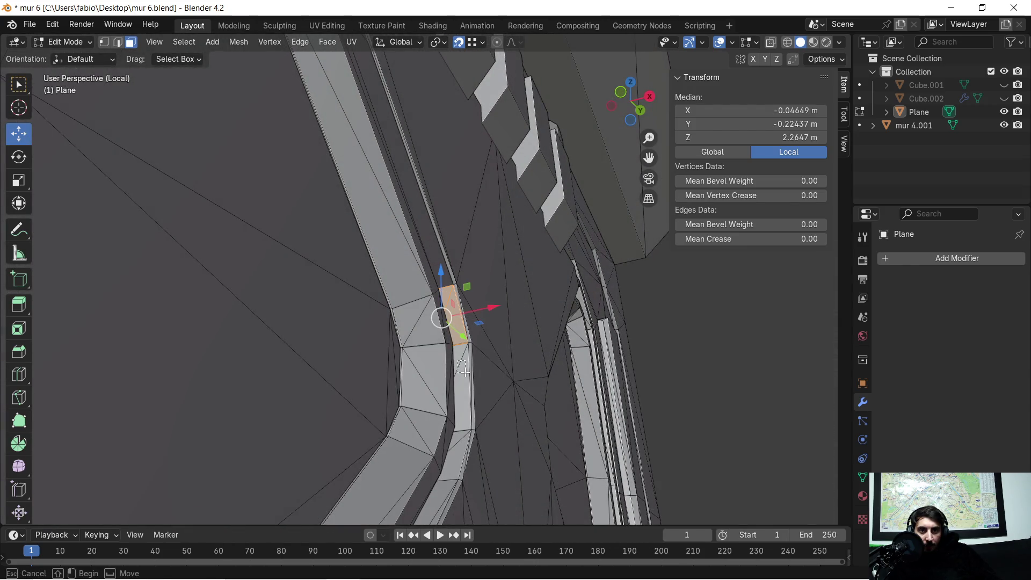
pyautogui.keyDown('shift'); pyautogui.click(464, 445); pyautogui.keyUp('shift')
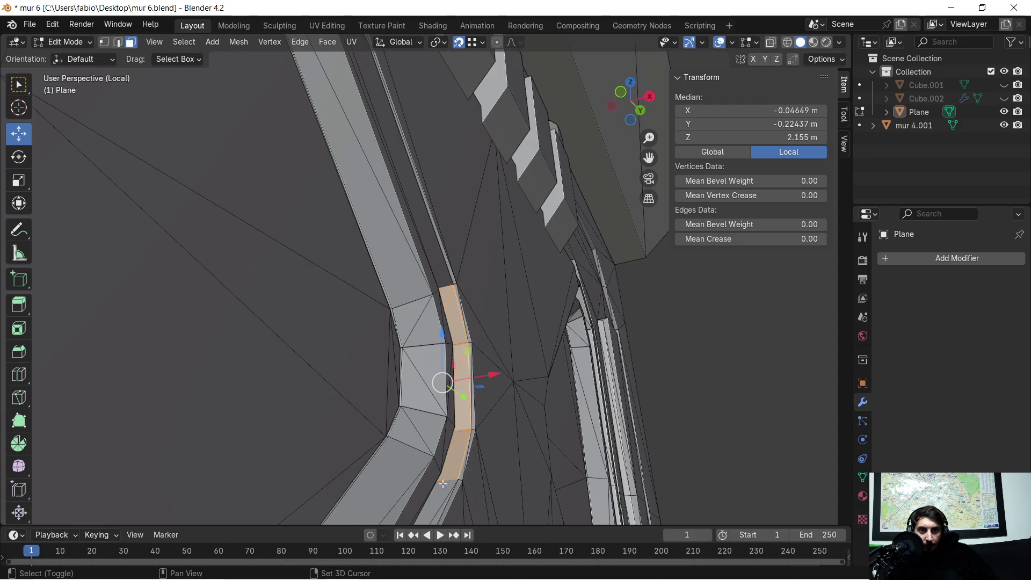
pyautogui.moveTo(444, 463)
pyautogui.mouseDown(button='middle')
pyautogui.moveTo(437, 477)
pyautogui.moveTo(409, 347)
pyautogui.moveTo(450, 357)
pyautogui.mouseUp(button='middle')
pyautogui.keyDown('shift'); pyautogui.click(428, 366); pyautogui.keyUp('shift')
pyautogui.moveTo(438, 394); pyautogui.dragTo(437, 373, button='middle')
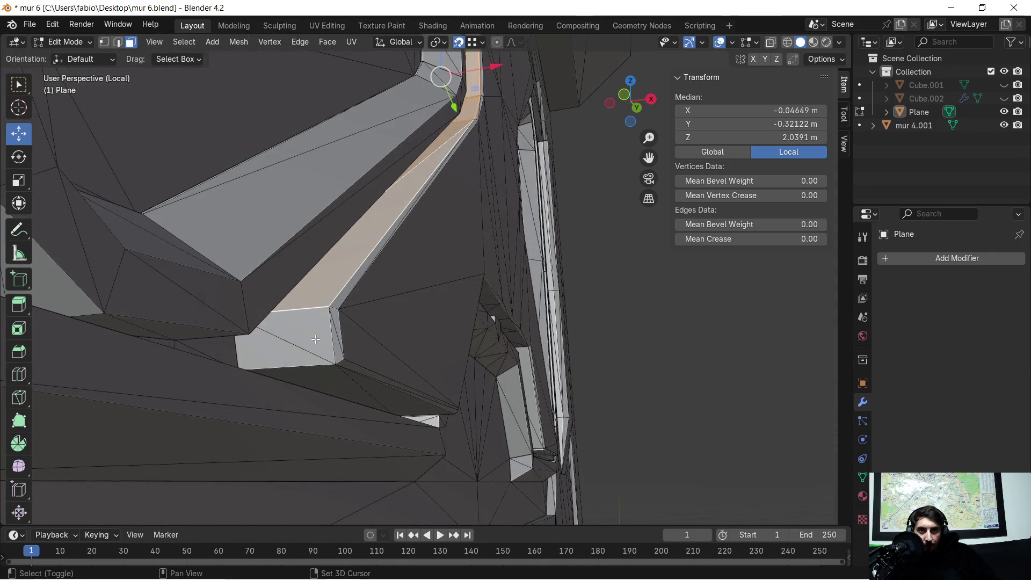
pyautogui.keyDown('shift'); pyautogui.click(329, 381); pyautogui.keyUp('shift')
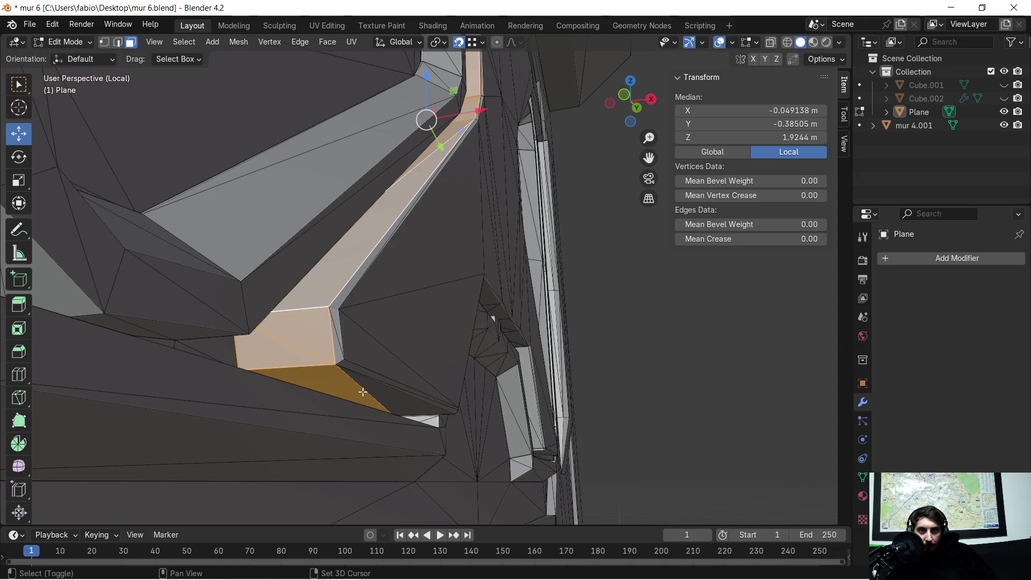
pyautogui.keyDown('shift'); pyautogui.click(379, 397); pyautogui.keyUp('shift')
pyautogui.press('x')
pyautogui.click(378, 397)
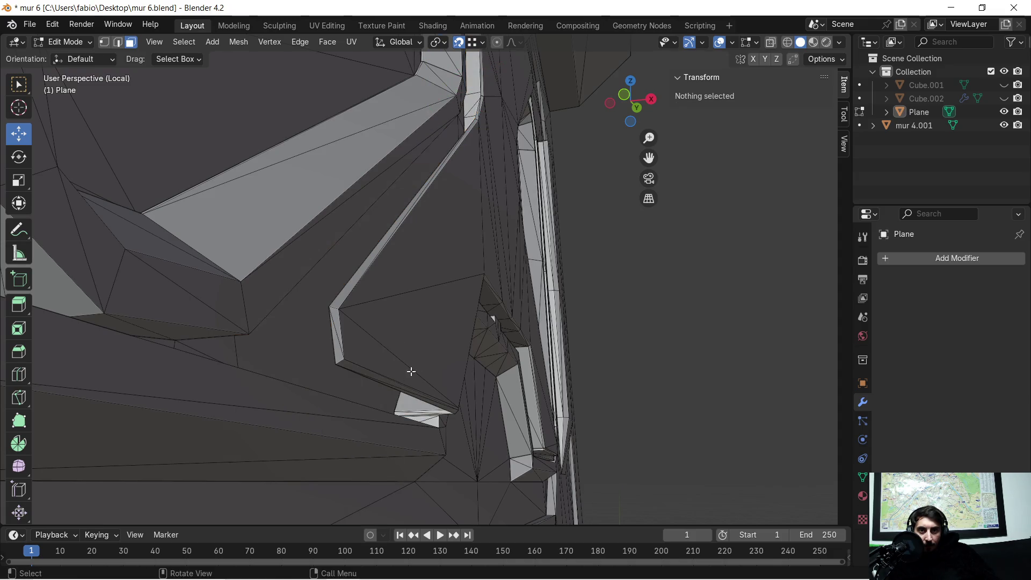
pyautogui.moveTo(435, 380)
pyautogui.mouseDown(button='middle')
pyautogui.moveTo(300, 381)
pyautogui.moveTo(473, 276)
pyautogui.mouseUp(button='middle')
# Delete the long narrow strip faces selected beside the X-shaped hatch.
pyautogui.keyDown('shift'); pyautogui.click(485, 281); pyautogui.keyUp('shift')
pyautogui.keyDown('shift'); pyautogui.click(438, 410); pyautogui.keyUp('shift')
pyautogui.moveTo(437, 409); pyautogui.dragTo(491, 368, button='middle')
pyautogui.moveTo(344, 440); pyautogui.dragTo(377, 386, button='middle')
pyautogui.scroll(4, 386, 372)
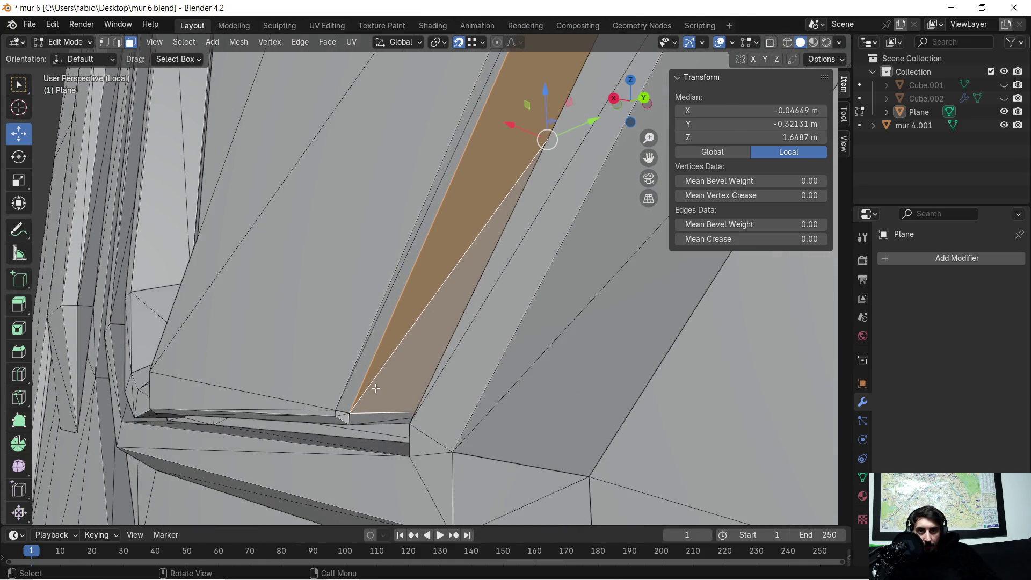
pyautogui.press('x')
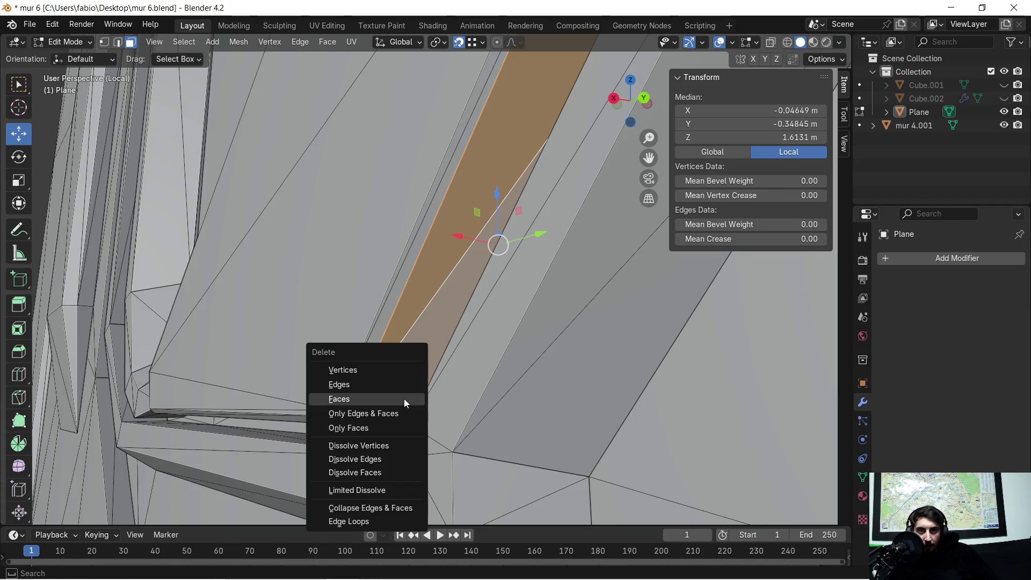
pyautogui.click(404, 399)
# Select the notched ledge faces plus the right-hand, slanted, small triangular and long dark faces.
pyautogui.moveTo(404, 398)
pyautogui.mouseDown(button='middle')
pyautogui.moveTo(453, 373)
pyautogui.moveTo(441, 315)
pyautogui.moveTo(511, 315)
pyautogui.moveTo(499, 324)
pyautogui.moveTo(456, 290)
pyautogui.moveTo(210, 365)
pyautogui.moveTo(260, 341)
pyautogui.moveTo(334, 343)
pyautogui.moveTo(209, 295)
pyautogui.mouseUp(button='middle')
pyautogui.scroll(2, 211, 365)
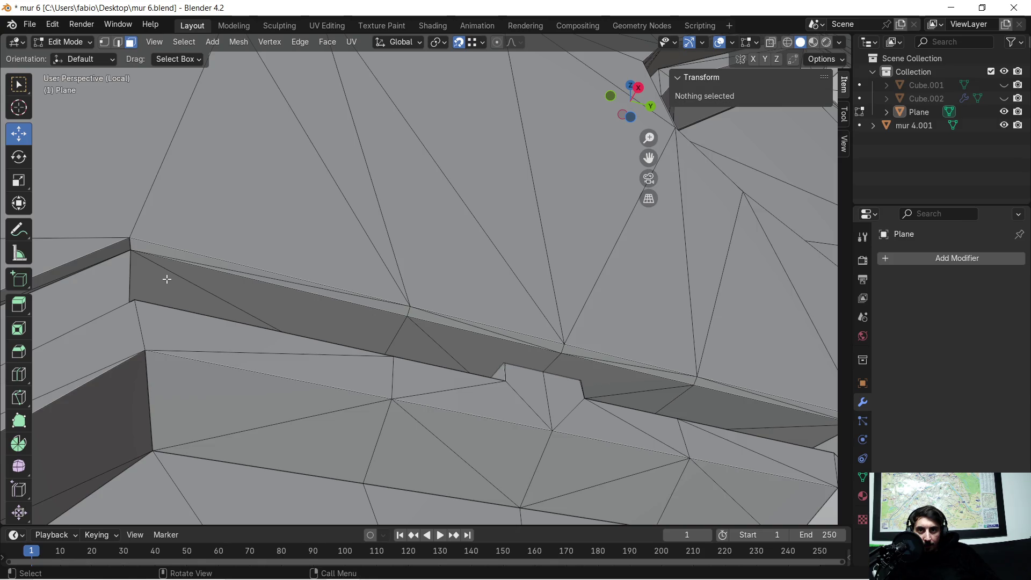
pyautogui.moveTo(228, 290); pyautogui.dragTo(673, 406)
pyautogui.keyDown('shift'); pyautogui.moveTo(738, 420); pyautogui.dragTo(785, 441); pyautogui.keyUp('shift')
pyautogui.moveTo(784, 441)
pyautogui.keyDown('shift'); pyautogui.mouseDown(button='middle')
pyautogui.moveTo(395, 382)
pyautogui.moveTo(421, 247)
pyautogui.mouseUp(button='middle'); pyautogui.keyUp('shift')
pyautogui.keyDown('shift'); pyautogui.click(487, 313); pyautogui.keyUp('shift')
pyautogui.moveTo(638, 408); pyautogui.dragTo(350, 205, button='middle')
pyautogui.keyDown('shift'); pyautogui.click(430, 269); pyautogui.keyUp('shift')
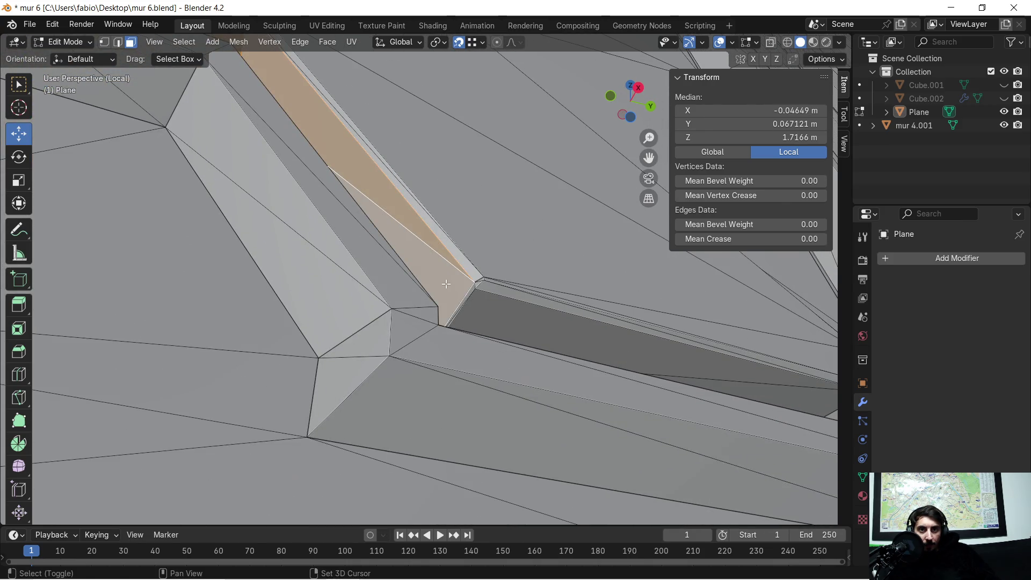
pyautogui.keyDown('shift'); pyautogui.click(471, 308); pyautogui.keyUp('shift')
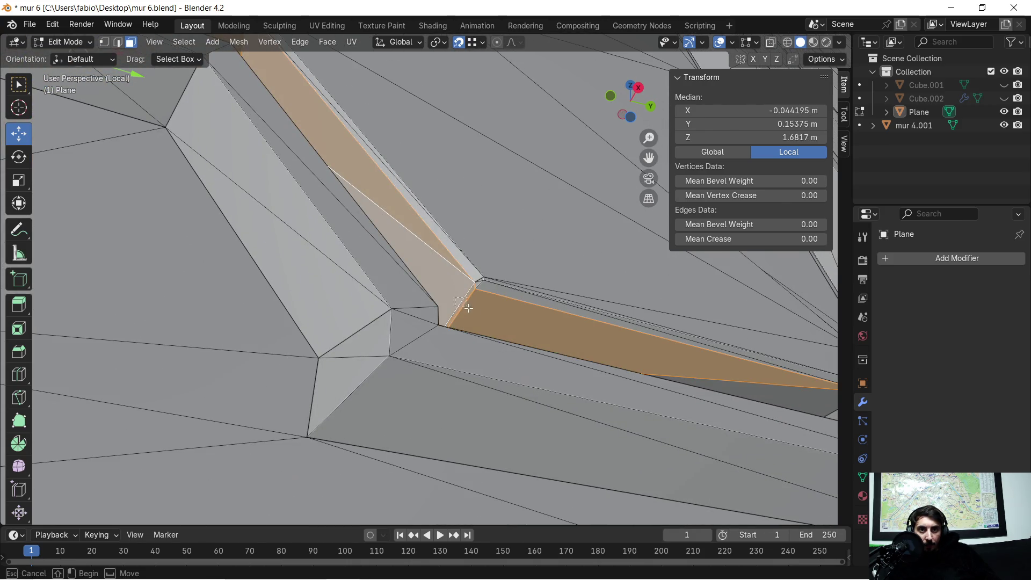
# Extend the selection with the dark, quad and strip faces up past the bend.
pyautogui.moveTo(498, 322)
pyautogui.mouseDown(button='middle')
pyautogui.moveTo(541, 320)
pyautogui.moveTo(316, 303)
pyautogui.mouseUp(button='middle')
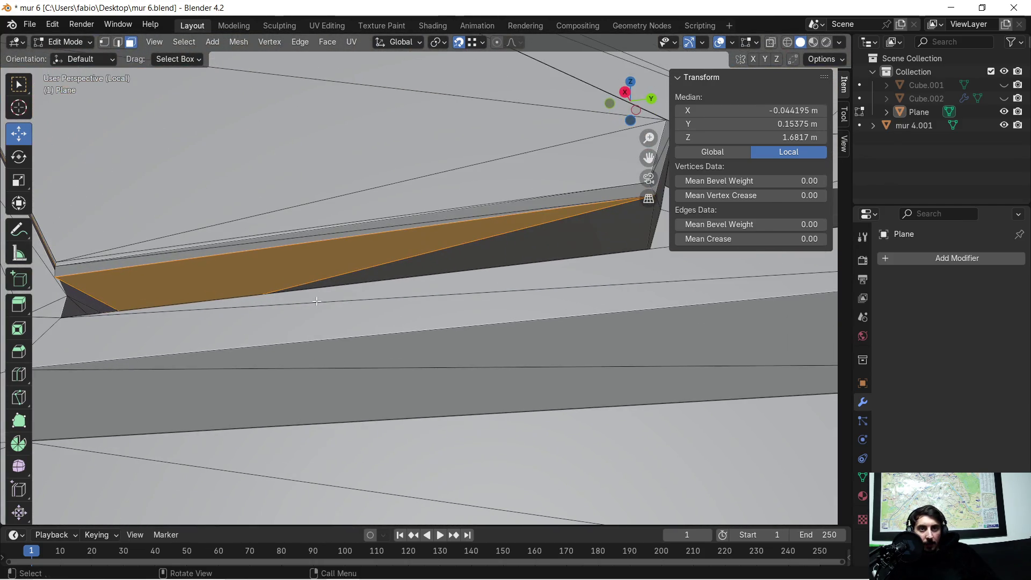
pyautogui.keyDown('shift'); pyautogui.click(483, 243); pyautogui.keyUp('shift')
pyautogui.moveTo(499, 246)
pyautogui.mouseDown(button='middle')
pyautogui.moveTo(468, 306)
pyautogui.moveTo(421, 292)
pyautogui.moveTo(379, 306)
pyautogui.mouseUp(button='middle')
pyautogui.keyDown('shift'); pyautogui.moveTo(390, 328); pyautogui.dragTo(379, 267); pyautogui.keyUp('shift')
pyautogui.keyDown('shift'); pyautogui.click(383, 266); pyautogui.keyUp('shift')
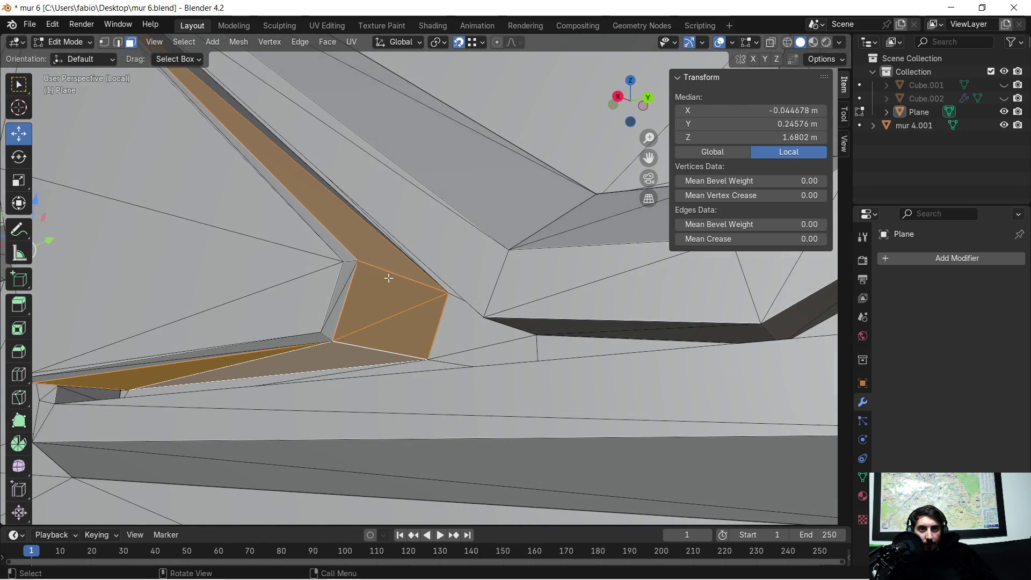
pyautogui.moveTo(318, 164); pyautogui.dragTo(234, 118, button='middle')
pyautogui.scroll(-8, 234, 119)
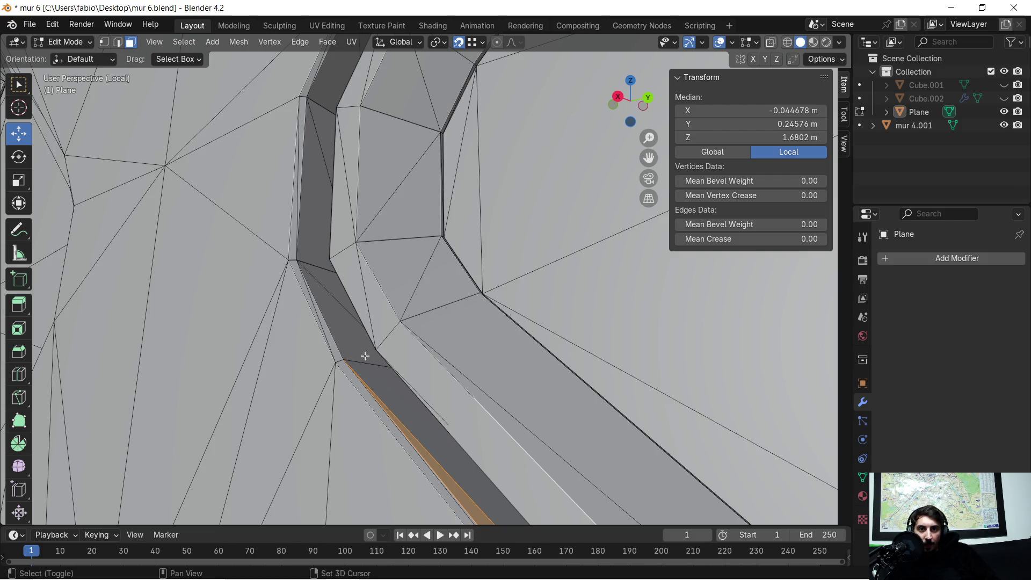
pyautogui.keyDown('shift'); pyautogui.click(376, 367); pyautogui.keyUp('shift')
pyautogui.keyDown('shift'); pyautogui.moveTo(321, 281); pyautogui.dragTo(321, 133); pyautogui.keyUp('shift')
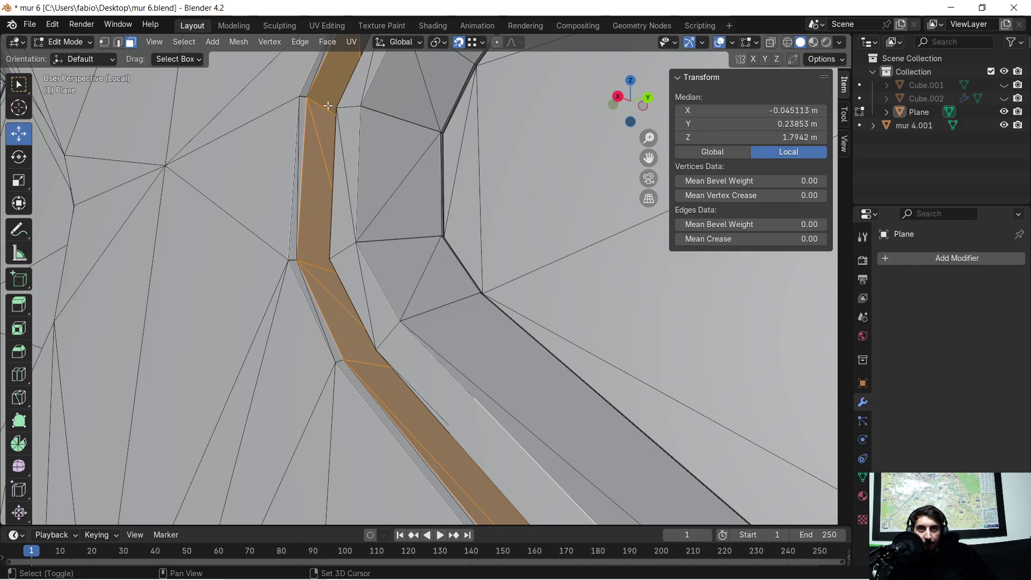
pyautogui.scroll(-5, 344, 145)
pyautogui.scroll(-5, 366, 154)
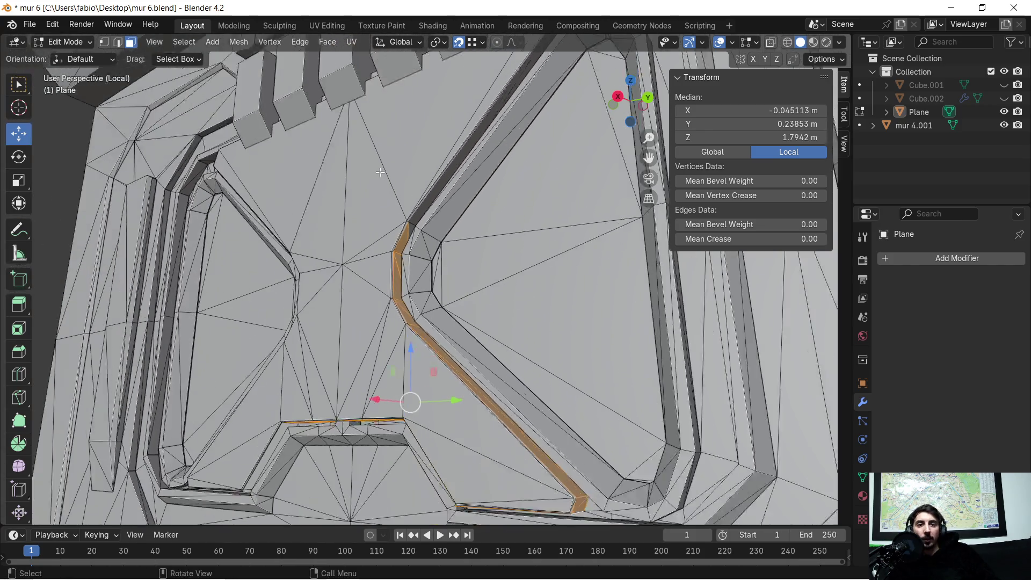
pyautogui.moveTo(462, 231)
pyautogui.mouseDown(button='middle')
pyautogui.moveTo(473, 196)
pyautogui.moveTo(433, 187)
pyautogui.mouseUp(button='middle')
# Delete the selected ledge and strip faces, then leave Local view and return to Object Mode.
pyautogui.press('x')
pyautogui.click(425, 260)
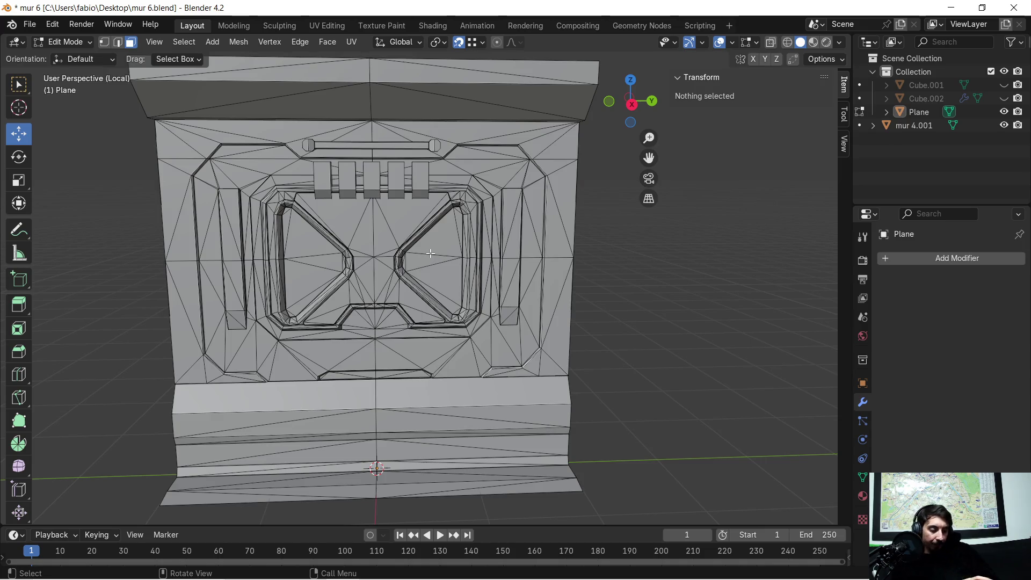
pyautogui.press('KP_Divide')
pyautogui.scroll(2, 464, 220)
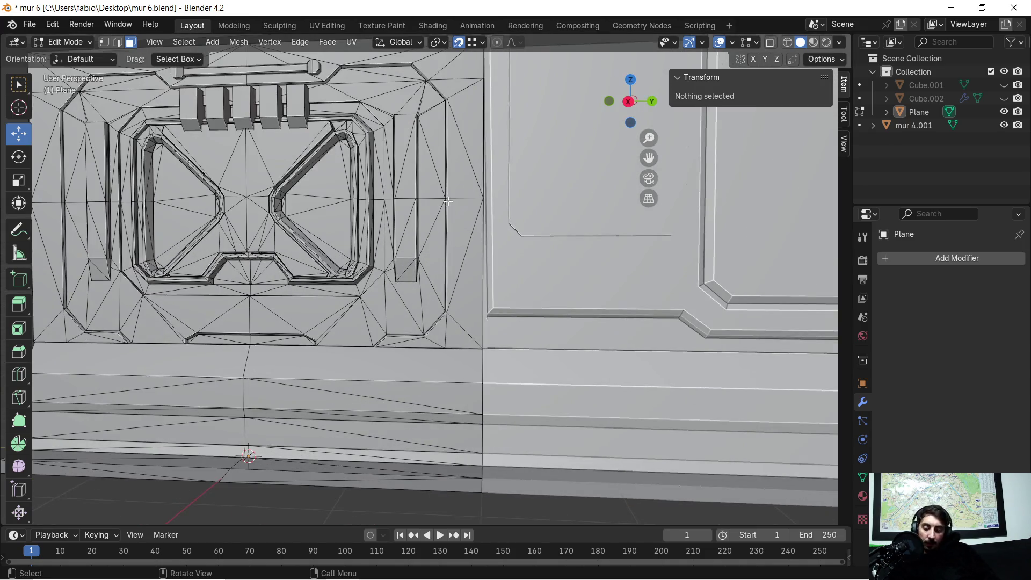
pyautogui.press('Tab')
pyautogui.scroll(-5, 449, 201)
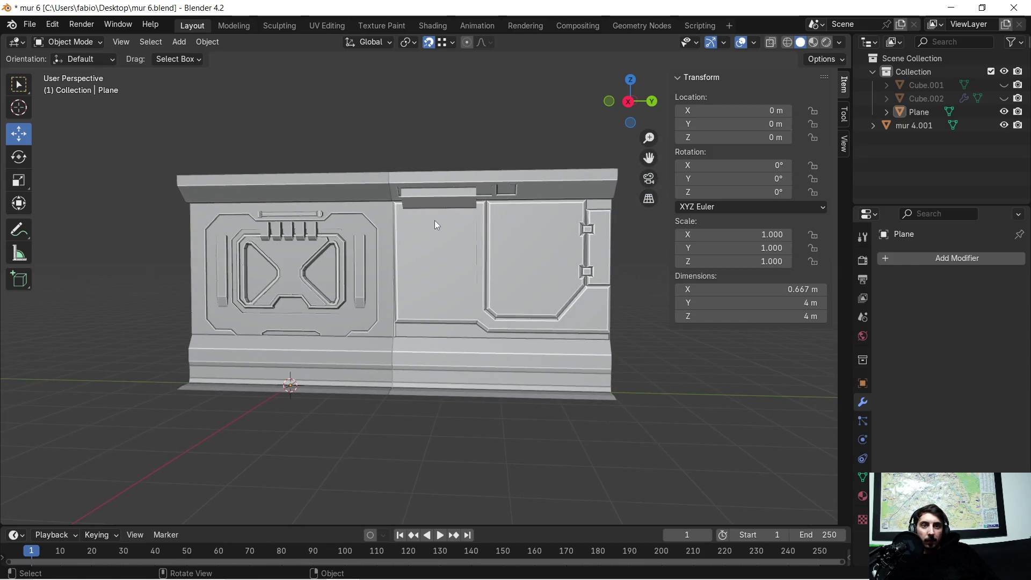
# Enter Edit Mode on the Plane and select the left and right triangle faces below the vent slats.
pyautogui.scroll(3, 427, 235)
pyautogui.moveTo(428, 234)
pyautogui.mouseDown(button='middle')
pyautogui.moveTo(373, 245)
pyautogui.moveTo(350, 228)
pyautogui.moveTo(518, 238)
pyautogui.moveTo(433, 232)
pyautogui.mouseUp(button='middle')
pyautogui.press('Tab')
pyautogui.scroll(5, 262, 186)
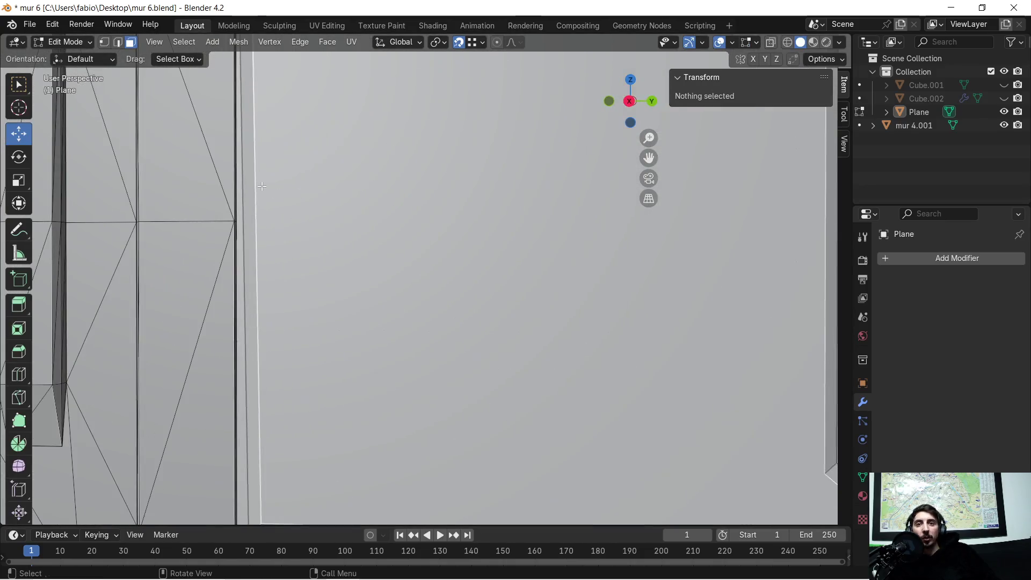
pyautogui.scroll(-8, 262, 186)
pyautogui.moveTo(344, 237)
pyautogui.mouseDown(button='middle')
pyautogui.moveTo(465, 292)
pyautogui.moveTo(449, 258)
pyautogui.mouseUp(button='middle')
pyautogui.scroll(6, 373, 254)
pyautogui.click(449, 258)
pyautogui.keyDown('shift'); pyautogui.click(464, 311); pyautogui.keyUp('shift')
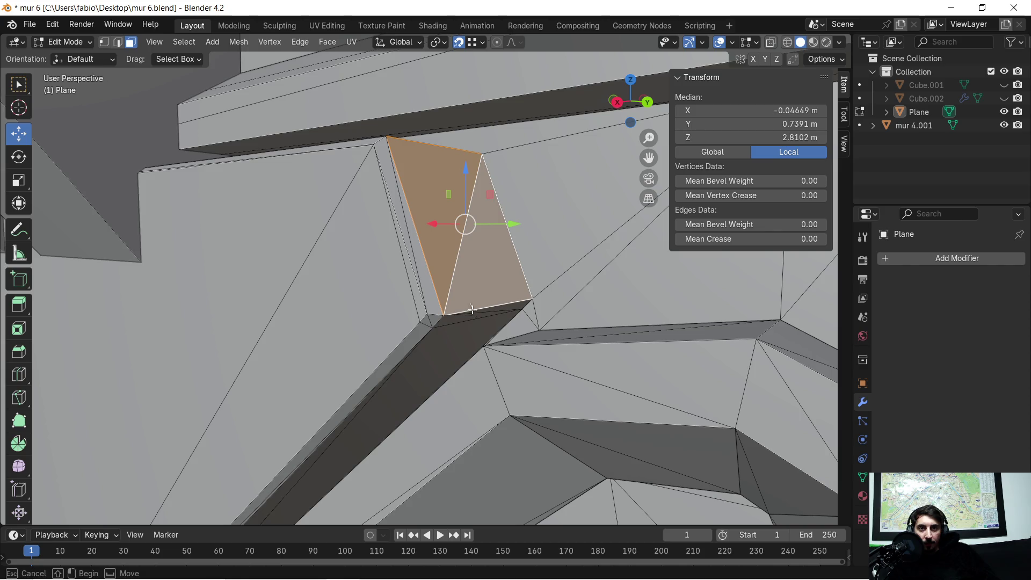
pyautogui.moveTo(456, 346)
pyautogui.mouseDown(button='middle')
pyautogui.moveTo(419, 375)
pyautogui.moveTo(462, 226)
pyautogui.moveTo(490, 253)
pyautogui.moveTo(465, 252)
pyautogui.mouseUp(button='middle')
# Add the dark strip and dark triangle faces, then delete all the selected faces.
pyautogui.keyDown('shift'); pyautogui.click(388, 267); pyautogui.keyUp('shift')
pyautogui.keyDown('shift'); pyautogui.moveTo(388, 267); pyautogui.dragTo(506, 156, button='middle'); pyautogui.keyUp('shift')
pyautogui.scroll(-5, 451, 269)
pyautogui.keyDown('shift'); pyautogui.click(467, 281); pyautogui.keyUp('shift')
pyautogui.moveTo(467, 281)
pyautogui.mouseDown(button='middle')
pyautogui.moveTo(484, 242)
pyautogui.moveTo(528, 204)
pyautogui.moveTo(483, 252)
pyautogui.moveTo(528, 288)
pyautogui.mouseUp(button='middle')
pyautogui.scroll(3, 374, 367)
pyautogui.moveTo(374, 367)
pyautogui.keyDown('shift'); pyautogui.mouseDown(button='middle')
pyautogui.moveTo(399, 320)
pyautogui.moveTo(441, 301)
pyautogui.mouseUp(button='middle'); pyautogui.keyUp('shift')
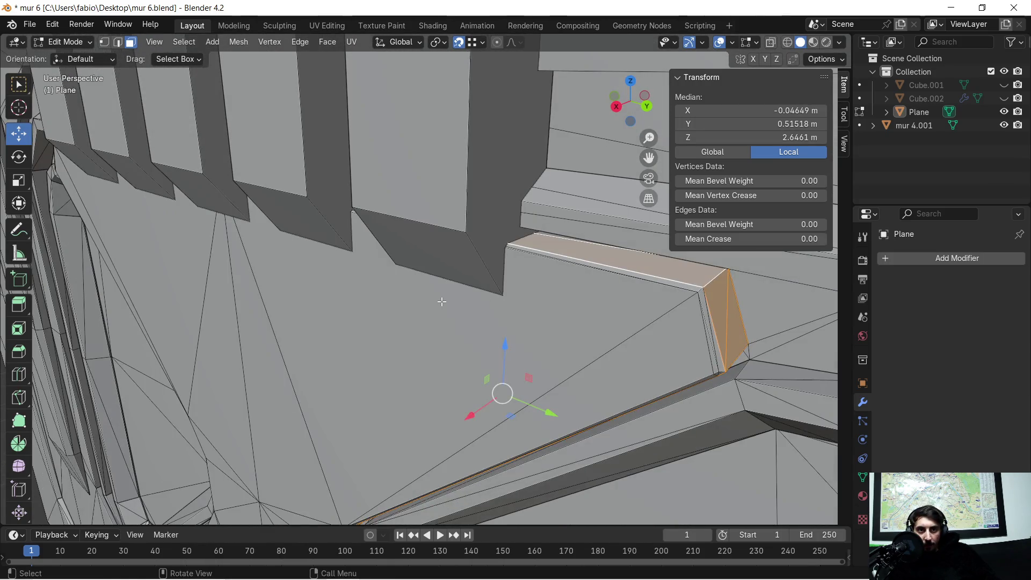
pyautogui.press('x')
pyautogui.click(552, 243)
pyautogui.moveTo(552, 243)
pyautogui.mouseDown(button='middle')
pyautogui.moveTo(449, 261)
pyautogui.moveTo(553, 253)
pyautogui.moveTo(594, 187)
pyautogui.moveTo(574, 143)
pyautogui.moveTo(496, 173)
pyautogui.moveTo(534, 227)
pyautogui.moveTo(610, 234)
pyautogui.moveTo(716, 269)
pyautogui.moveTo(460, 237)
pyautogui.mouseUp(button='middle')
# Select the triangular face above the hatch and isolate the Plane in Local view.
pyautogui.click(461, 237)
pyautogui.scroll(3, 425, 229)
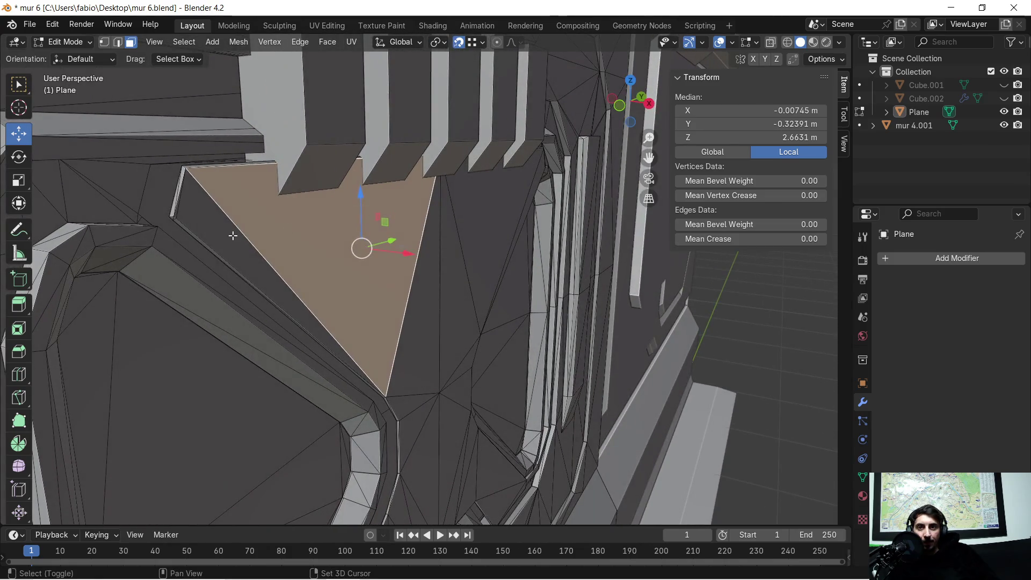
pyautogui.scroll(3, 283, 212)
pyautogui.scroll(-2, 295, 212)
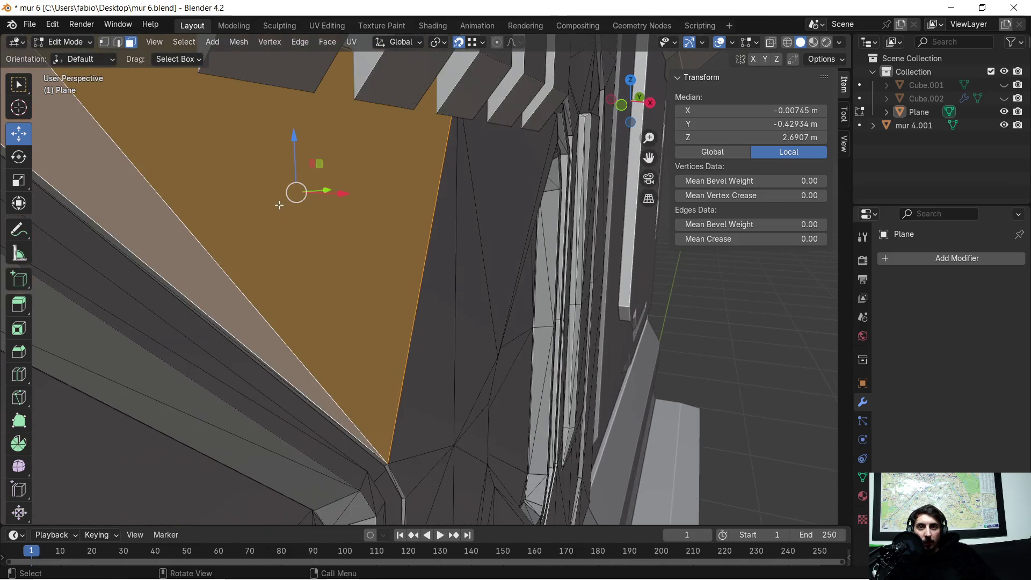
pyautogui.scroll(-1, 314, 212)
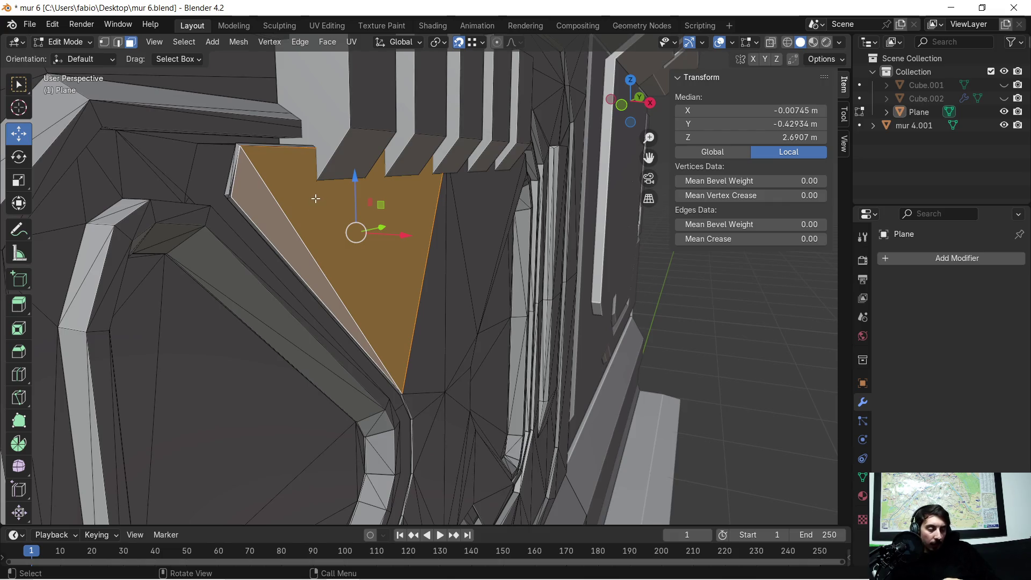
pyautogui.press('KP_Divide')
pyautogui.press('KP_Divide')
pyautogui.press('KP_Divide')
pyautogui.press('KP_Divide')
pyautogui.scroll(-2, 336, 209)
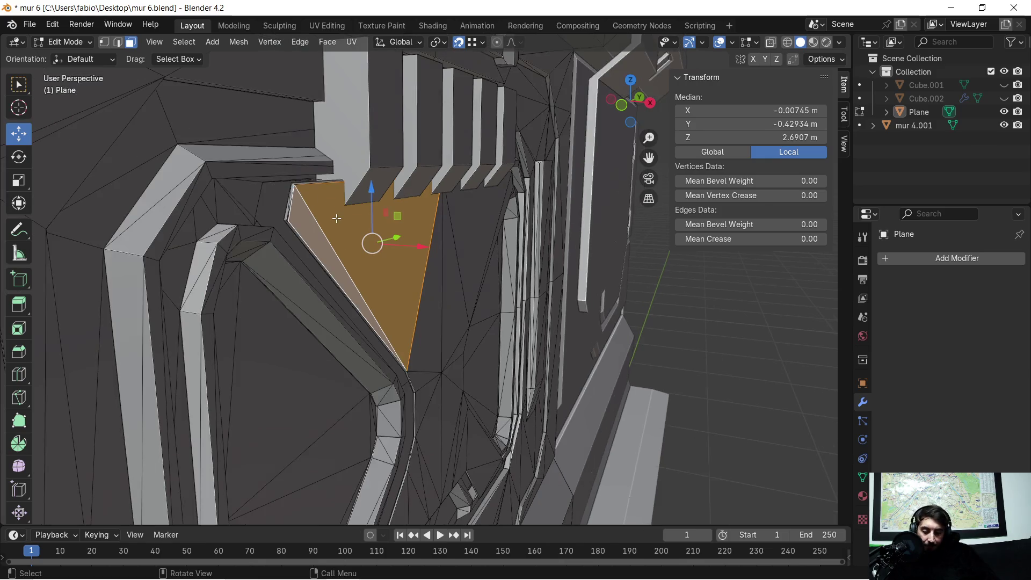
# Hide everything except the triangular face with the Unselected option, then undo the hide.
pyautogui.press('h')
pyautogui.scroll(2, 329, 234)
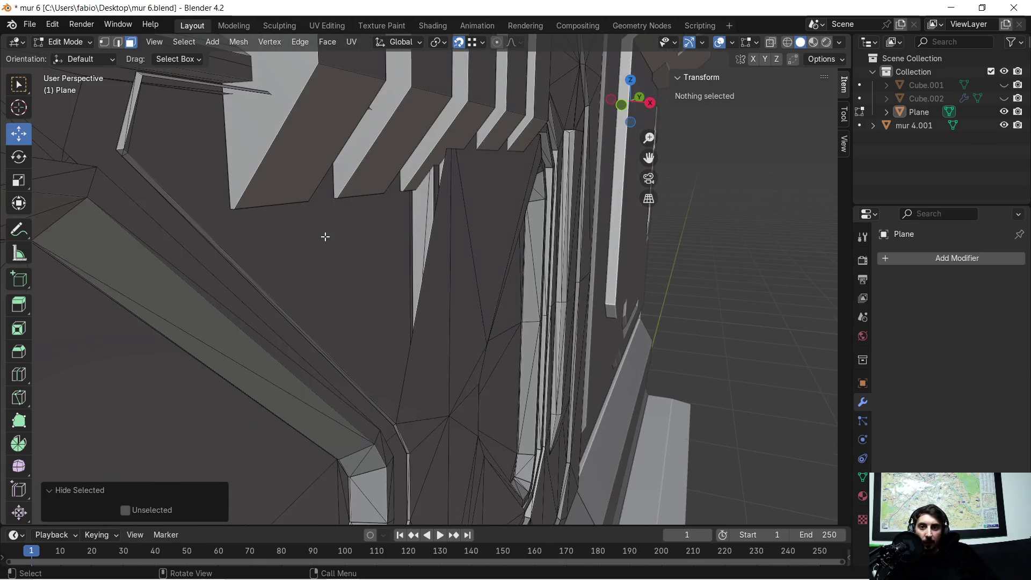
pyautogui.moveTo(305, 242); pyautogui.dragTo(361, 246, button='middle')
pyautogui.scroll(-3, 412, 239)
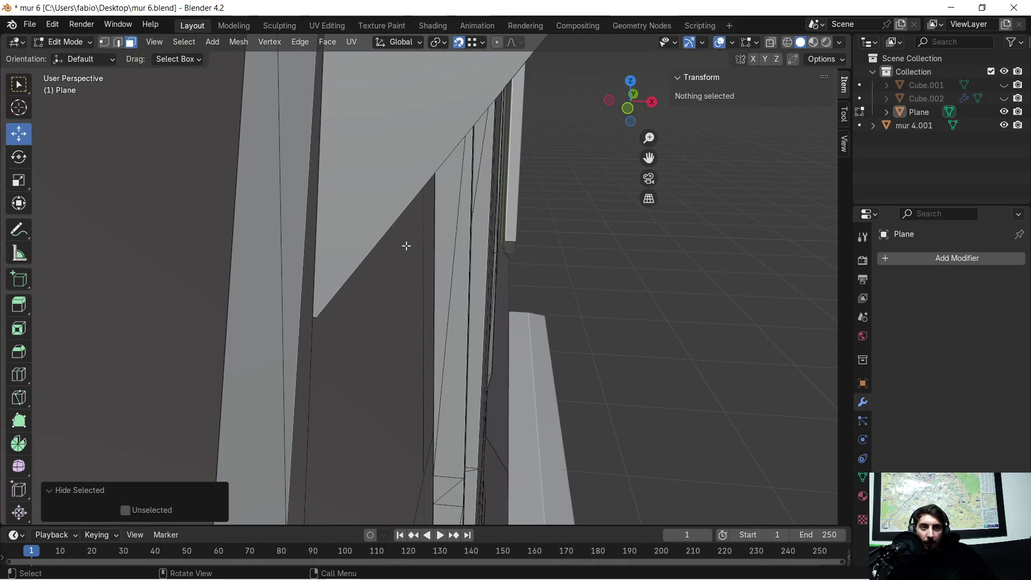
pyautogui.click(125, 510)
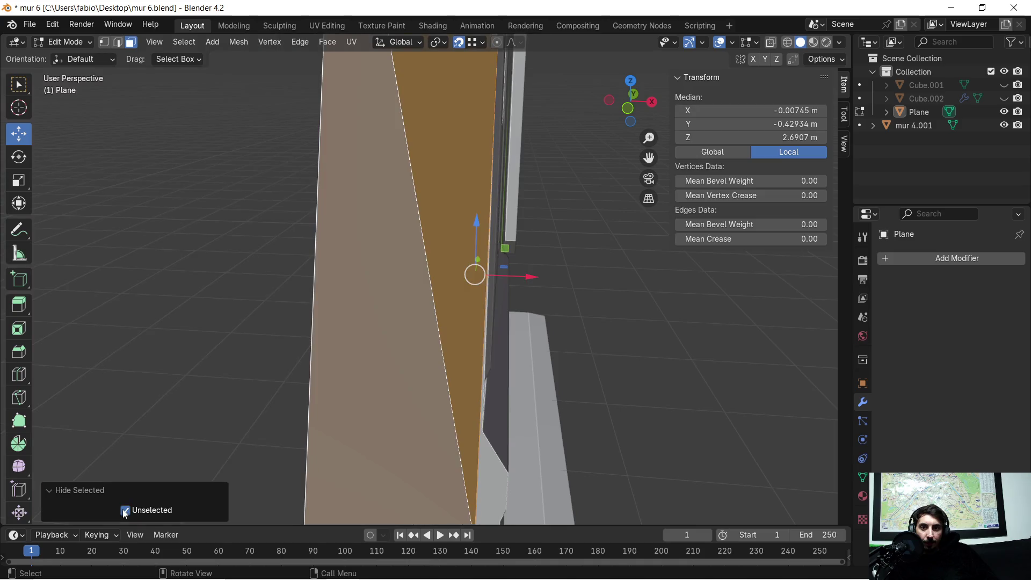
pyautogui.scroll(-4, 482, 310)
pyautogui.moveTo(483, 299); pyautogui.dragTo(371, 264, button='middle')
pyautogui.hotkey('ctrl', 'z')
# Box-select faces from the triangle down the hatch to the lower-left corner face.
pyautogui.moveTo(367, 263)
pyautogui.mouseDown()
pyautogui.moveTo(409, 267)
pyautogui.moveTo(441, 329)
pyautogui.mouseUp()
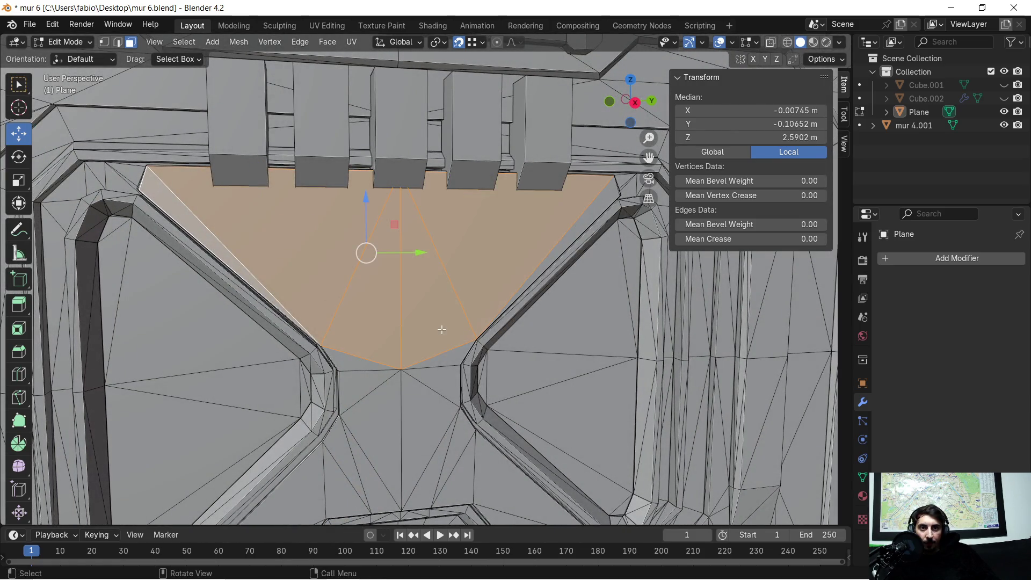
pyautogui.moveTo(523, 265); pyautogui.dragTo(483, 223, button='middle')
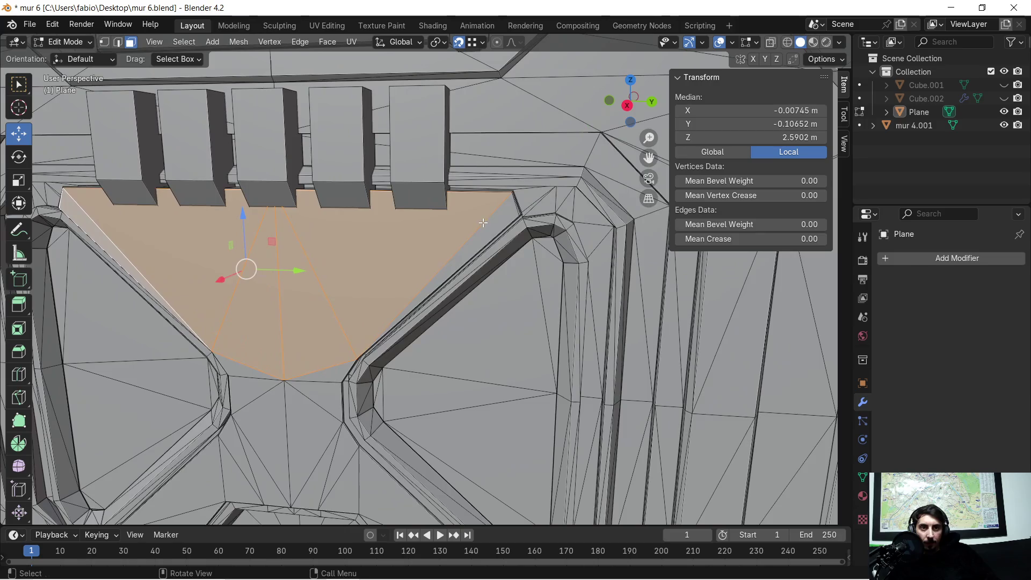
pyautogui.keyDown('shift'); pyautogui.moveTo(215, 376); pyautogui.dragTo(399, 207, button='middle'); pyautogui.keyUp('shift')
pyautogui.keyDown('shift'); pyautogui.moveTo(392, 208); pyautogui.dragTo(451, 276); pyautogui.keyUp('shift')
pyautogui.moveTo(451, 277); pyautogui.dragTo(453, 278, button='middle')
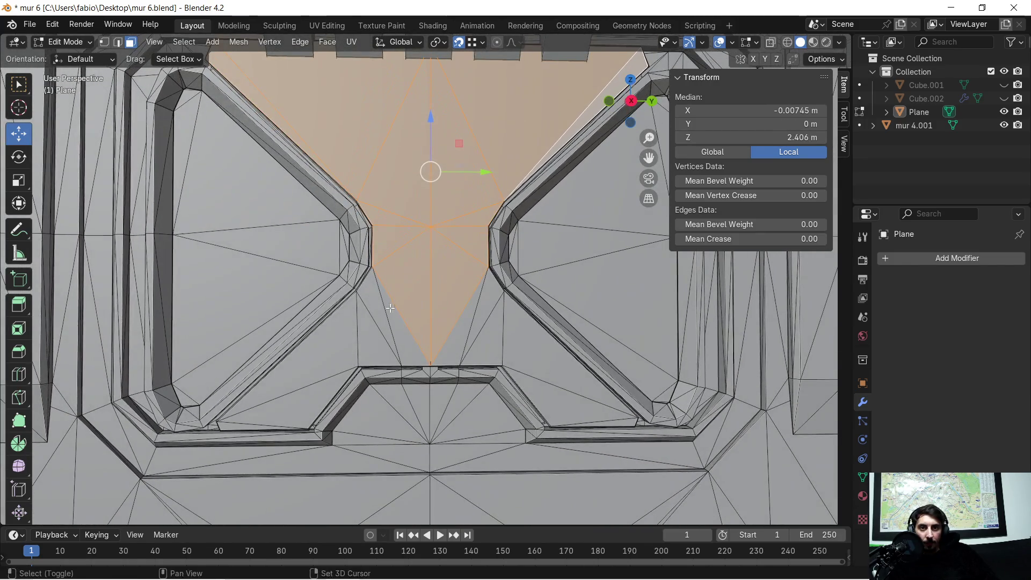
pyautogui.keyDown('shift'); pyautogui.click(354, 339); pyautogui.keyUp('shift')
pyautogui.keyDown('shift'); pyautogui.click(233, 420); pyautogui.keyUp('shift')
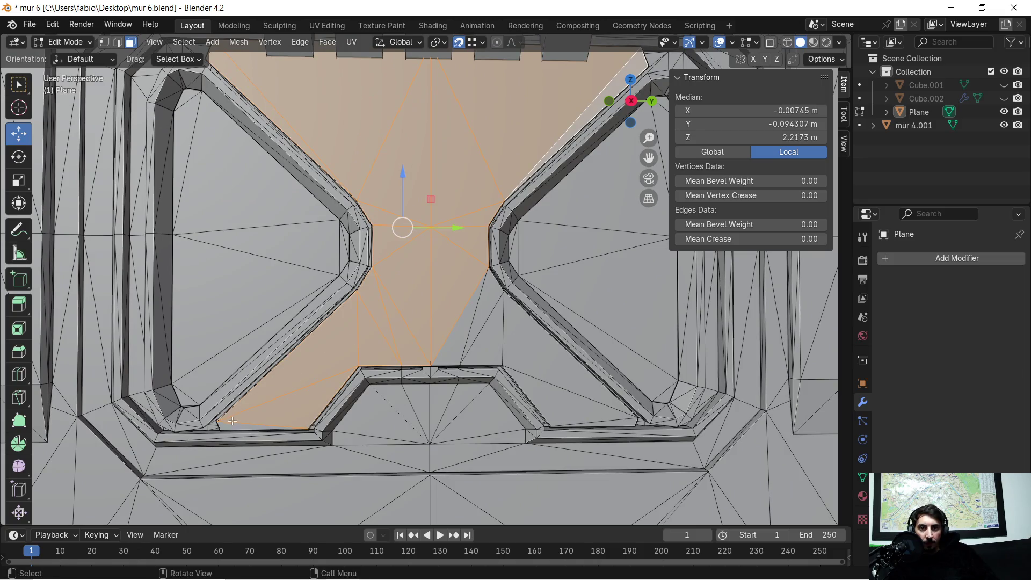
pyautogui.keyDown('shift'); pyautogui.click(230, 424); pyautogui.keyUp('shift')
# Extend the selection along the other arm to the lower-right corner face, checking the X piece's edge.
pyautogui.keyDown('shift'); pyautogui.click(473, 318); pyautogui.keyUp('shift')
pyautogui.keyDown('shift'); pyautogui.click(589, 422); pyautogui.keyUp('shift')
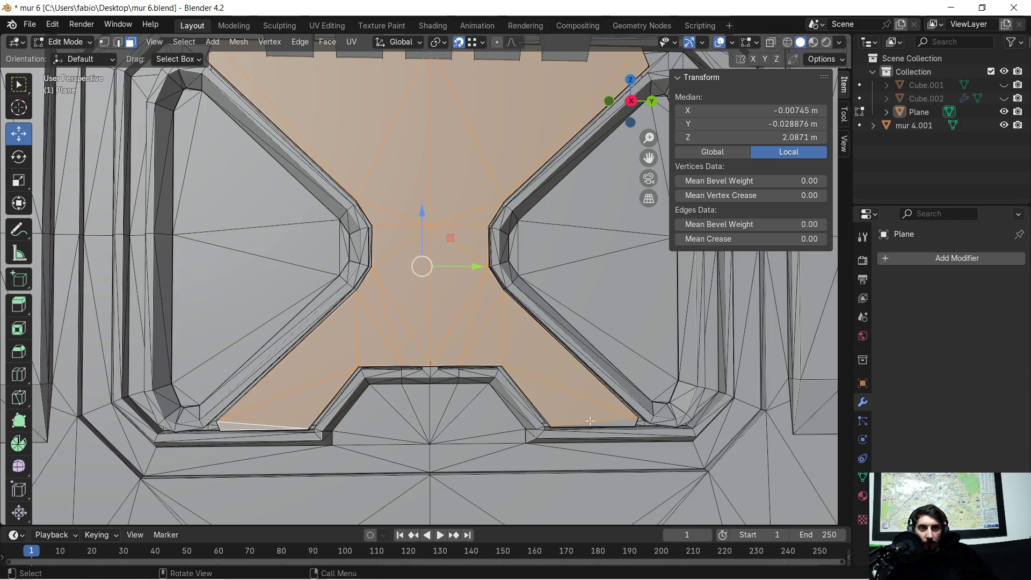
pyautogui.keyDown('shift'); pyautogui.click(624, 425); pyautogui.keyUp('shift')
pyautogui.moveTo(411, 282)
pyautogui.mouseDown(button='middle')
pyautogui.moveTo(548, 290)
pyautogui.moveTo(494, 305)
pyautogui.moveTo(440, 279)
pyautogui.mouseUp(button='middle')
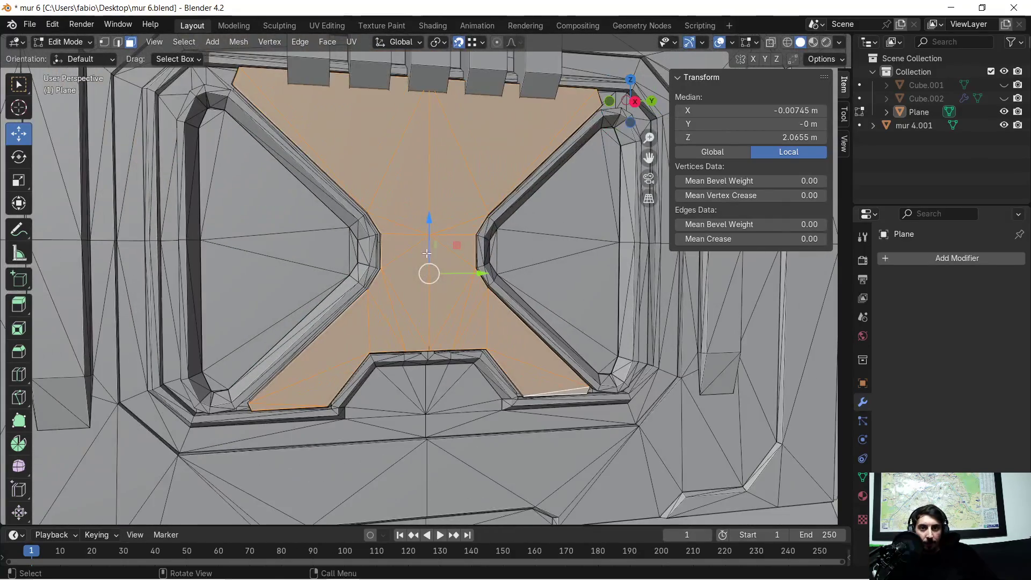
pyautogui.scroll(5, 374, 316)
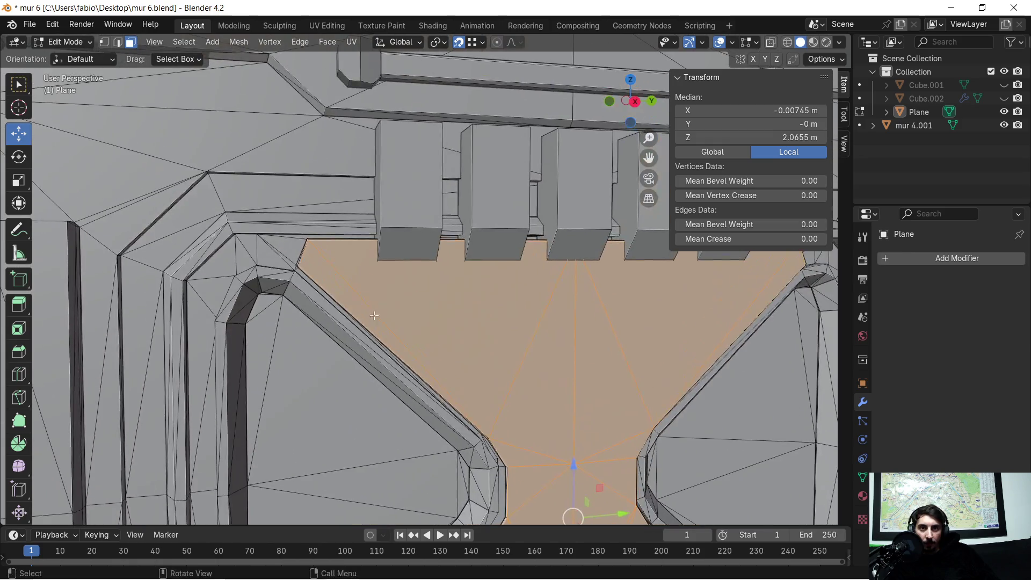
pyautogui.scroll(2, 374, 316)
pyautogui.moveTo(374, 316)
pyautogui.mouseDown(button='middle')
pyautogui.moveTo(350, 269)
pyautogui.moveTo(386, 269)
pyautogui.moveTo(313, 275)
pyautogui.mouseUp(button='middle')
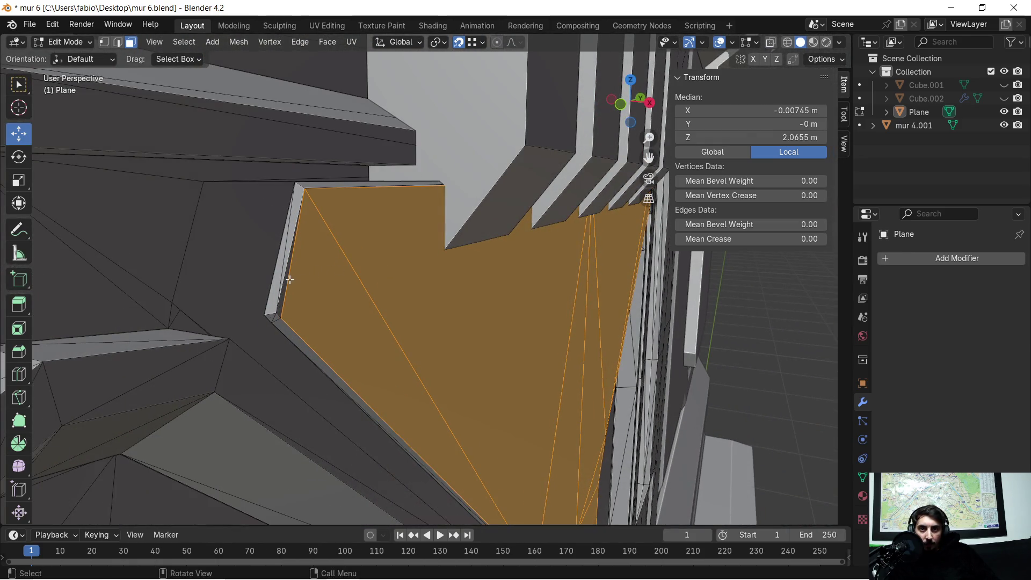
pyautogui.scroll(3, 279, 289)
pyautogui.moveTo(264, 295)
pyautogui.mouseDown(button='middle')
pyautogui.moveTo(281, 286)
pyautogui.moveTo(228, 283)
pyautogui.moveTo(329, 285)
pyautogui.mouseUp(button='middle')
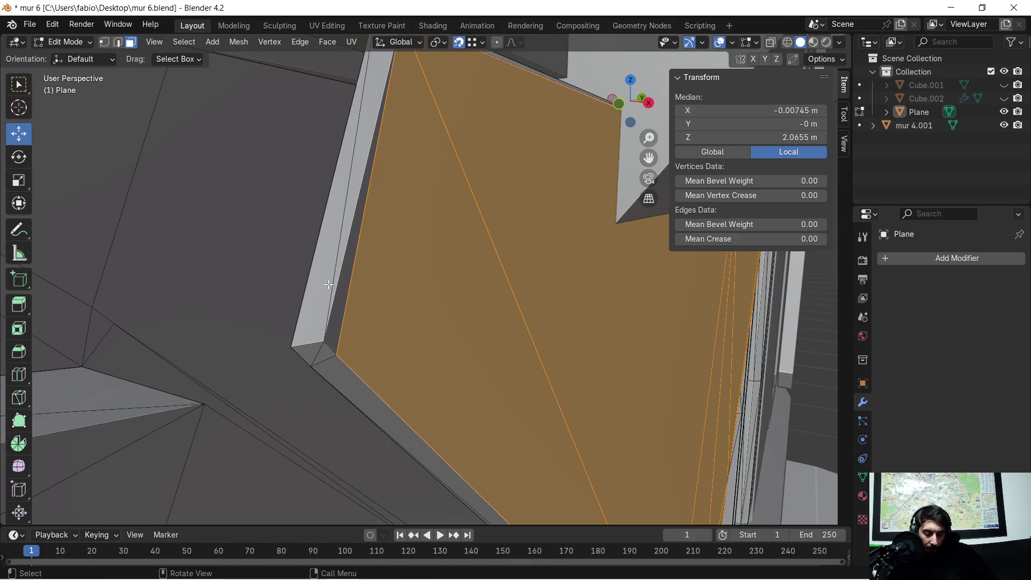
# Add the thin wall-strip, bottom edge strip and small triangular faces to the X-piece selection.
pyautogui.press('l')
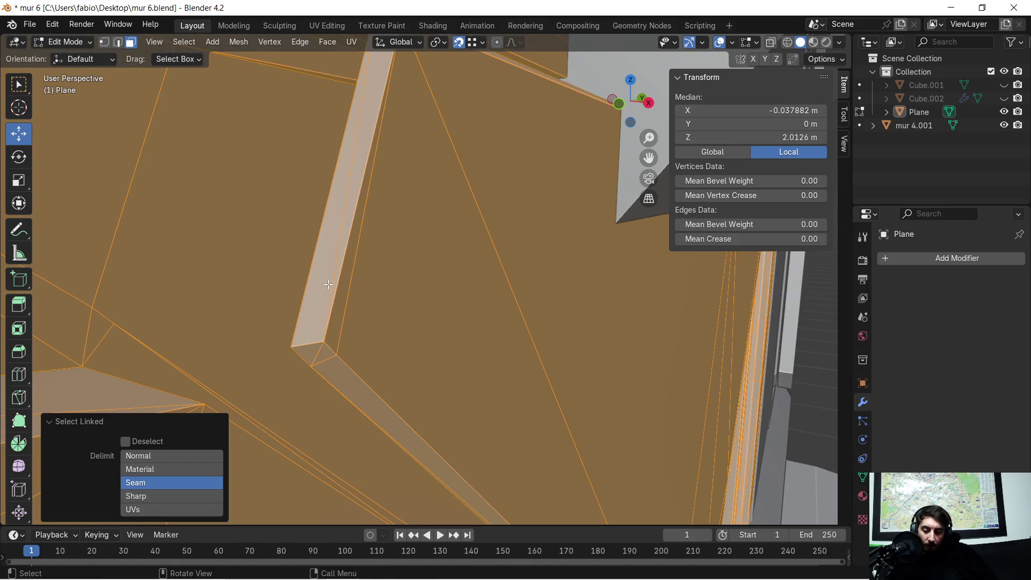
pyautogui.hotkey('ctrl', 'z')
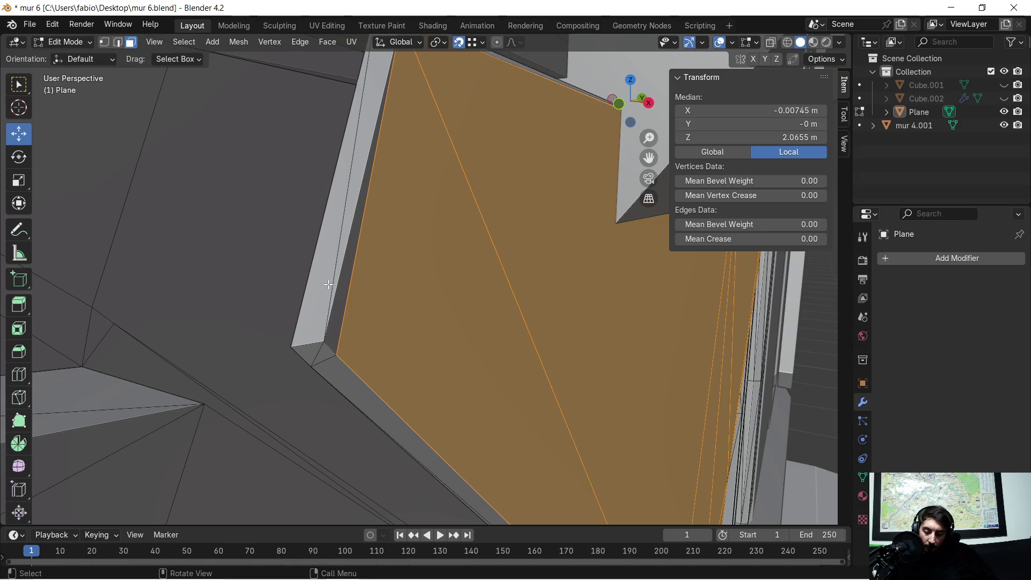
pyautogui.keyDown('alt'); pyautogui.keyDown('shift'); pyautogui.click(328, 284); pyautogui.keyUp('shift'); pyautogui.keyUp('alt')
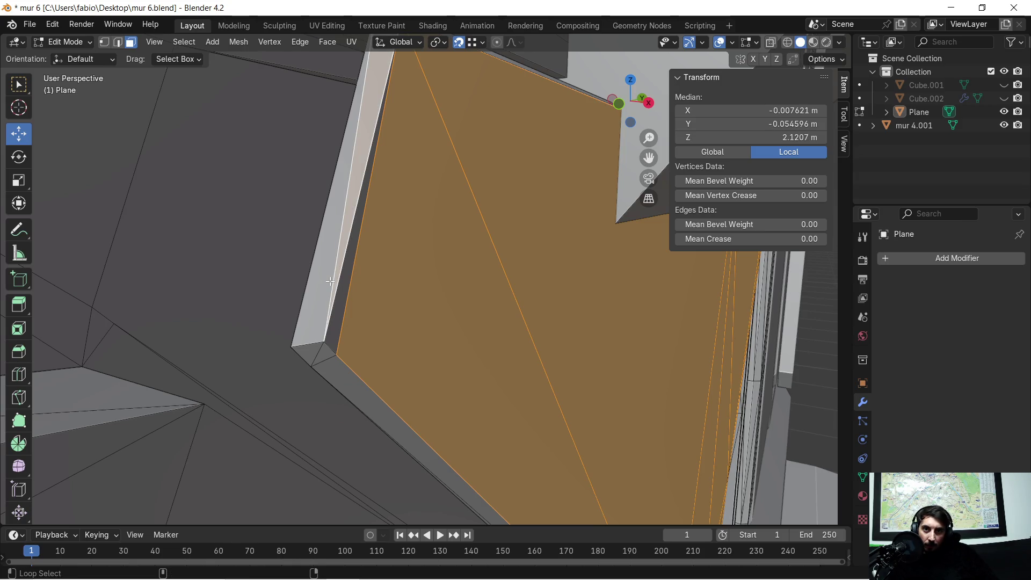
pyautogui.keyDown('alt'); pyautogui.keyDown('shift'); pyautogui.click(328, 284); pyautogui.keyUp('shift'); pyautogui.keyUp('alt')
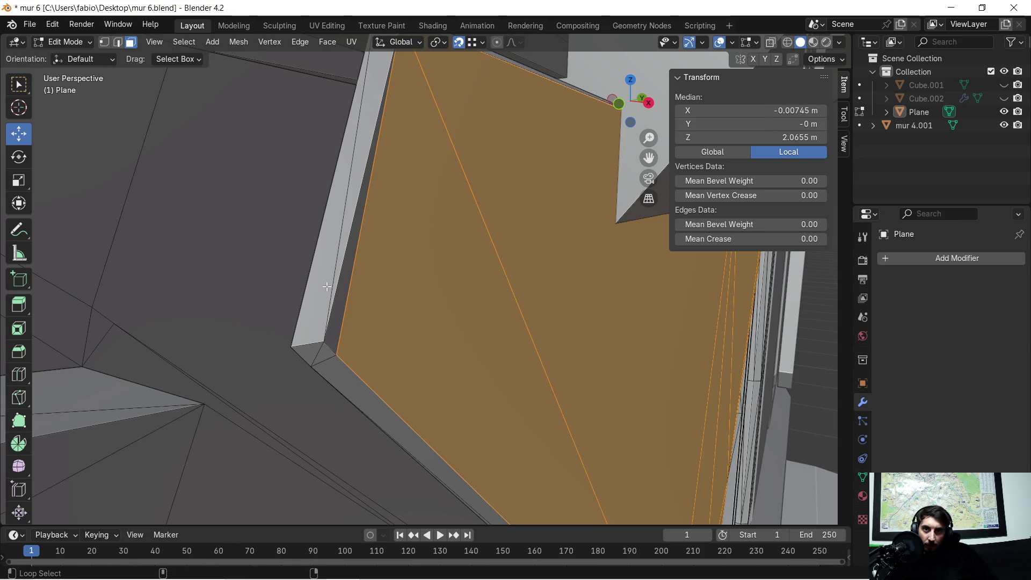
pyautogui.keyDown('alt'); pyautogui.keyDown('shift'); pyautogui.click(344, 317); pyautogui.keyUp('shift'); pyautogui.keyUp('alt')
pyautogui.keyDown('shift'); pyautogui.click(338, 368); pyautogui.keyUp('shift')
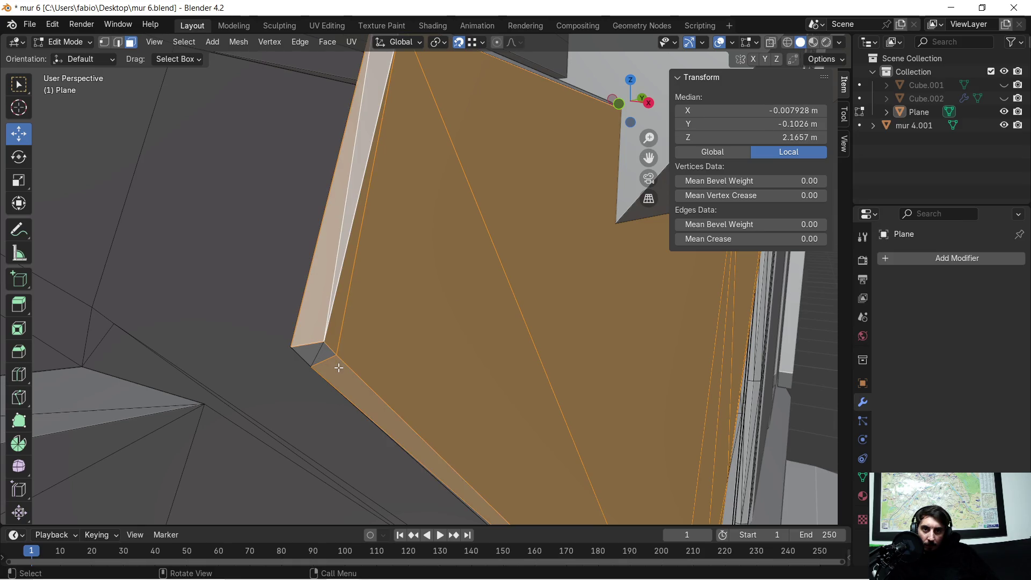
pyautogui.moveTo(340, 363)
pyautogui.mouseDown(button='middle')
pyautogui.moveTo(368, 361)
pyautogui.moveTo(336, 360)
pyautogui.moveTo(356, 363)
pyautogui.mouseUp(button='middle')
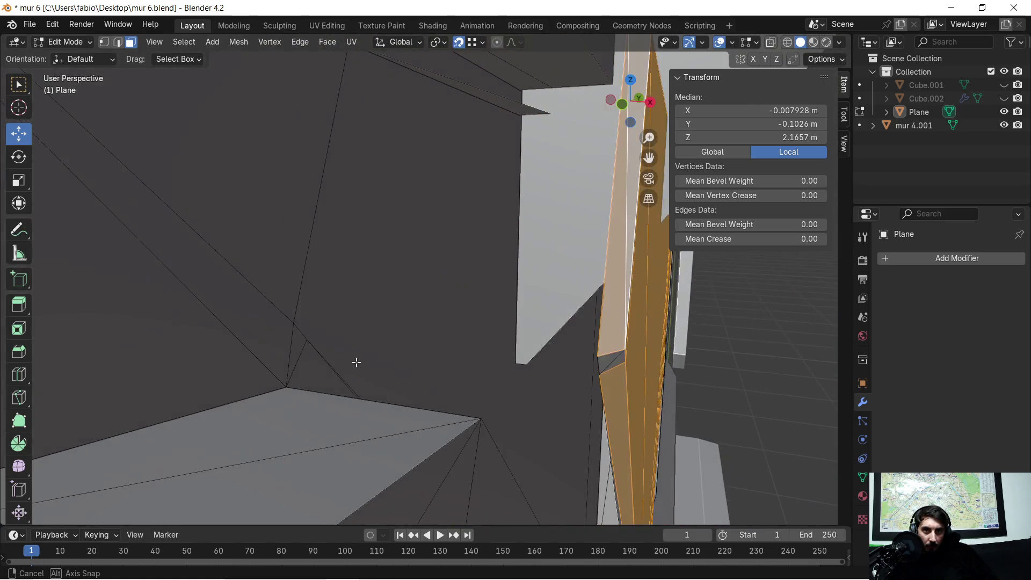
pyautogui.keyDown('shift'); pyautogui.click(614, 366); pyautogui.keyUp('shift')
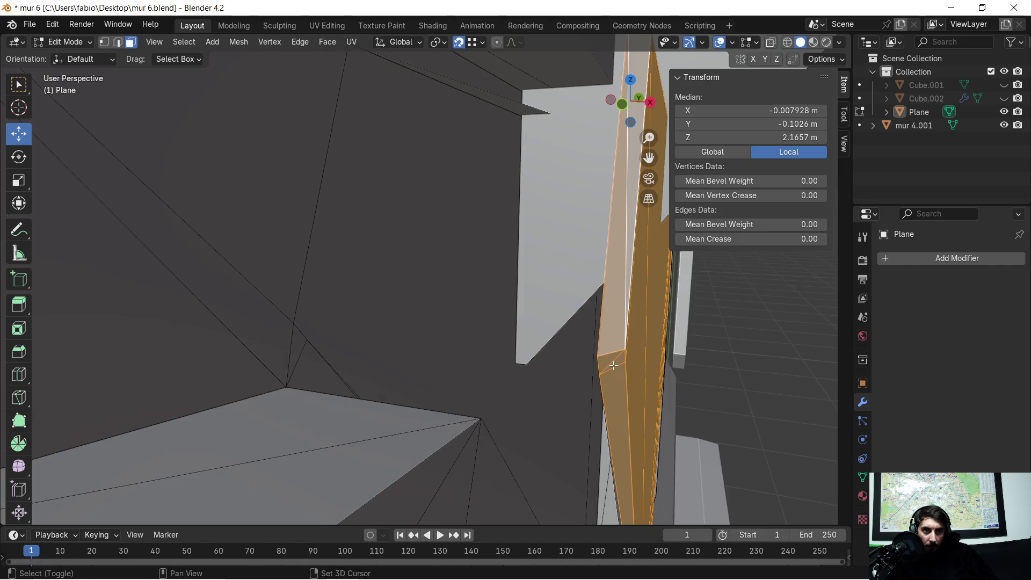
pyautogui.scroll(-3, 625, 380)
pyautogui.scroll(2, 530, 269)
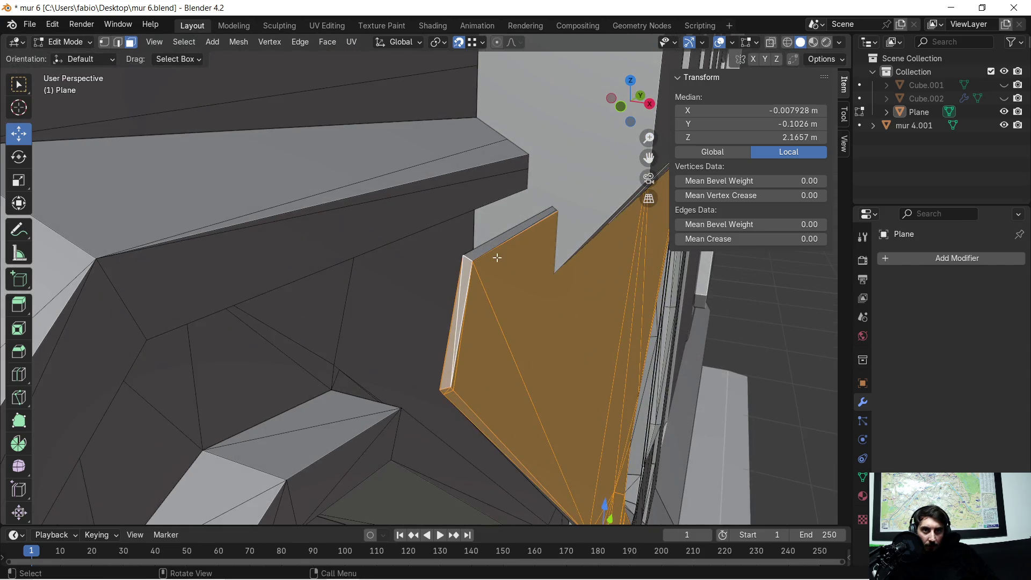
pyautogui.moveTo(491, 247)
pyautogui.mouseDown(button='middle')
pyautogui.moveTo(538, 269)
pyautogui.moveTo(518, 280)
pyautogui.moveTo(496, 273)
pyautogui.mouseUp(button='middle')
pyautogui.keyDown('ctrl'); pyautogui.moveTo(695, 324); pyautogui.dragTo(264, 298, button='middle'); pyautogui.keyUp('ctrl')
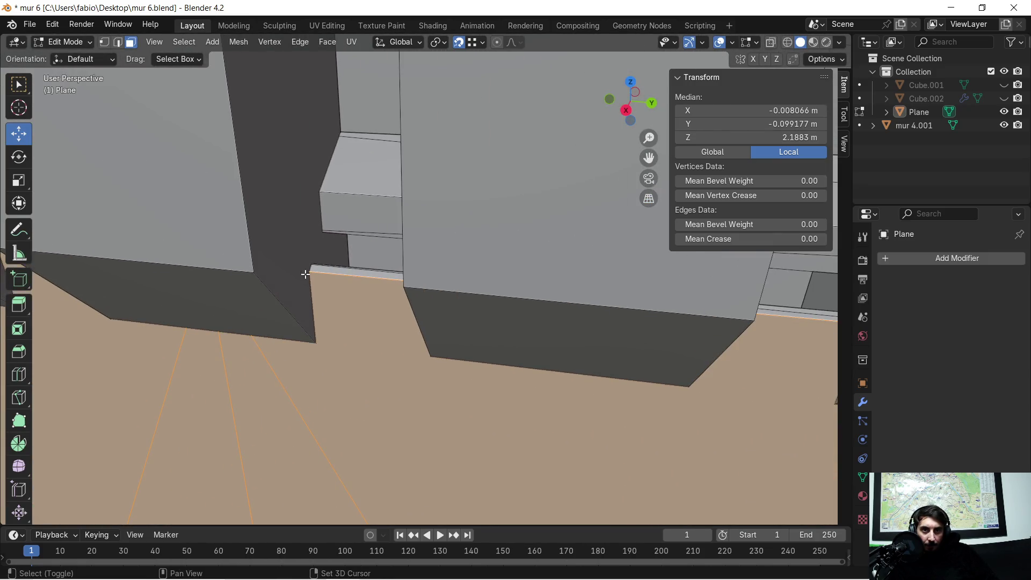
# Add the step's thin top face and side face to the face selection.
pyautogui.keyDown('shift'); pyautogui.click(337, 272); pyautogui.keyUp('shift')
pyautogui.press('KP_Decimal')
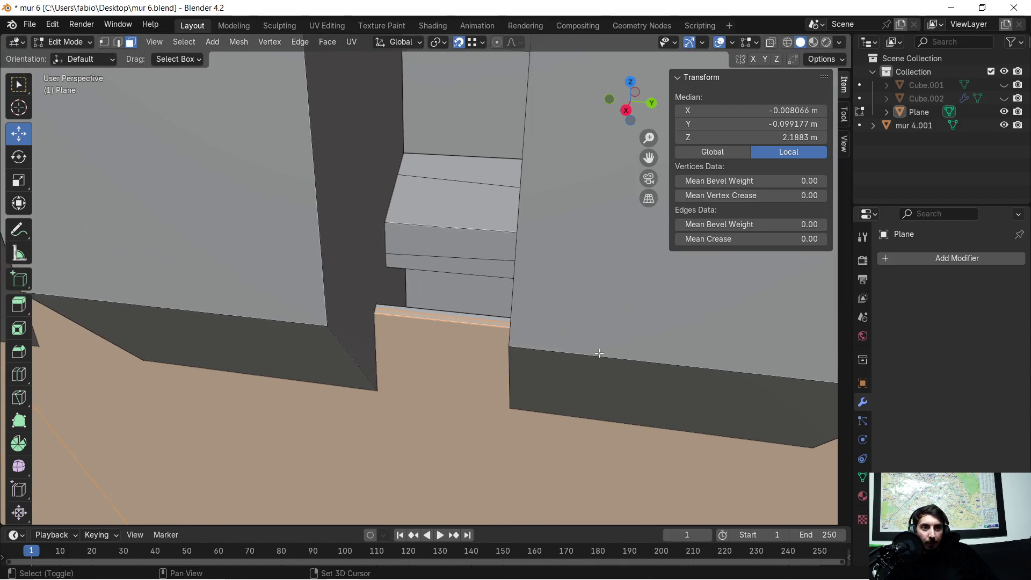
pyautogui.moveTo(490, 333)
pyautogui.keyDown('ctrl'); pyautogui.mouseDown(button='middle')
pyautogui.moveTo(587, 361)
pyautogui.moveTo(472, 340)
pyautogui.moveTo(619, 359)
pyautogui.moveTo(367, 297)
pyautogui.mouseUp(button='middle'); pyautogui.keyUp('ctrl')
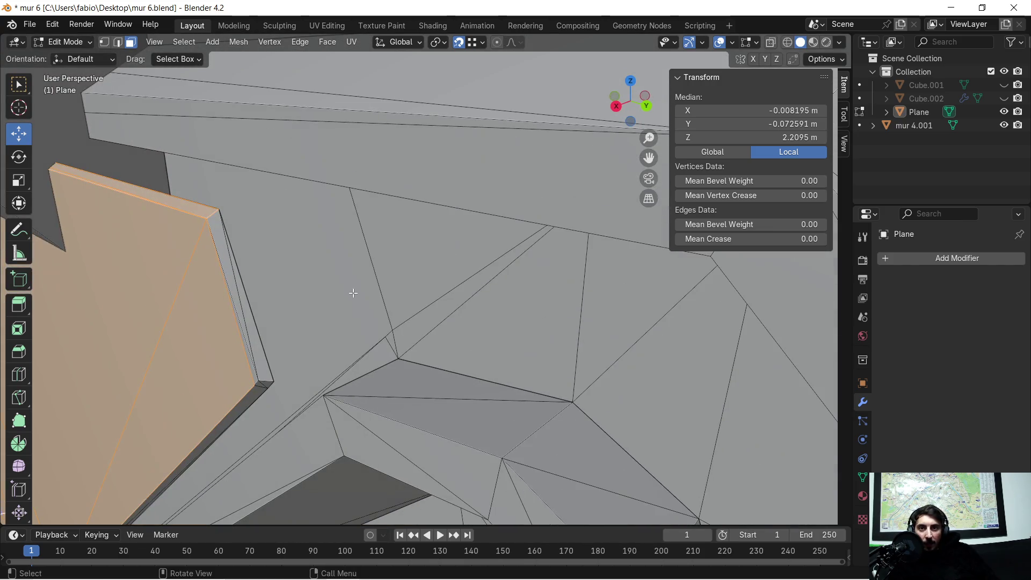
pyautogui.press('b')
pyautogui.moveTo(215, 298); pyautogui.dragTo(253, 335)
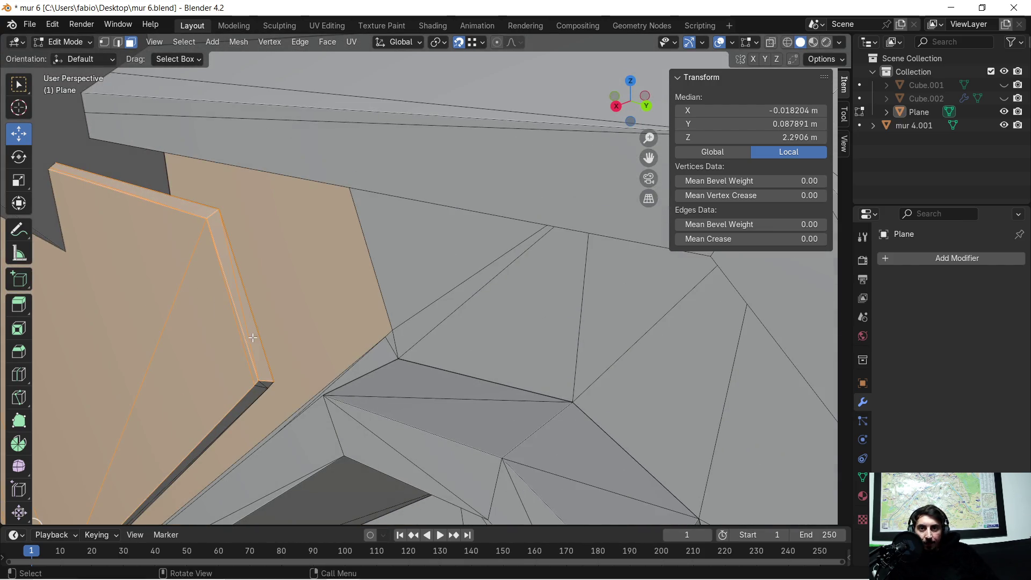
pyautogui.hotkey('ctrl', 'z')
pyautogui.keyDown('shift'); pyautogui.moveTo(262, 324); pyautogui.dragTo(285, 274, button='middle'); pyautogui.keyUp('shift')
# Box-select the edge strip faces along the slab's side and lower edge.
pyautogui.press('b')
pyautogui.moveTo(304, 268); pyautogui.dragTo(299, 283)
pyautogui.moveTo(249, 346); pyautogui.dragTo(357, 259, button='middle')
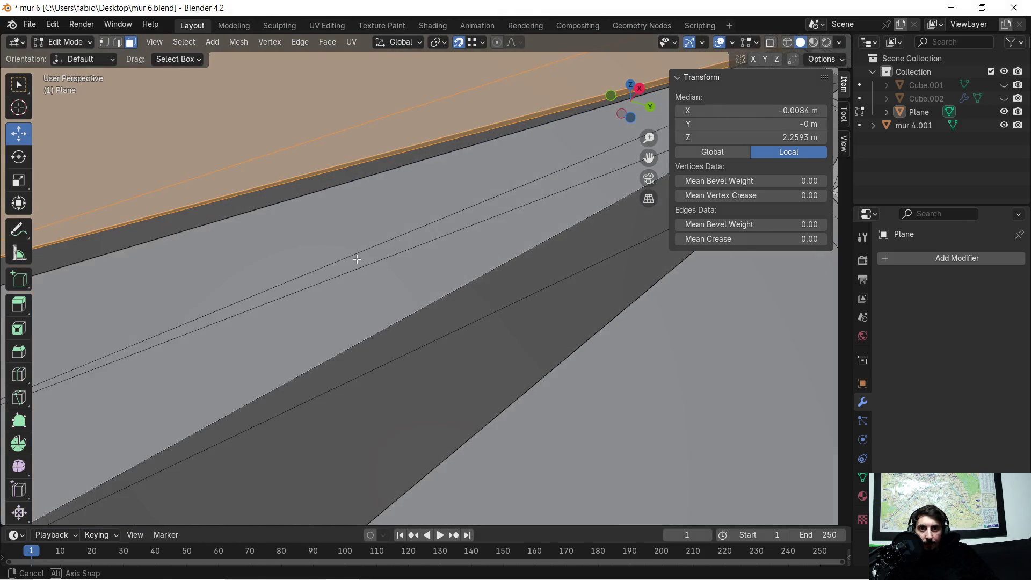
pyautogui.keyDown('shift'); pyautogui.click(281, 180); pyautogui.keyUp('shift')
pyautogui.press('KP_Decimal')
pyautogui.moveTo(235, 228)
pyautogui.mouseDown(button='middle')
pyautogui.moveTo(310, 269)
pyautogui.moveTo(293, 243)
pyautogui.mouseUp(button='middle')
pyautogui.moveTo(278, 214); pyautogui.dragTo(299, 218)
pyautogui.moveTo(239, 275)
pyautogui.mouseDown(button='middle')
pyautogui.moveTo(247, 228)
pyautogui.moveTo(298, 350)
pyautogui.mouseUp(button='middle')
pyautogui.moveTo(295, 350); pyautogui.dragTo(312, 347)
pyautogui.moveTo(312, 346); pyautogui.dragTo(247, 428, button='middle')
pyautogui.moveTo(245, 426)
pyautogui.mouseDown()
pyautogui.moveTo(281, 439)
pyautogui.moveTo(274, 448)
pyautogui.mouseUp()
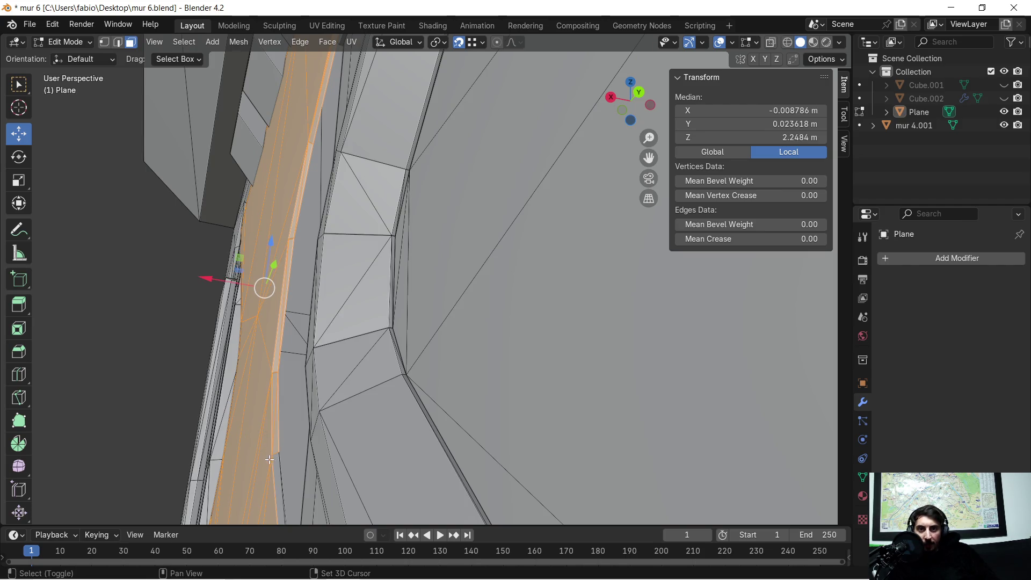
# Add the edge faces around the corner of the slab's arm.
pyautogui.moveTo(269, 461)
pyautogui.keyDown('shift'); pyautogui.mouseDown(button='middle')
pyautogui.moveTo(311, 405)
pyautogui.moveTo(315, 363)
pyautogui.moveTo(373, 425)
pyautogui.mouseUp(button='middle'); pyautogui.keyUp('shift')
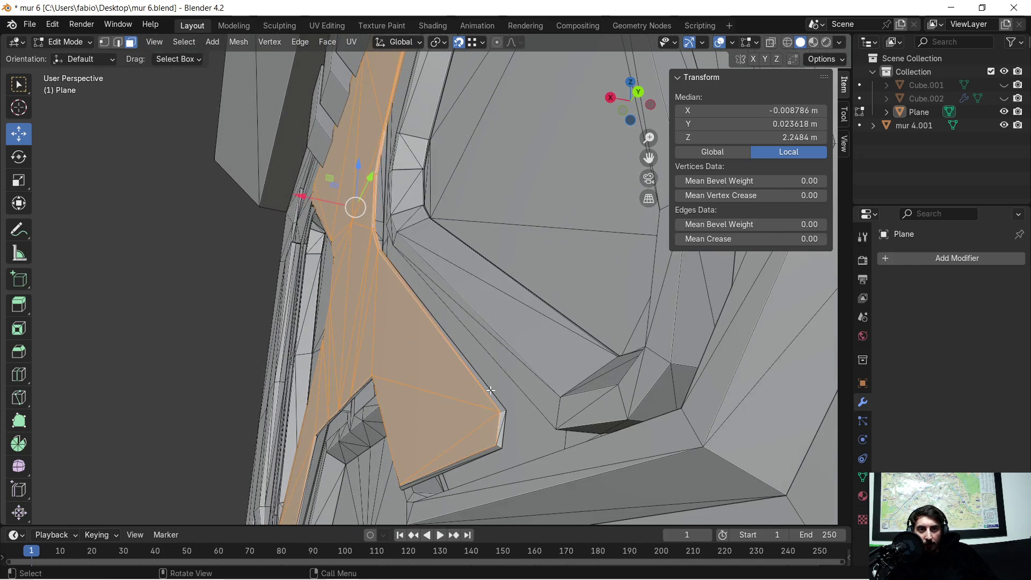
pyautogui.scroll(4, 478, 387)
pyautogui.press('b')
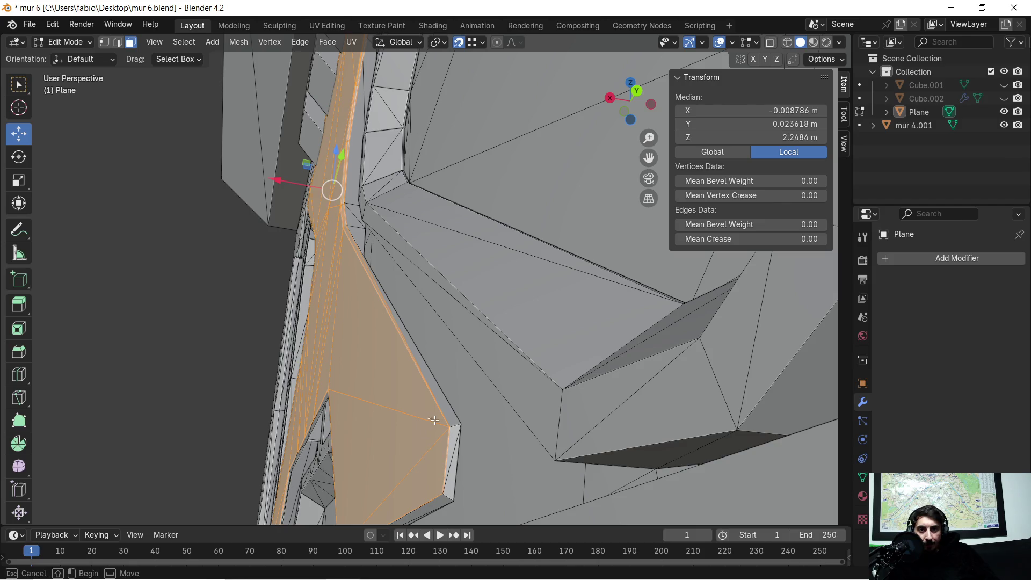
pyautogui.moveTo(428, 418); pyautogui.dragTo(452, 439)
pyautogui.keyDown('shift'); pyautogui.click(446, 478); pyautogui.keyUp('shift')
pyautogui.moveTo(446, 478); pyautogui.dragTo(631, 405, button='middle')
pyautogui.scroll(4, 632, 404)
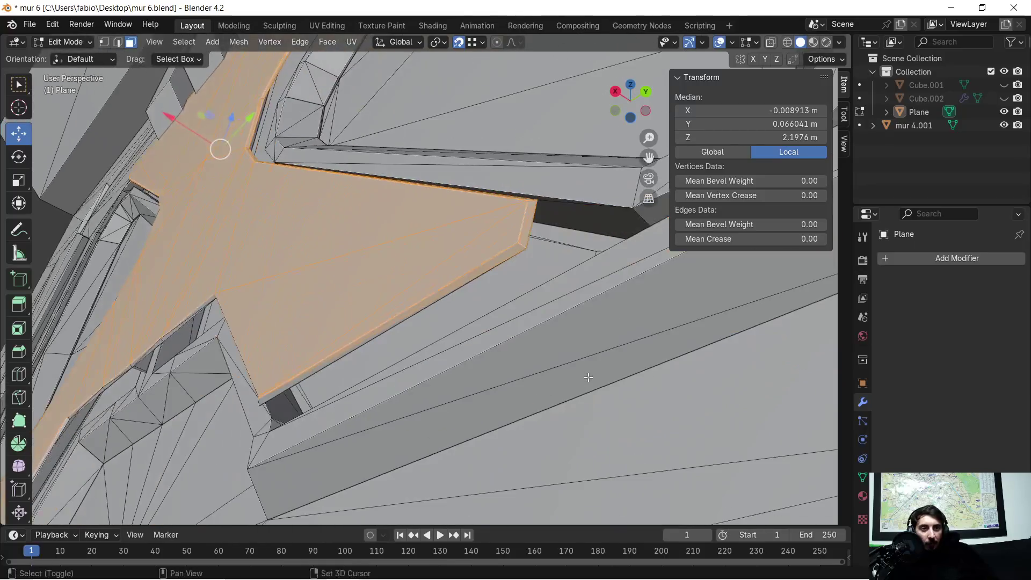
pyautogui.scroll(5, 656, 348)
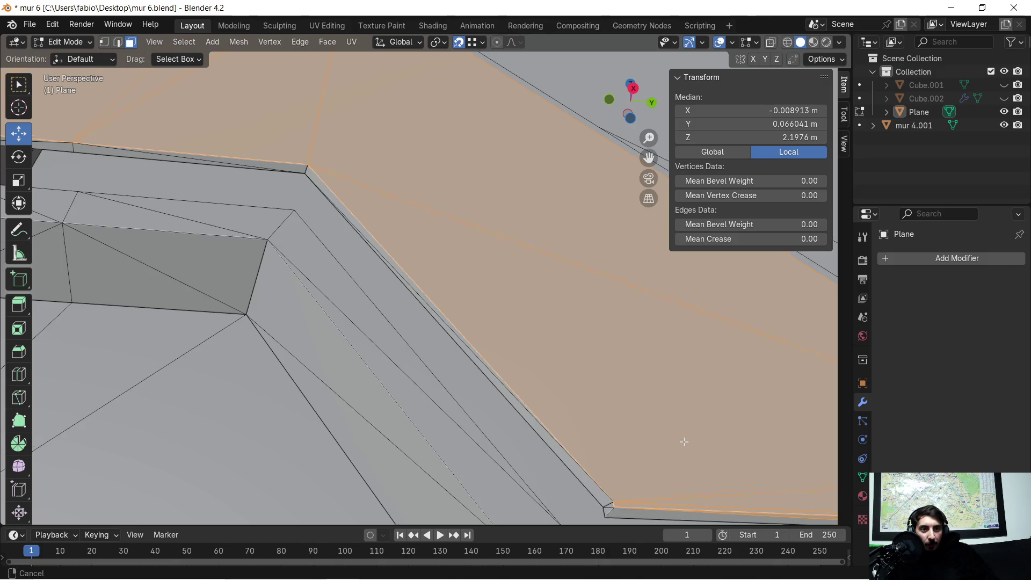
pyautogui.moveTo(685, 446); pyautogui.dragTo(672, 415, button='middle')
pyautogui.press('b')
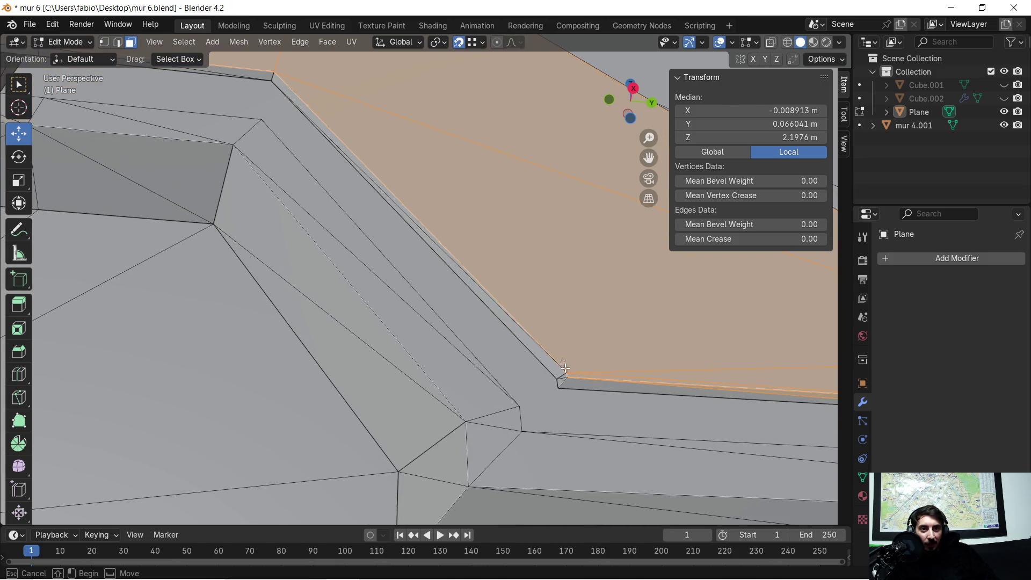
pyautogui.moveTo(575, 381); pyautogui.dragTo(576, 382)
# Add the thin top, left and corner edge strips to the selection.
pyautogui.moveTo(407, 158)
pyautogui.mouseDown(button='middle')
pyautogui.moveTo(456, 285)
pyautogui.moveTo(472, 249)
pyautogui.moveTo(490, 274)
pyautogui.mouseUp(button='middle')
pyautogui.moveTo(515, 305); pyautogui.dragTo(396, 297)
pyautogui.moveTo(287, 280); pyautogui.dragTo(294, 288)
pyautogui.moveTo(295, 289); pyautogui.dragTo(390, 286, button='middle')
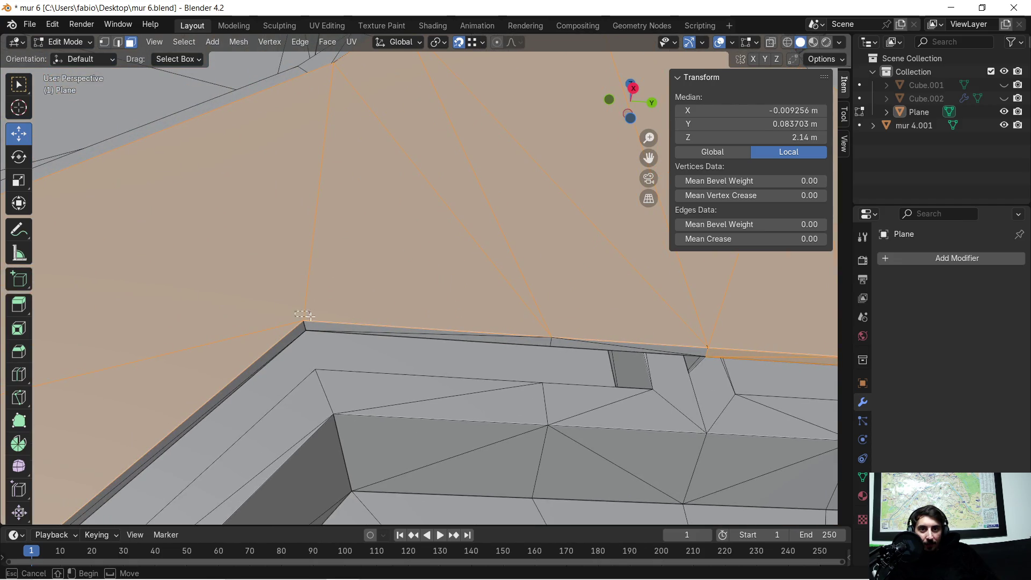
pyautogui.keyDown('shift'); pyautogui.moveTo(314, 326); pyautogui.dragTo(316, 327); pyautogui.keyUp('shift')
pyautogui.keyDown('shift'); pyautogui.moveTo(536, 333); pyautogui.dragTo(562, 342); pyautogui.keyUp('shift')
pyautogui.moveTo(174, 402); pyautogui.dragTo(283, 321, button='middle')
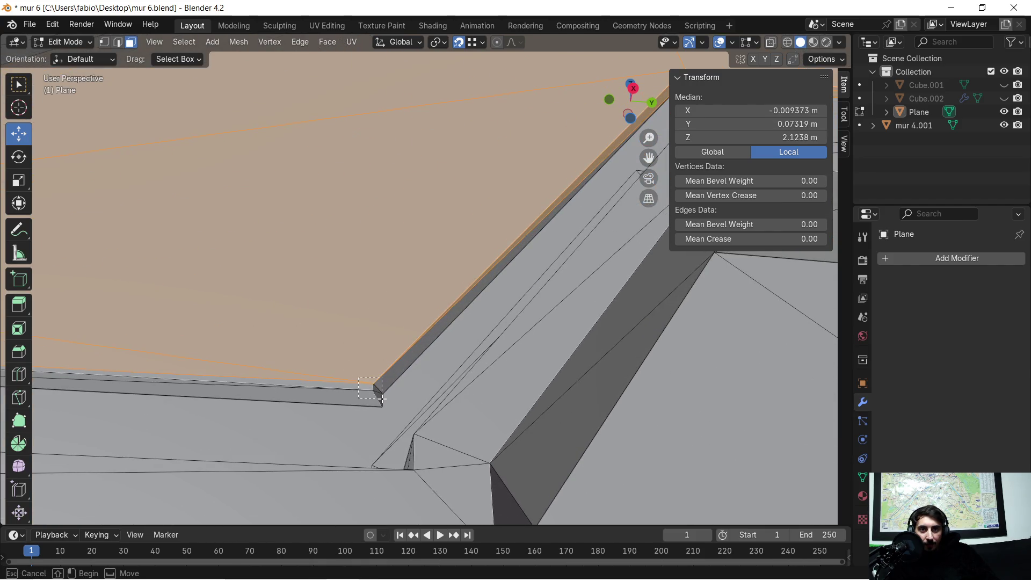
pyautogui.keyDown('shift'); pyautogui.moveTo(382, 398); pyautogui.dragTo(367, 399); pyautogui.keyUp('shift')
# Add the long top edge strip and thin left side strip on the slab's other arm.
pyautogui.scroll(-2, 265, 361)
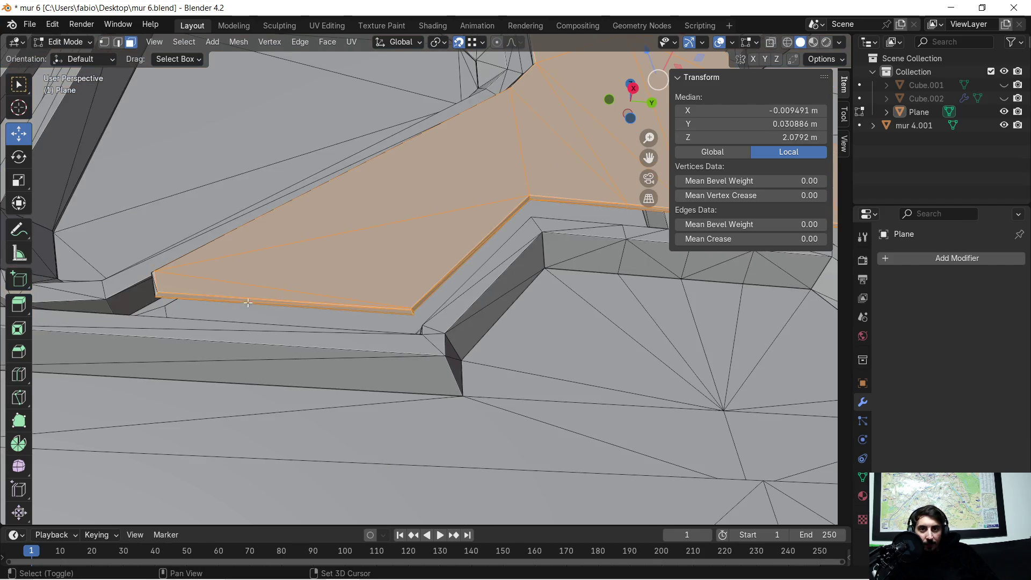
pyautogui.scroll(1, 246, 302)
pyautogui.moveTo(245, 302); pyautogui.dragTo(561, 424, button='middle')
pyautogui.scroll(-2, 562, 424)
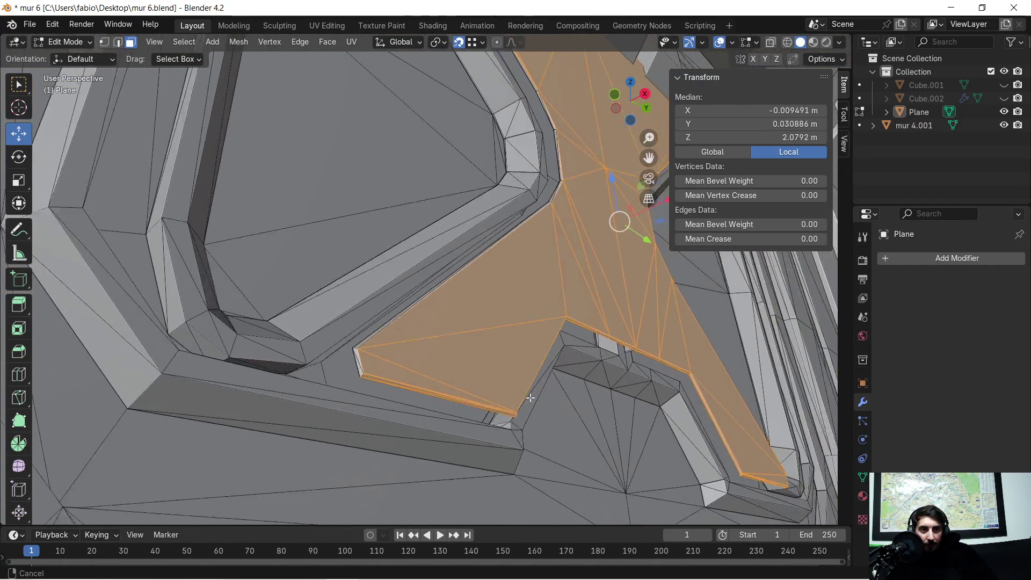
pyautogui.scroll(2, 417, 385)
pyautogui.moveTo(416, 385); pyautogui.dragTo(414, 375, button='middle')
pyautogui.scroll(1, 389, 381)
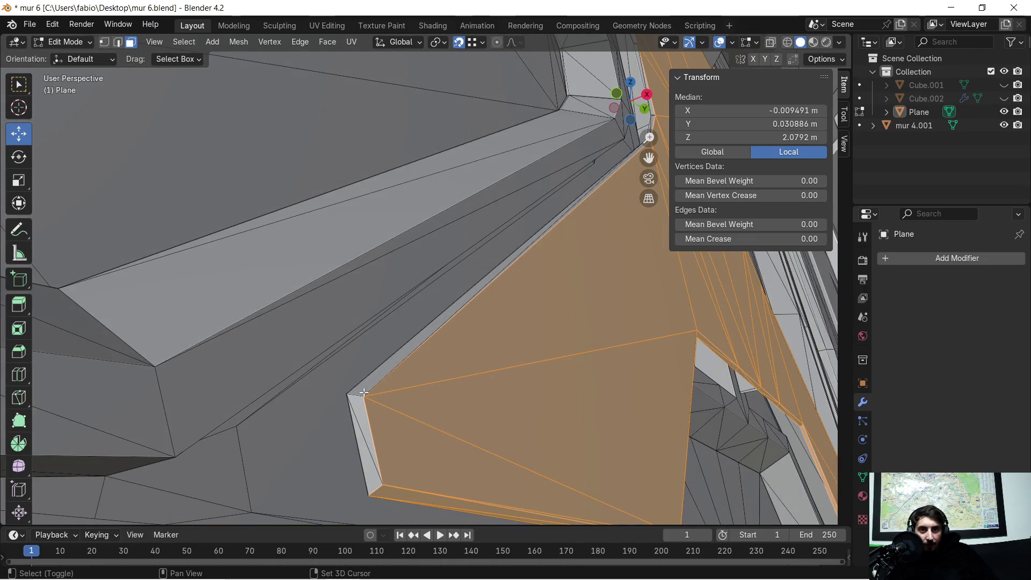
pyautogui.keyDown('shift'); pyautogui.click(365, 391); pyautogui.keyUp('shift')
pyautogui.keyDown('shift'); pyautogui.click(374, 478); pyautogui.keyUp('shift')
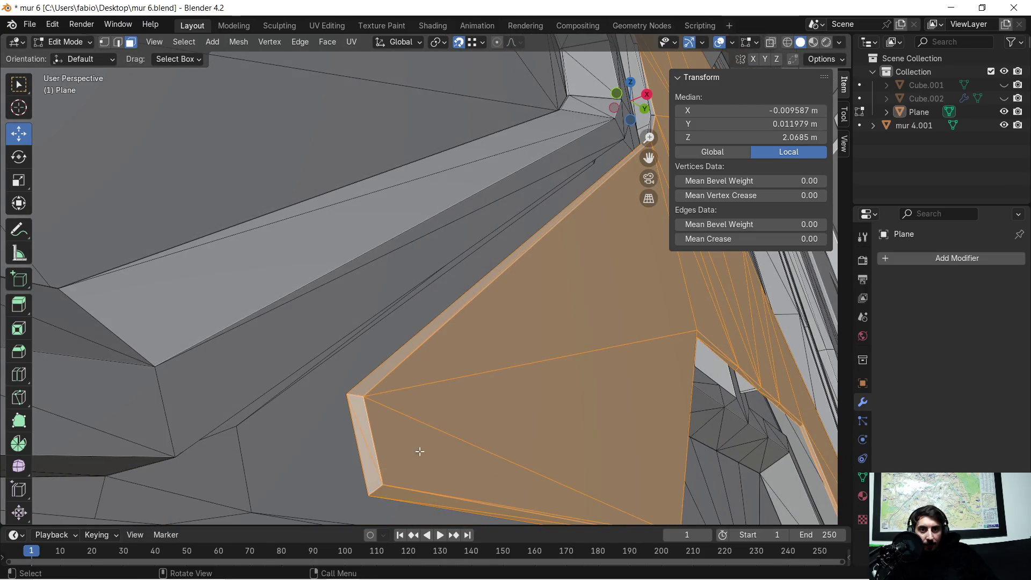
# Add the last side strips and final edge face, then frame the whole slab.
pyautogui.moveTo(581, 291)
pyautogui.mouseDown(button='middle')
pyautogui.moveTo(590, 350)
pyautogui.moveTo(607, 362)
pyautogui.mouseUp(button='middle')
pyautogui.keyDown('shift'); pyautogui.click(519, 344); pyautogui.keyUp('shift')
pyautogui.moveTo(567, 220)
pyautogui.mouseDown(button='middle')
pyautogui.moveTo(571, 272)
pyautogui.moveTo(545, 314)
pyautogui.mouseUp(button='middle')
pyautogui.keyDown('shift'); pyautogui.click(533, 319); pyautogui.keyUp('shift')
pyautogui.keyDown('shift'); pyautogui.click(472, 165); pyautogui.keyUp('shift')
pyautogui.moveTo(453, 131)
pyautogui.keyDown('ctrl'); pyautogui.mouseDown(button='middle')
pyautogui.moveTo(521, 276)
pyautogui.moveTo(526, 266)
pyautogui.mouseUp(button='middle'); pyautogui.keyUp('ctrl')
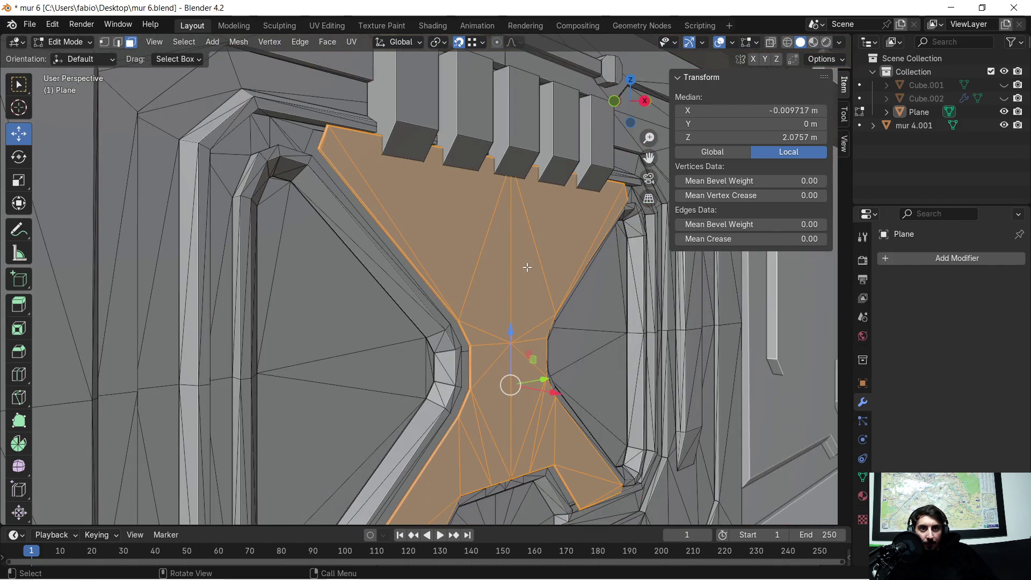
# Hide everything except the selected X-shaped slab faces using Hide Unselected.
pyautogui.press('h')
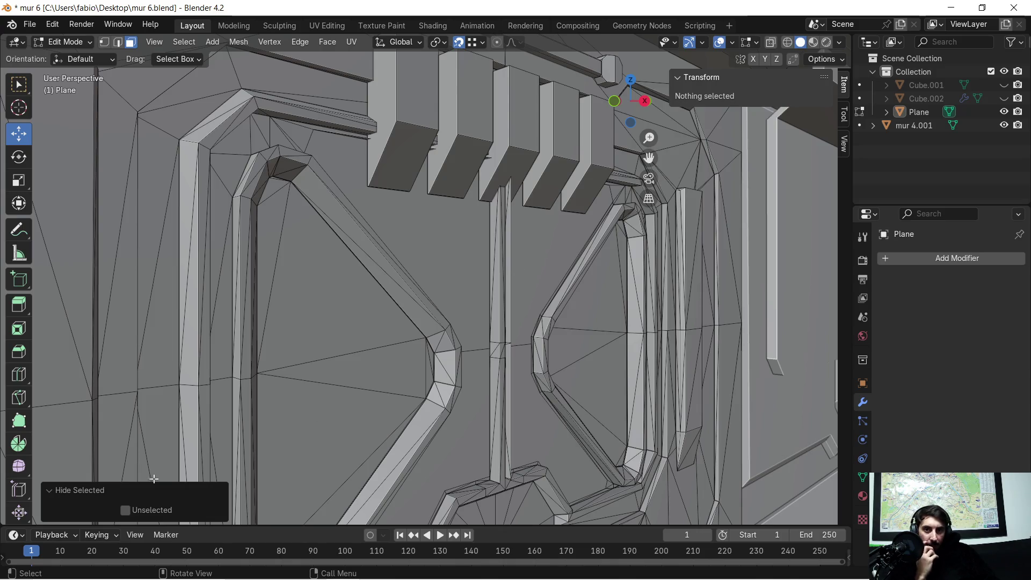
pyautogui.click(125, 510)
pyautogui.scroll(3, 454, 281)
pyautogui.moveTo(454, 281)
pyautogui.mouseDown(button='middle')
pyautogui.moveTo(570, 306)
pyautogui.moveTo(483, 304)
pyautogui.moveTo(473, 301)
pyautogui.moveTo(602, 286)
pyautogui.moveTo(516, 301)
pyautogui.moveTo(462, 293)
pyautogui.moveTo(452, 310)
pyautogui.moveTo(376, 344)
pyautogui.mouseUp(button='middle')
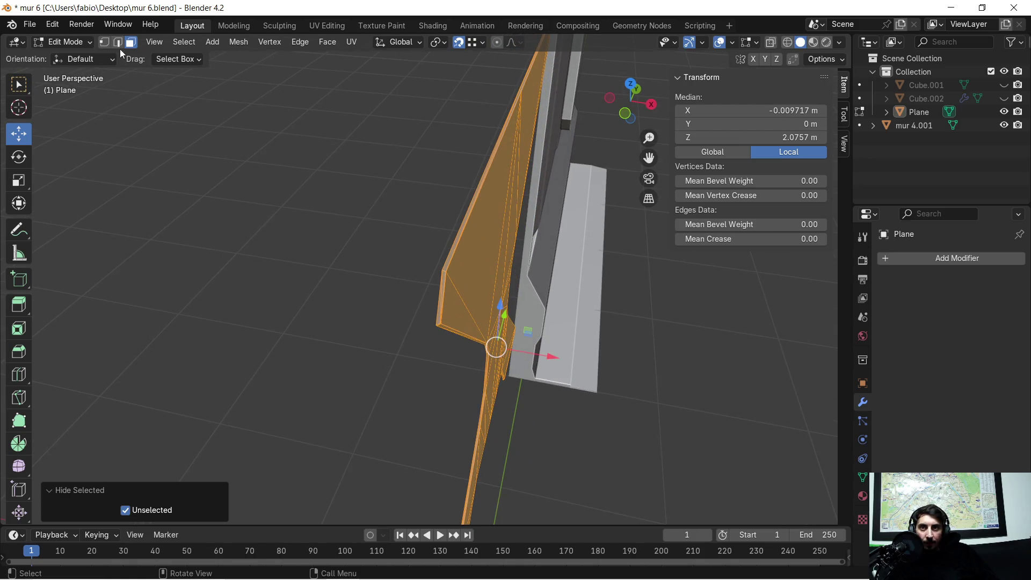
# In edge select mode, select the slab's rim edge loop and extrude it slightly sideways.
pyautogui.click(120, 43)
pyautogui.moveTo(496, 240)
pyautogui.mouseDown(button='middle')
pyautogui.moveTo(511, 271)
pyautogui.moveTo(499, 263)
pyautogui.mouseUp(button='middle')
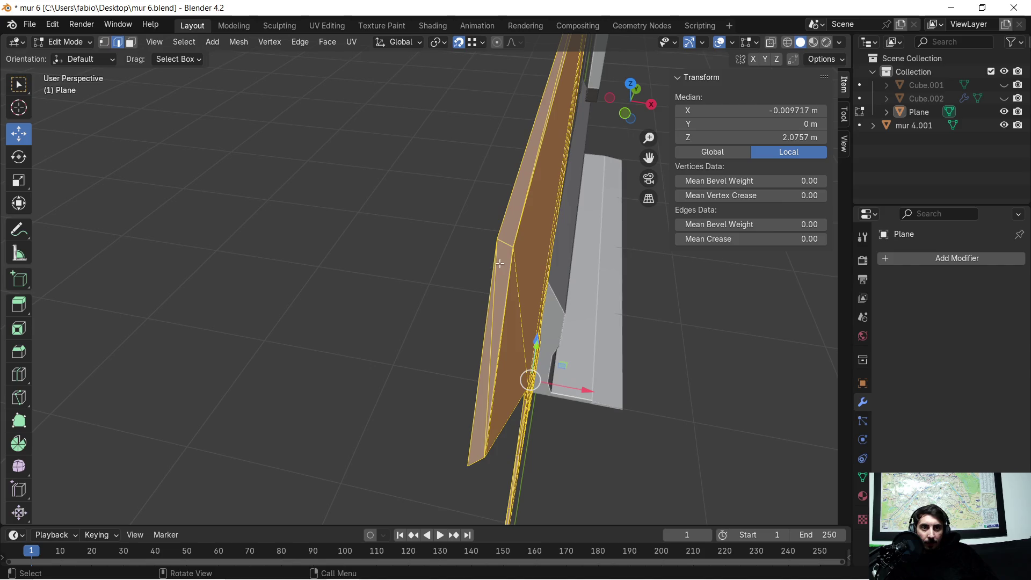
pyautogui.click(488, 295)
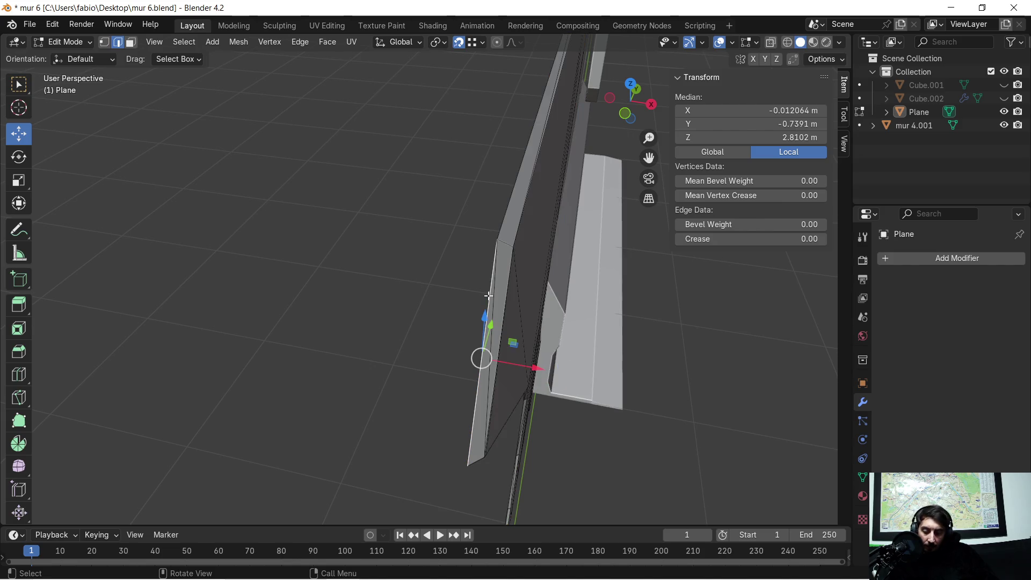
pyautogui.keyDown('alt'); pyautogui.click(488, 295); pyautogui.keyUp('alt')
pyautogui.keyDown('alt'); pyautogui.click(490, 294); pyautogui.keyUp('alt')
pyautogui.moveTo(490, 294)
pyautogui.mouseDown(button='middle')
pyautogui.moveTo(619, 260)
pyautogui.moveTo(335, 272)
pyautogui.moveTo(494, 283)
pyautogui.moveTo(274, 285)
pyautogui.moveTo(340, 297)
pyautogui.mouseUp(button='middle')
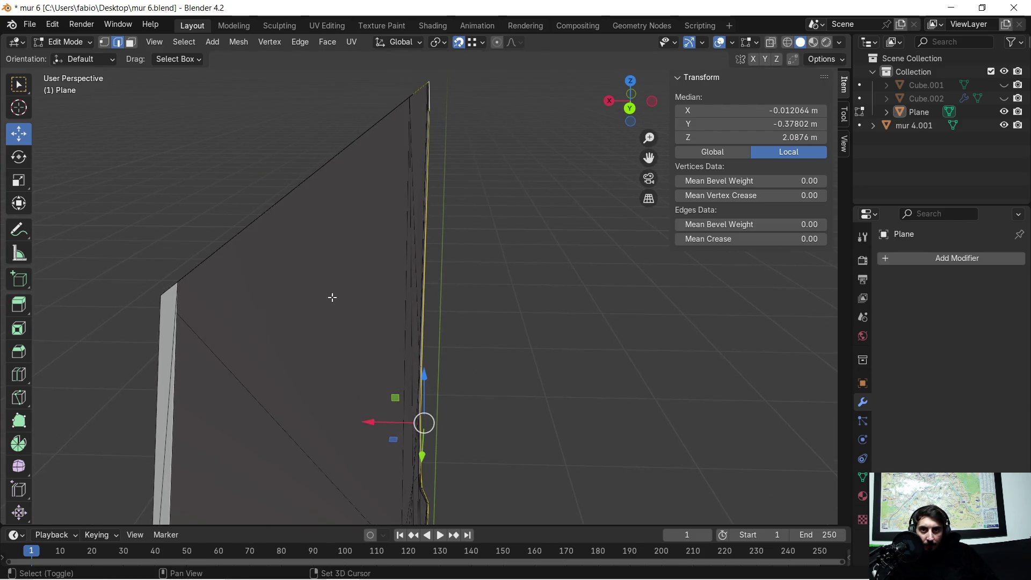
pyautogui.keyDown('shift'); pyautogui.click(175, 354); pyautogui.keyUp('shift')
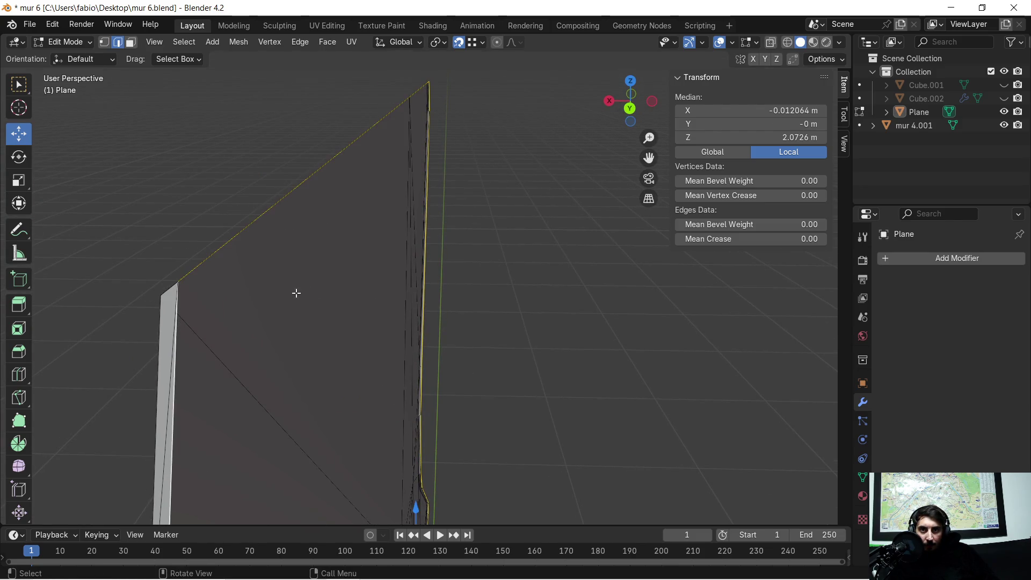
pyautogui.hotkey('ctrl', 'z')
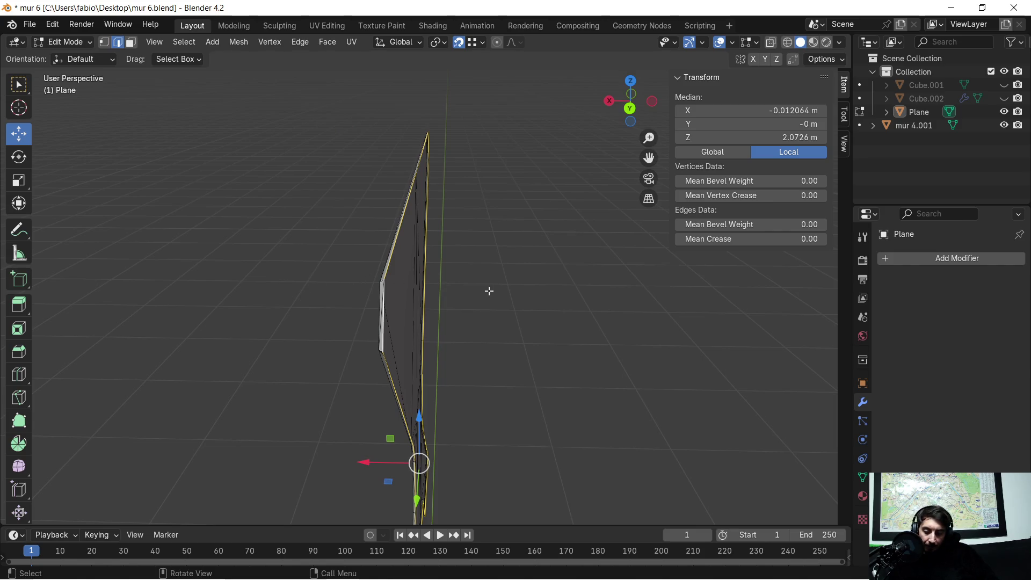
pyautogui.press('e')
pyautogui.press('x')
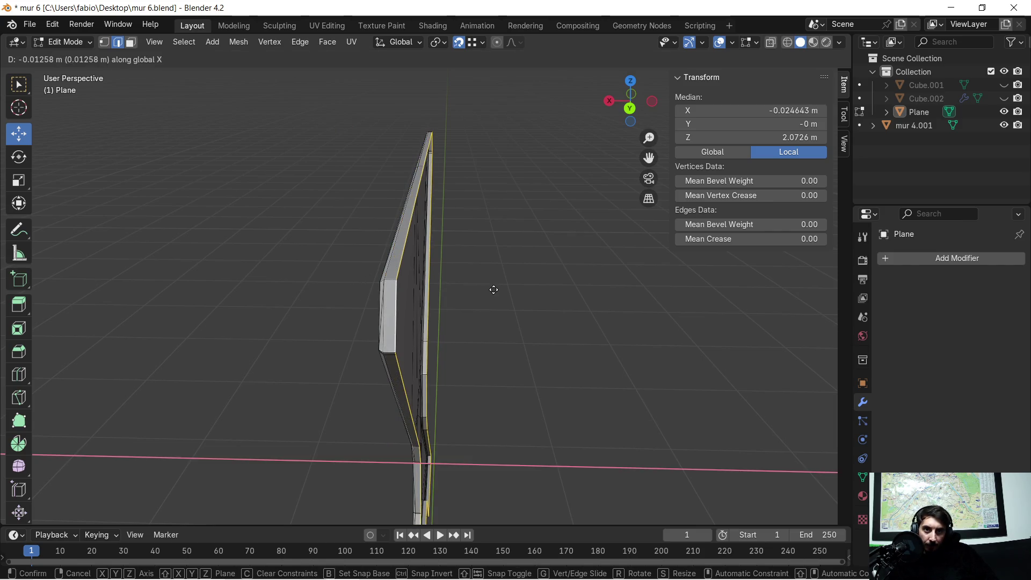
pyautogui.click(494, 290)
pyautogui.moveTo(493, 289); pyautogui.dragTo(485, 289, button='middle')
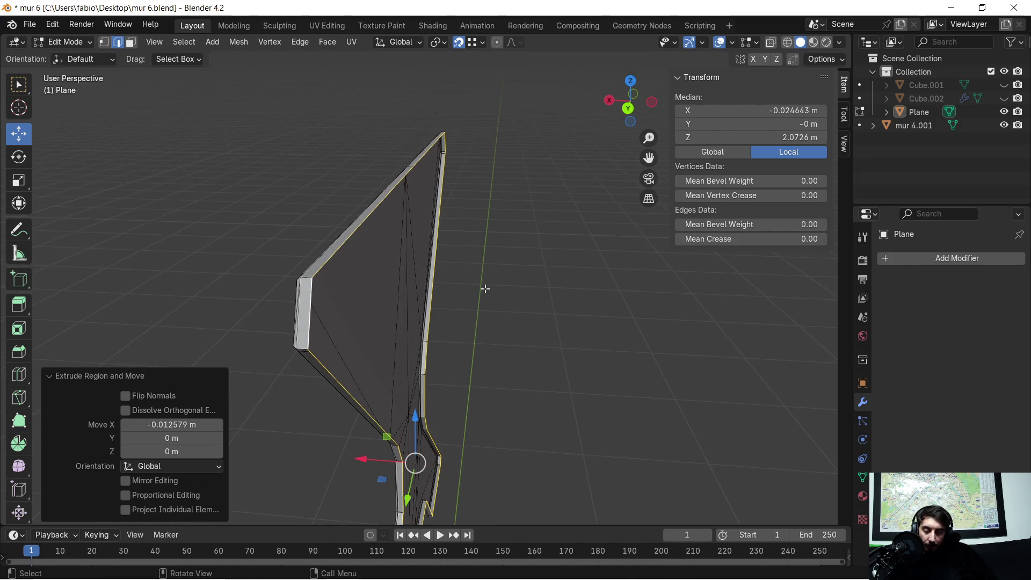
pyautogui.press('s')
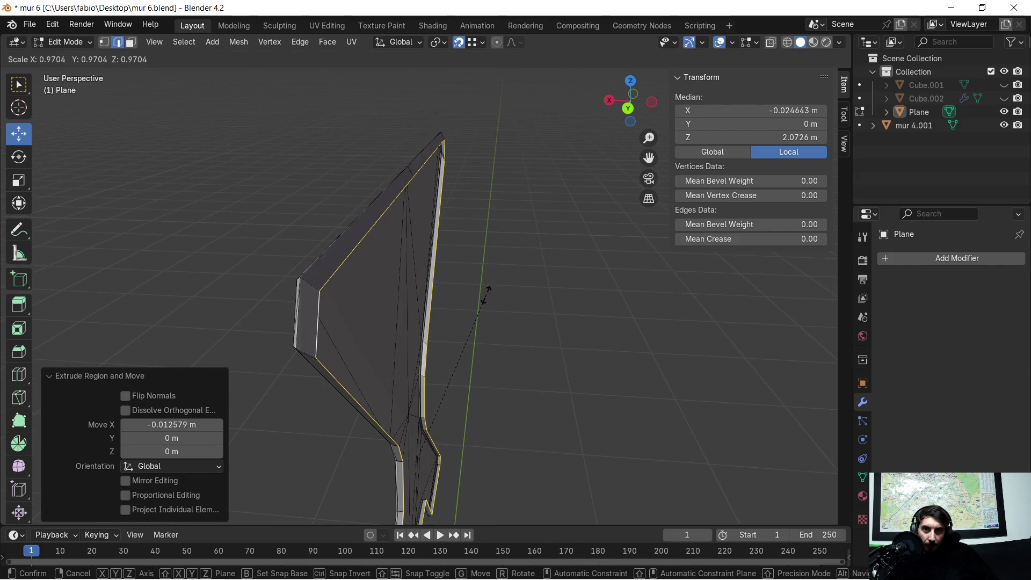
pyautogui.click(483, 290)
pyautogui.moveTo(473, 295)
pyautogui.mouseDown(button='middle')
pyautogui.moveTo(474, 304)
pyautogui.moveTo(470, 281)
pyautogui.mouseUp(button='middle')
pyautogui.scroll(5, 474, 265)
pyautogui.moveTo(486, 243)
pyautogui.mouseDown(button='middle')
pyautogui.moveTo(486, 186)
pyautogui.moveTo(467, 202)
pyautogui.moveTo(478, 239)
pyautogui.moveTo(359, 282)
pyautogui.moveTo(493, 294)
pyautogui.mouseUp(button='middle')
pyautogui.scroll(3, 359, 292)
pyautogui.scroll(-1, 390, 290)
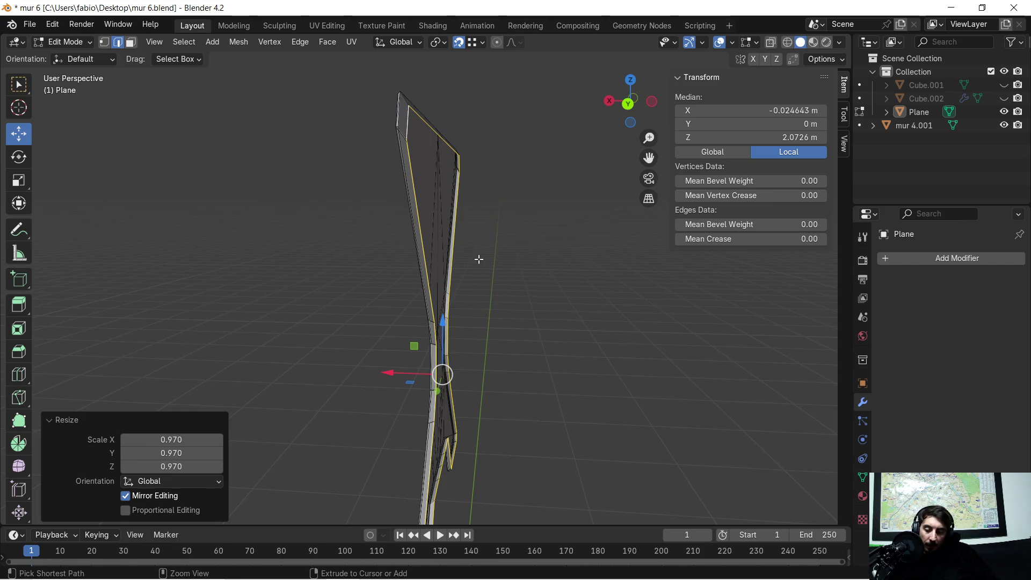
pyautogui.hotkey('ctrl', 'z')
pyautogui.moveTo(478, 219); pyautogui.dragTo(476, 222, button='middle')
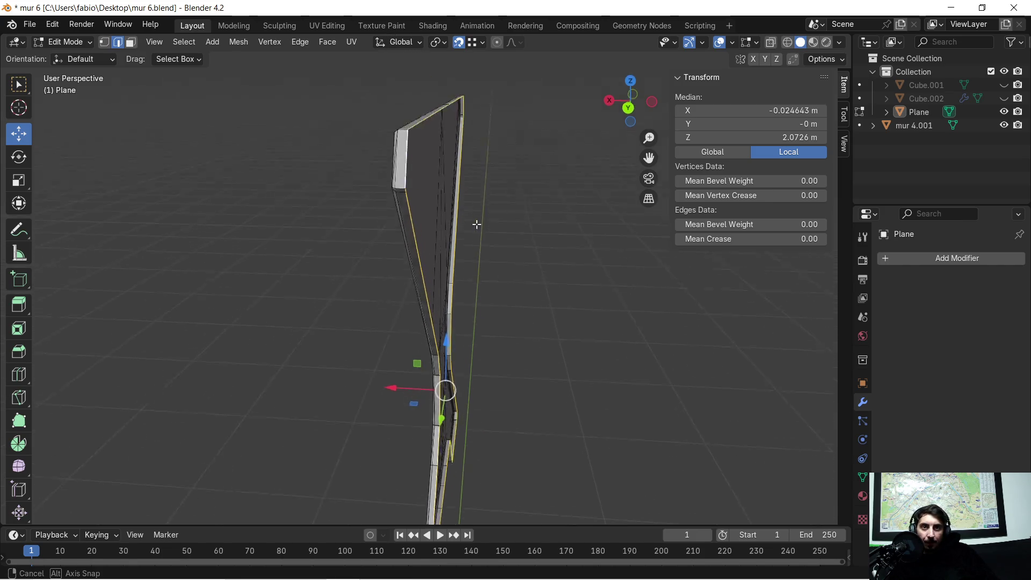
pyautogui.hotkey('ctrl', 'z')
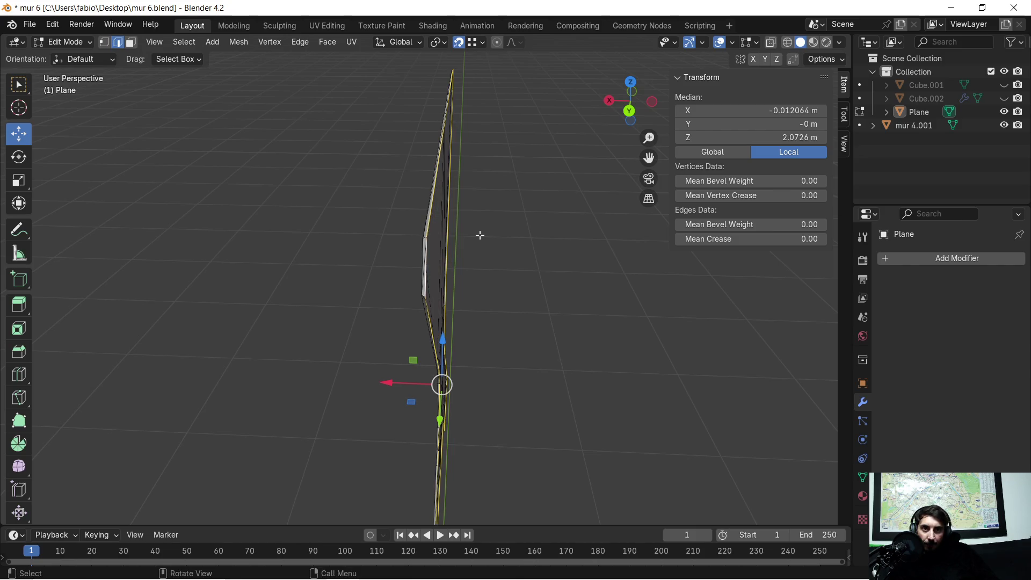
pyautogui.moveTo(483, 235)
pyautogui.mouseDown(button='middle')
pyautogui.moveTo(454, 230)
pyautogui.moveTo(476, 228)
pyautogui.moveTo(511, 198)
pyautogui.moveTo(508, 234)
pyautogui.moveTo(489, 237)
pyautogui.moveTo(437, 237)
pyautogui.moveTo(390, 208)
pyautogui.mouseUp(button='middle')
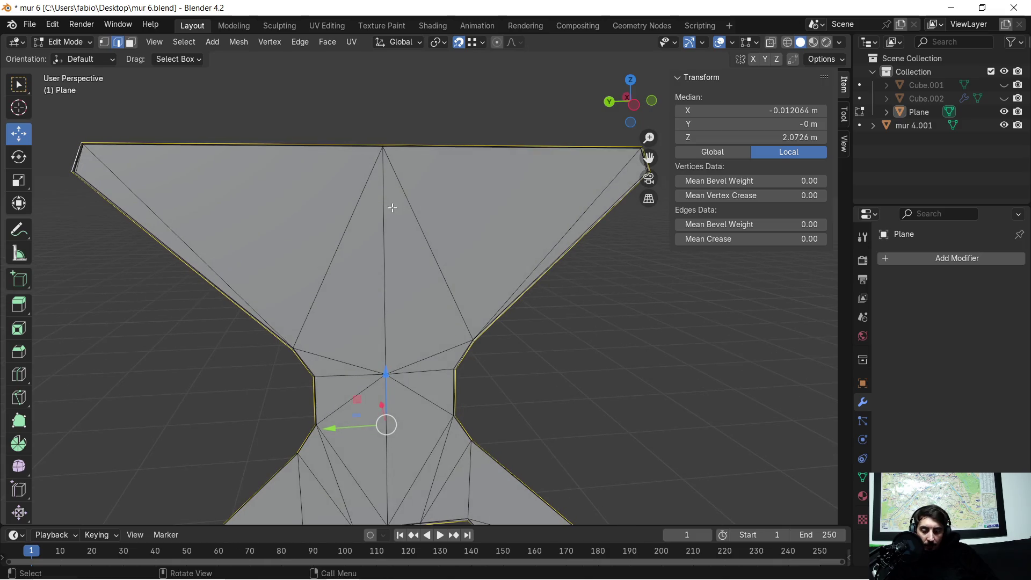
# Select the X-shaped piece in face mode and apply Triangulate Faces.
pyautogui.hotkey('ctrl', 'z')
pyautogui.scroll(-3, 411, 217)
pyautogui.hotkey('ctrl', 'e')
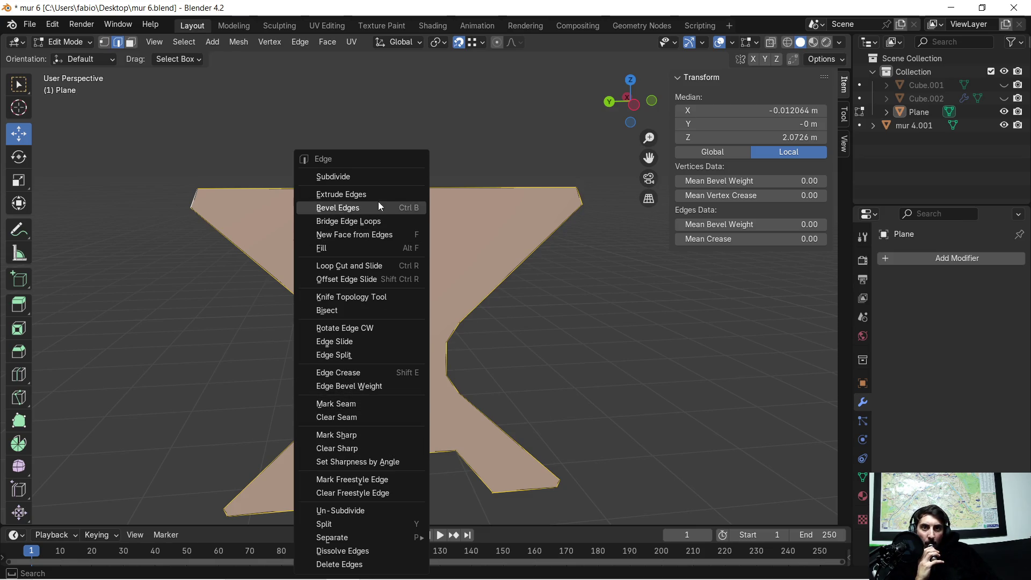
pyautogui.press('3')
pyautogui.click(353, 258)
pyautogui.hotkey('ctrl', 'f')
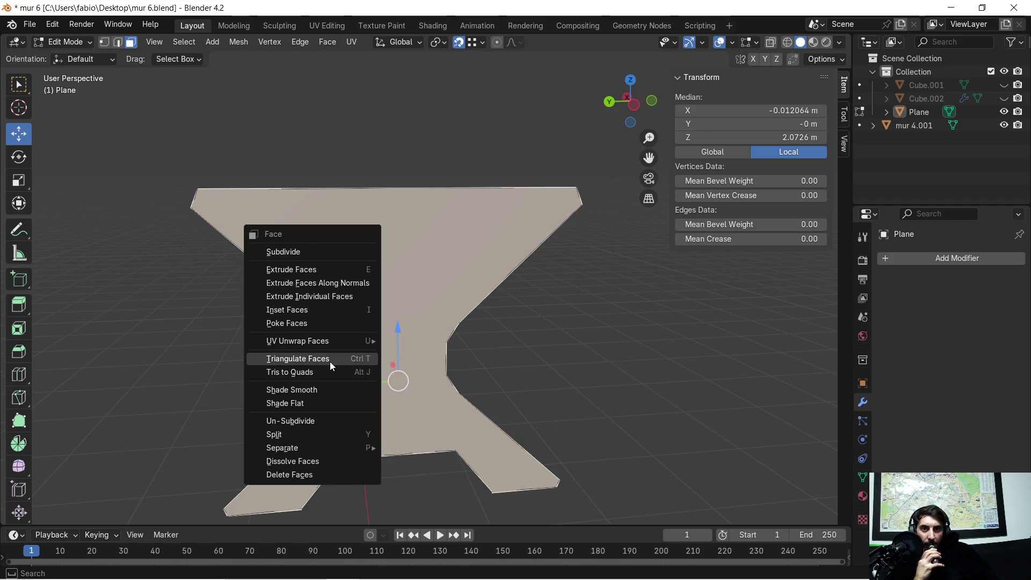
pyautogui.click(329, 360)
# Deselect all and orbit around the triangulated piece to inspect it.
pyautogui.click(275, 351)
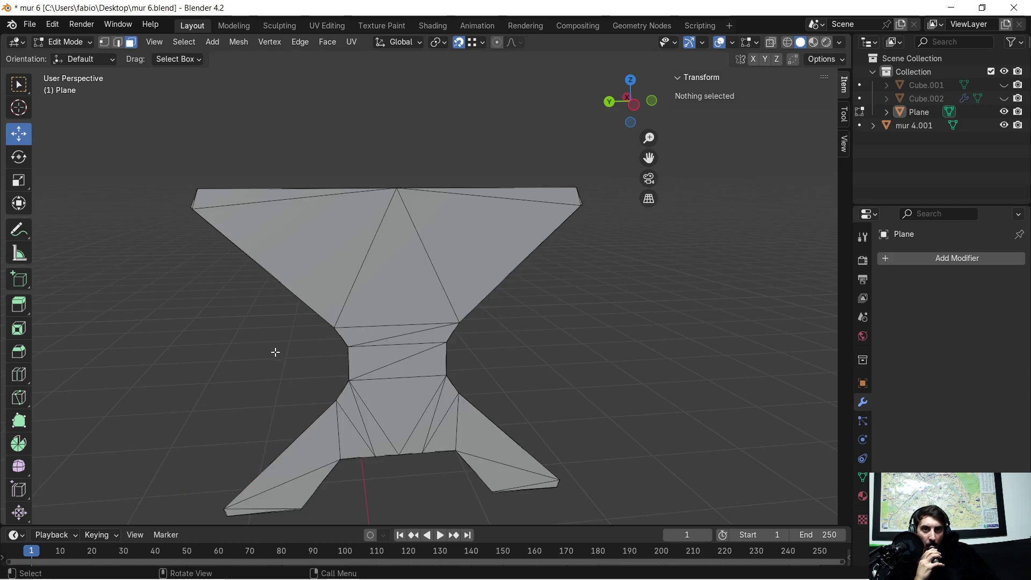
pyautogui.scroll(3, 258, 352)
pyautogui.moveTo(257, 351); pyautogui.dragTo(409, 371, button='middle')
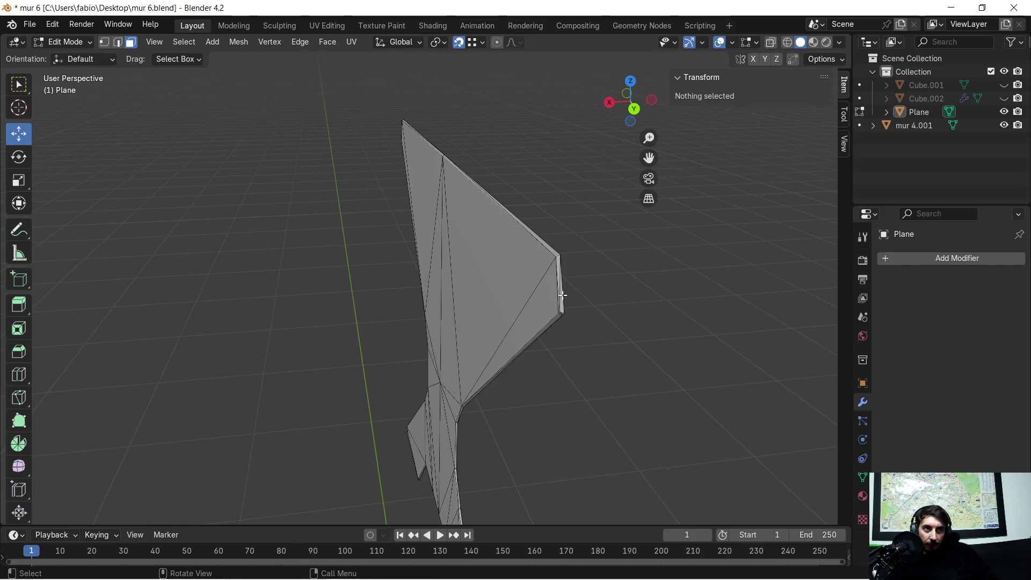
pyautogui.moveTo(525, 307); pyautogui.dragTo(495, 302, button='middle')
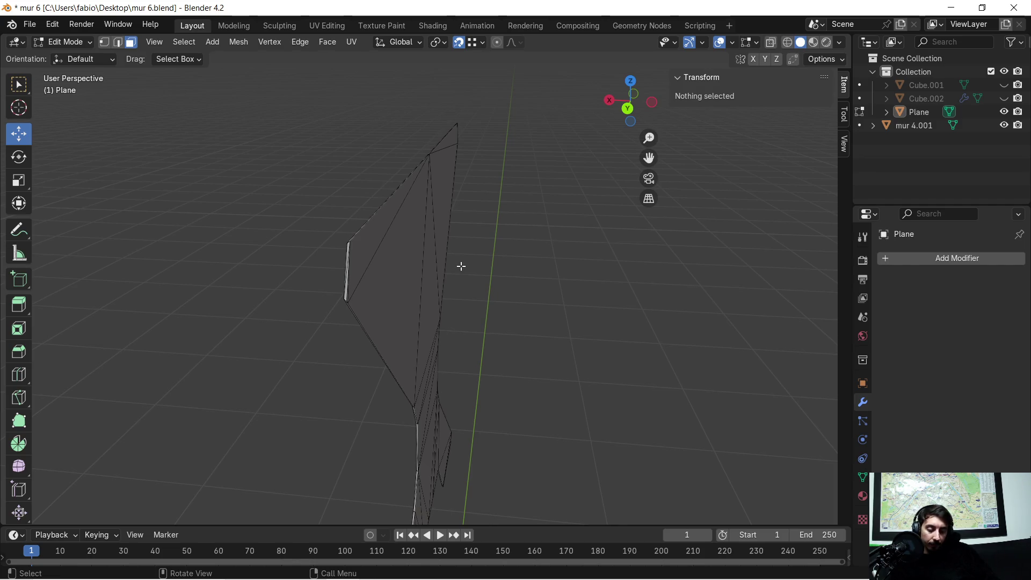
pyautogui.moveTo(461, 267)
pyautogui.mouseDown(button='middle')
pyautogui.moveTo(432, 271)
pyautogui.moveTo(575, 274)
pyautogui.moveTo(491, 274)
pyautogui.moveTo(566, 260)
pyautogui.moveTo(546, 237)
pyautogui.moveTo(522, 243)
pyautogui.mouseUp(button='middle')
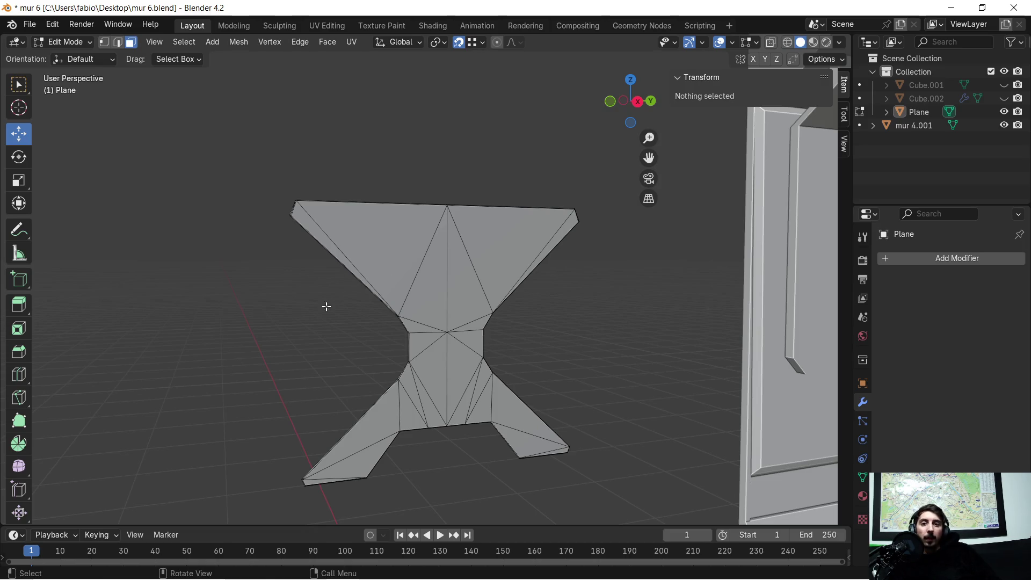
# Box-select the whole X-shaped piece, hide it with H, then unhide it with Alt+H.
pyautogui.scroll(1, 288, 350)
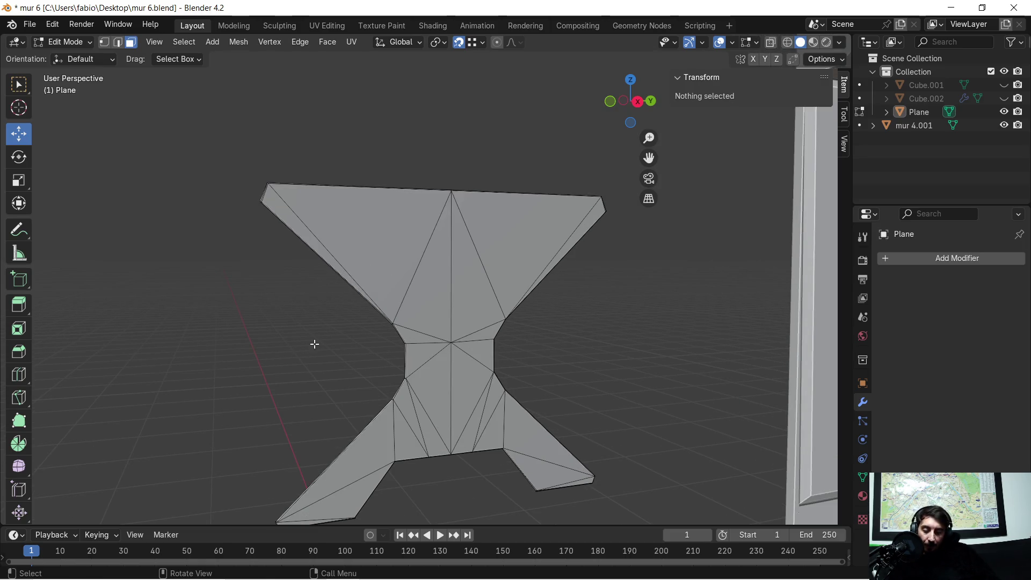
pyautogui.moveTo(316, 343); pyautogui.dragTo(278, 335, button='middle')
pyautogui.moveTo(227, 195); pyautogui.dragTo(667, 506)
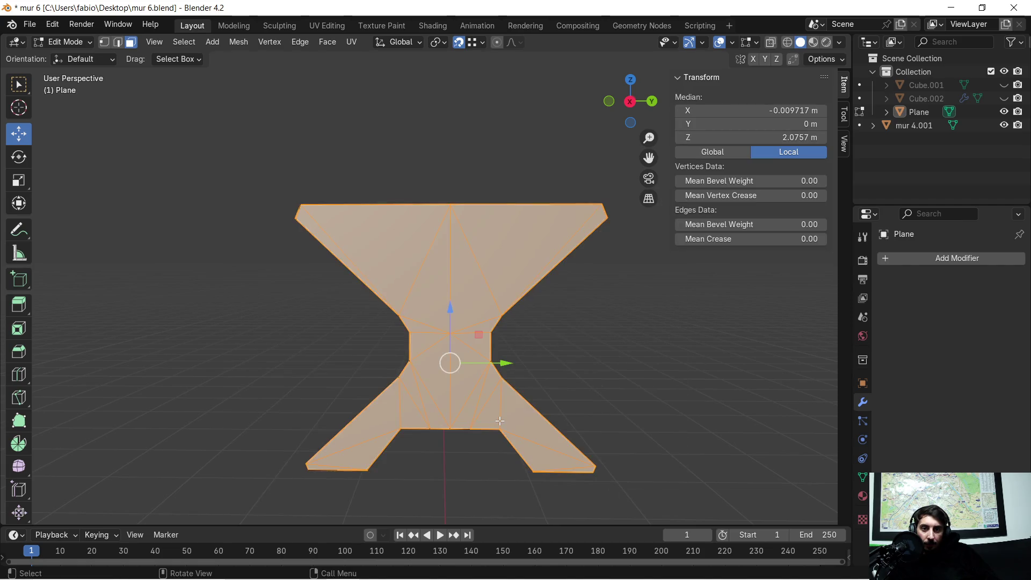
pyautogui.press('h')
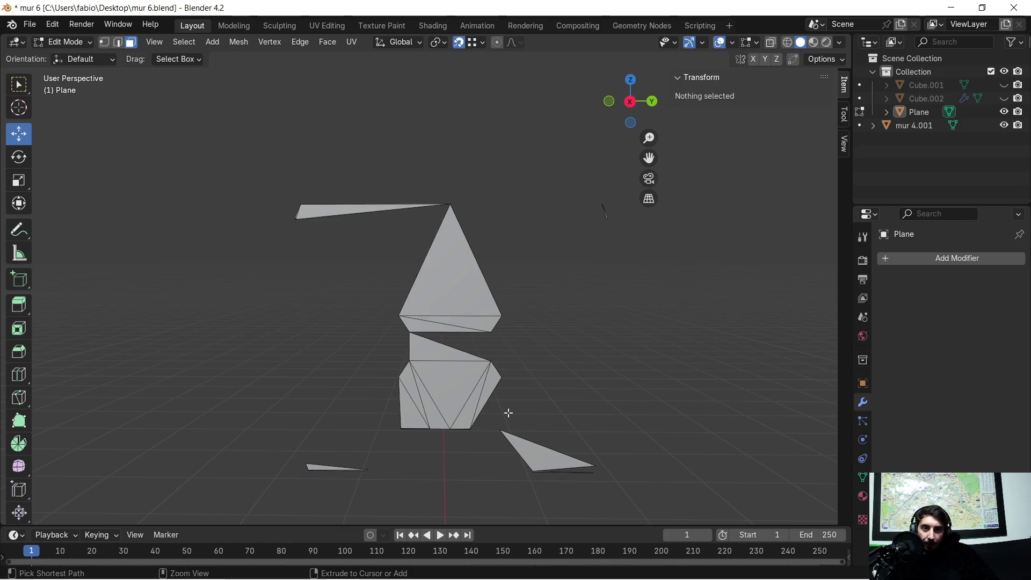
pyautogui.hotkey('alt', 'h')
# Toggle wireframe and solid display, and switch the Plane's outliner visibility off and on.
pyautogui.moveTo(486, 379); pyautogui.dragTo(751, 196, button='middle')
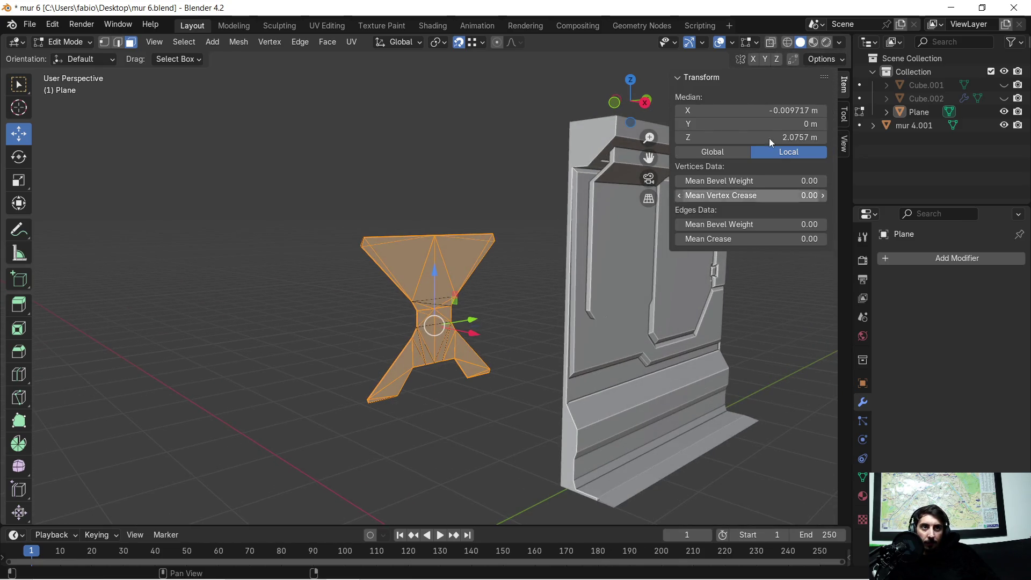
pyautogui.click(789, 43)
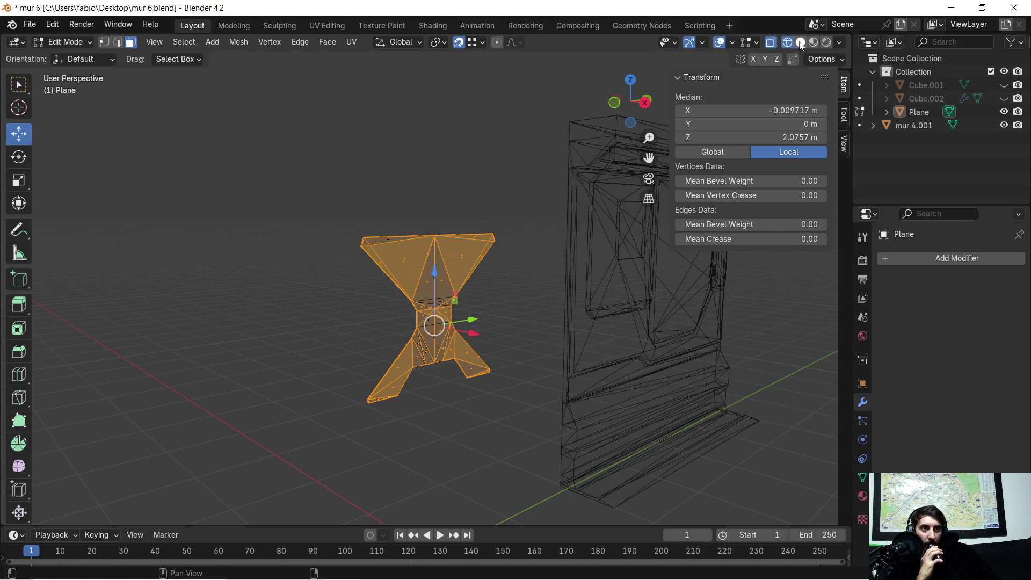
pyautogui.click(800, 43)
pyautogui.moveTo(520, 110)
pyautogui.mouseDown(button='middle')
pyautogui.moveTo(457, 138)
pyautogui.moveTo(453, 182)
pyautogui.moveTo(414, 155)
pyautogui.moveTo(433, 155)
pyautogui.moveTo(432, 165)
pyautogui.mouseUp(button='middle')
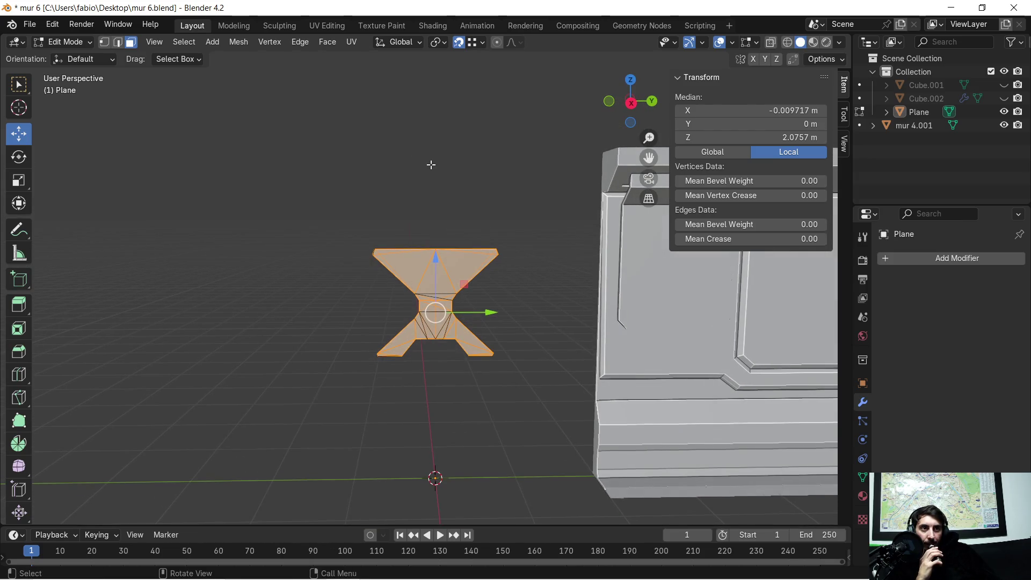
pyautogui.click(1003, 112)
pyautogui.click(1002, 111)
pyautogui.click(887, 112)
pyautogui.click(887, 112)
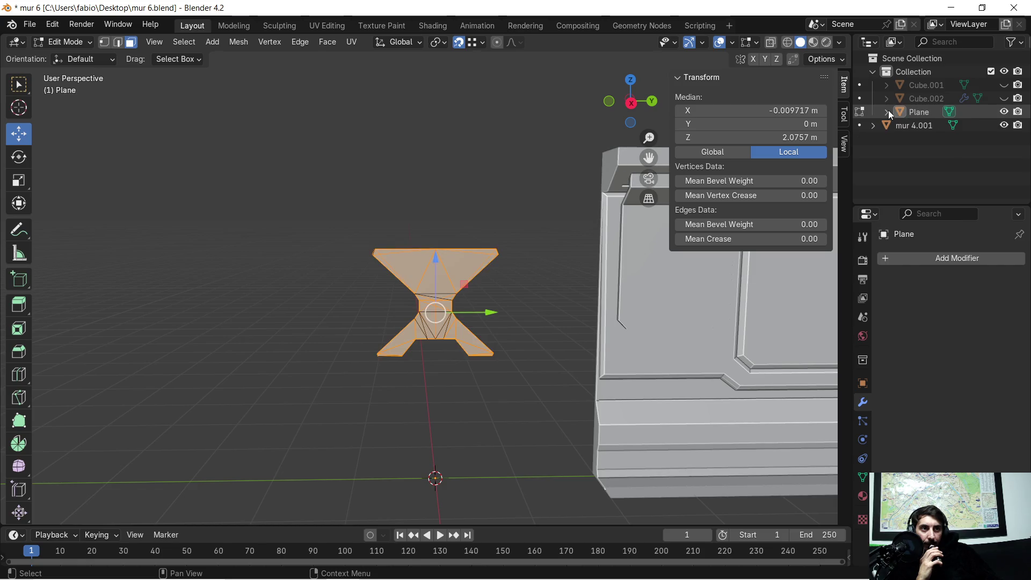
# Hide the selected faces again, undo to reveal them, then open the Windows Start menu.
pyautogui.scroll(-2, 385, 365)
pyautogui.moveTo(380, 363)
pyautogui.mouseDown(button='middle')
pyautogui.moveTo(373, 361)
pyautogui.moveTo(439, 345)
pyautogui.moveTo(427, 366)
pyautogui.moveTo(367, 367)
pyautogui.mouseUp(button='middle')
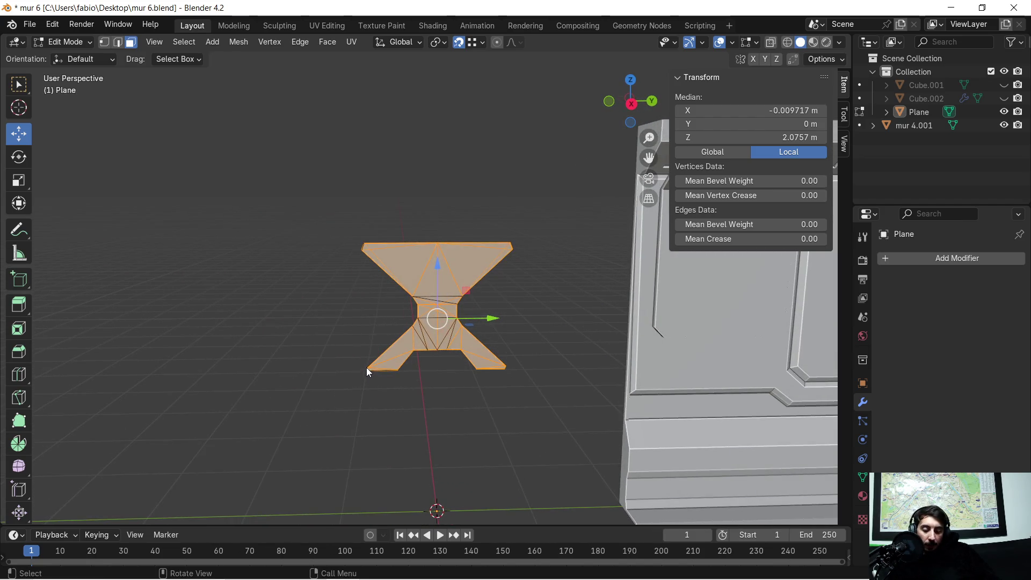
pyautogui.press('h')
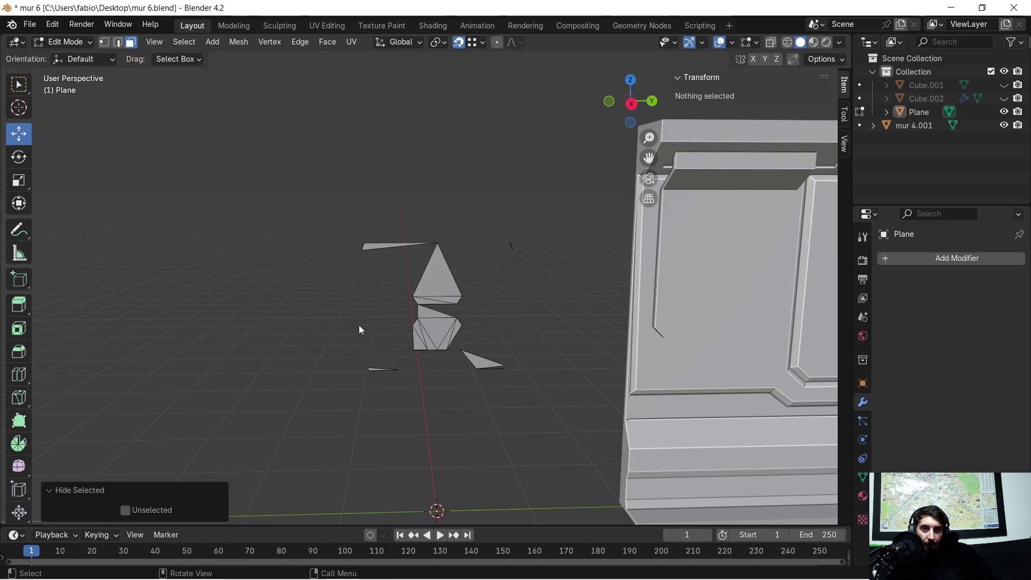
pyautogui.hotkey('ctrl', 'z')
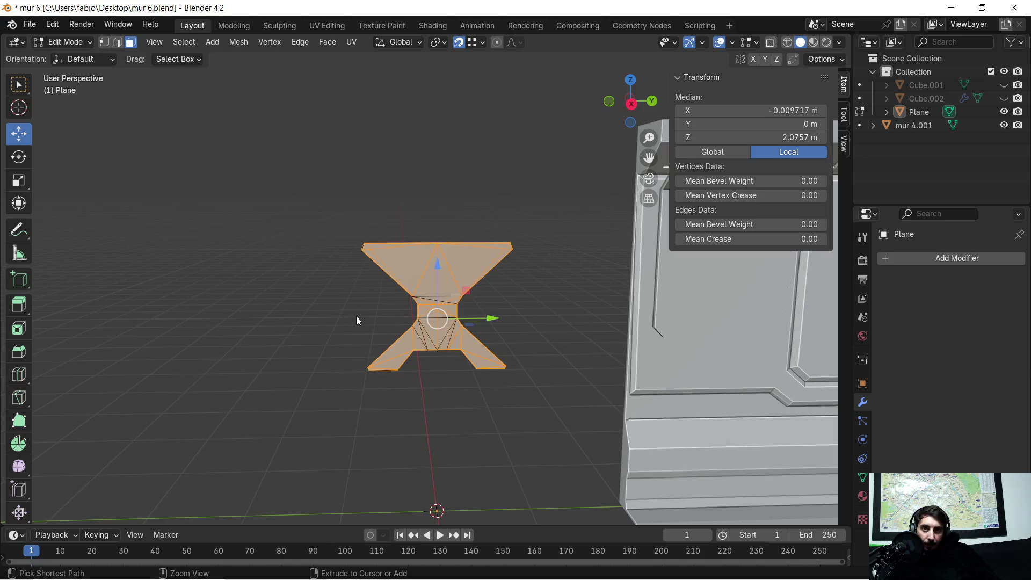
pyautogui.scroll(-1, 357, 313)
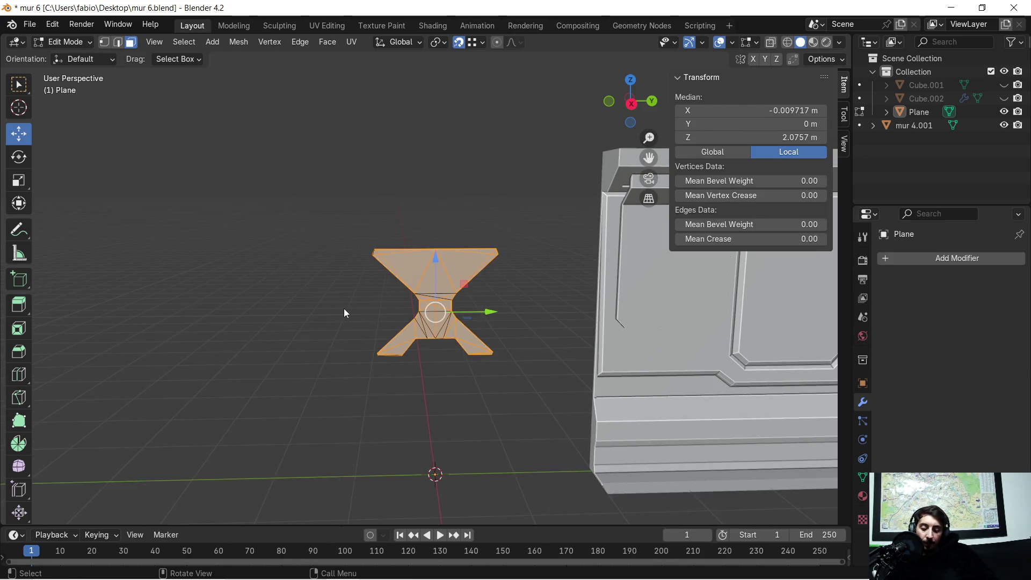
pyautogui.moveTo(345, 313); pyautogui.dragTo(362, 304, button='middle')
pyautogui.press('super')
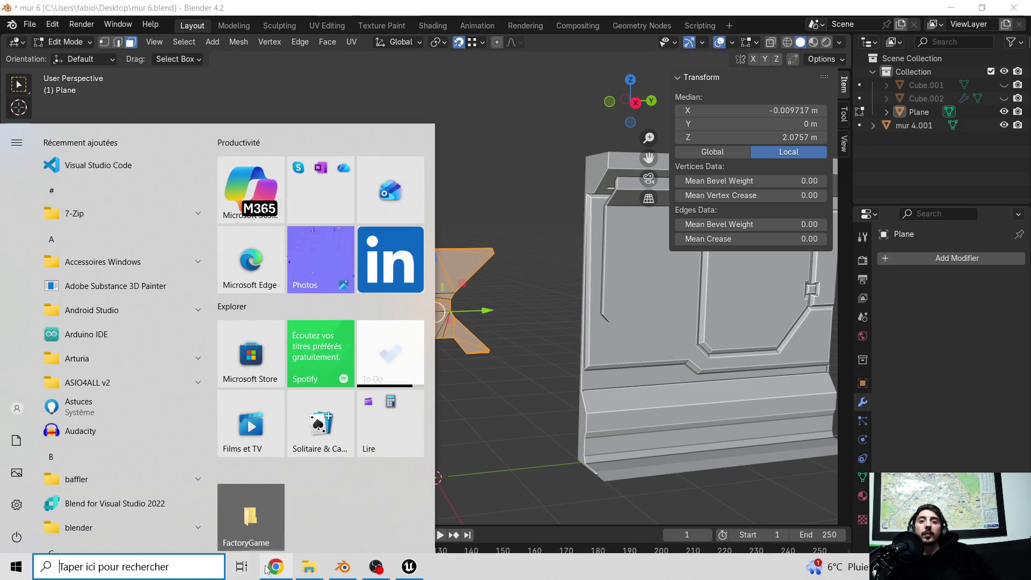
# Open ChatGPT in a new Chrome tab over Blender and start typing 'jomme'.
pyautogui.click(274, 566)
pyautogui.moveTo(1020, 146)
pyautogui.mouseDown()
pyautogui.moveTo(911, 109)
pyautogui.moveTo(744, 76)
pyautogui.mouseUp()
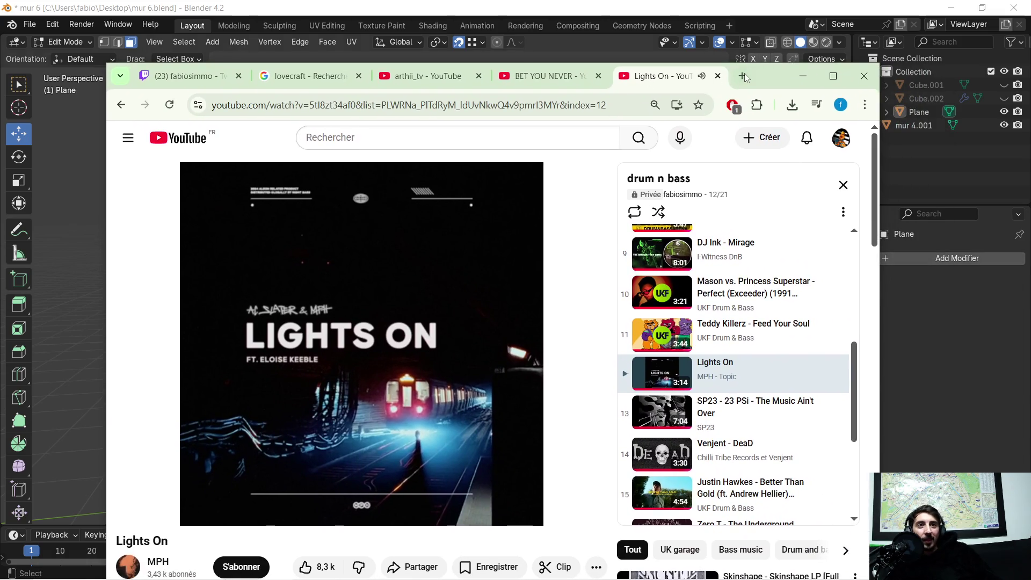
pyautogui.click(743, 76)
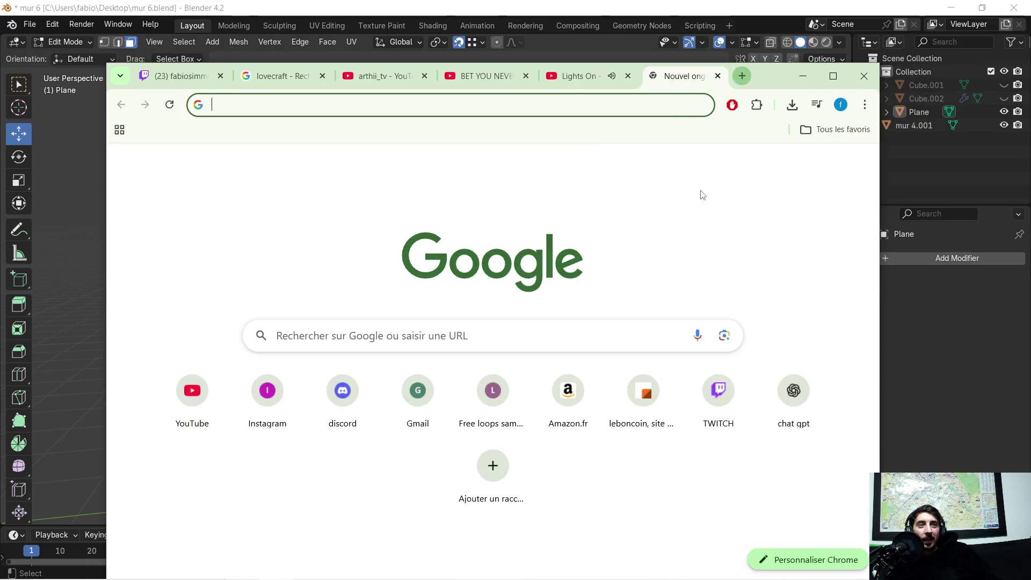
pyautogui.click(789, 413)
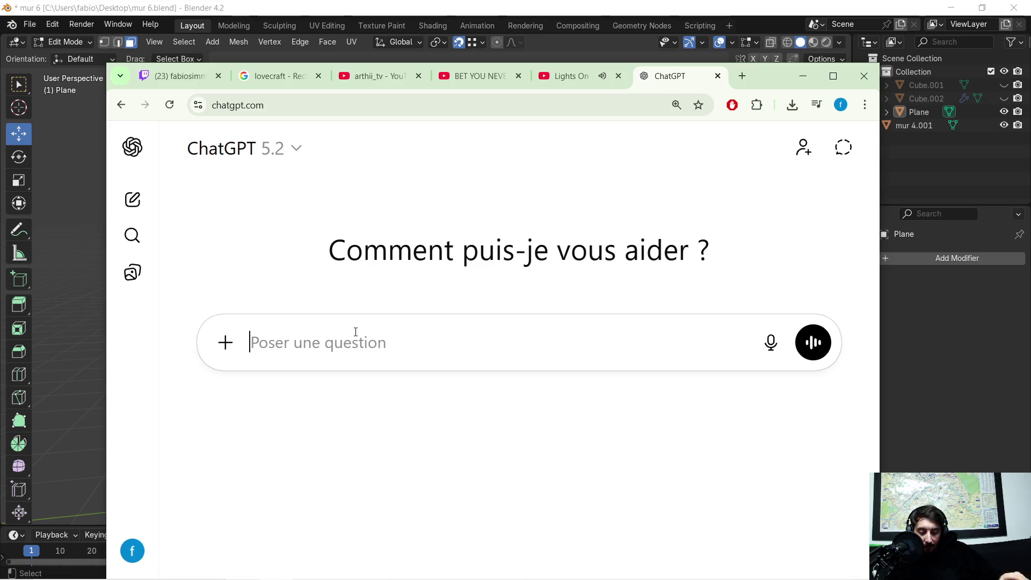
pyautogui.write('jai hide des face s')
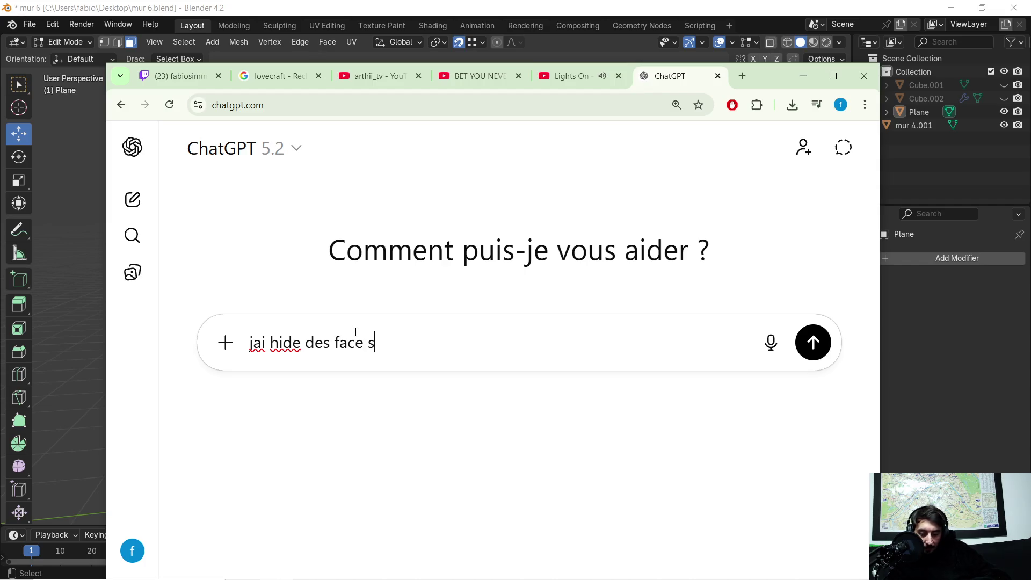
pyautogui.write('omme')
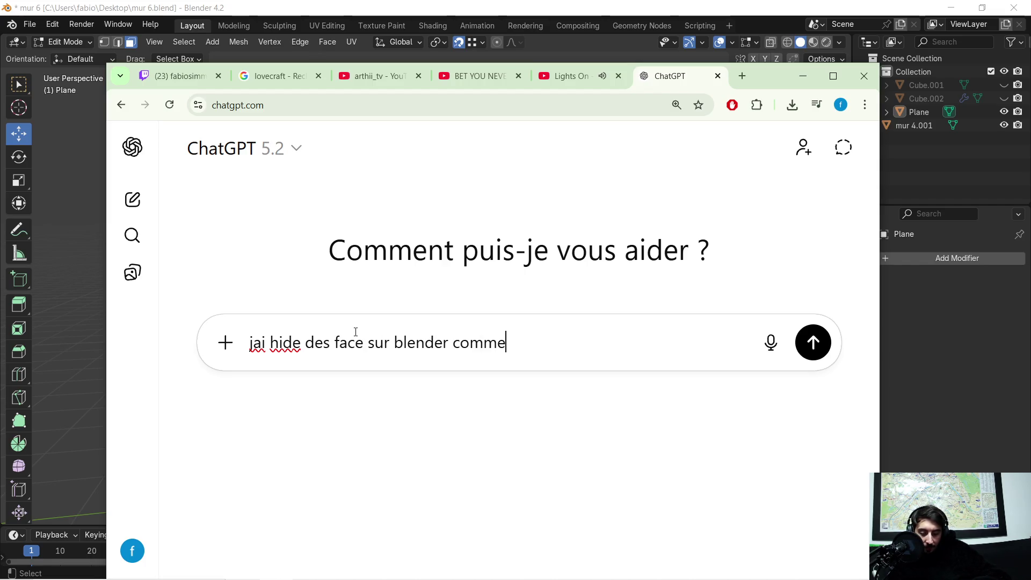